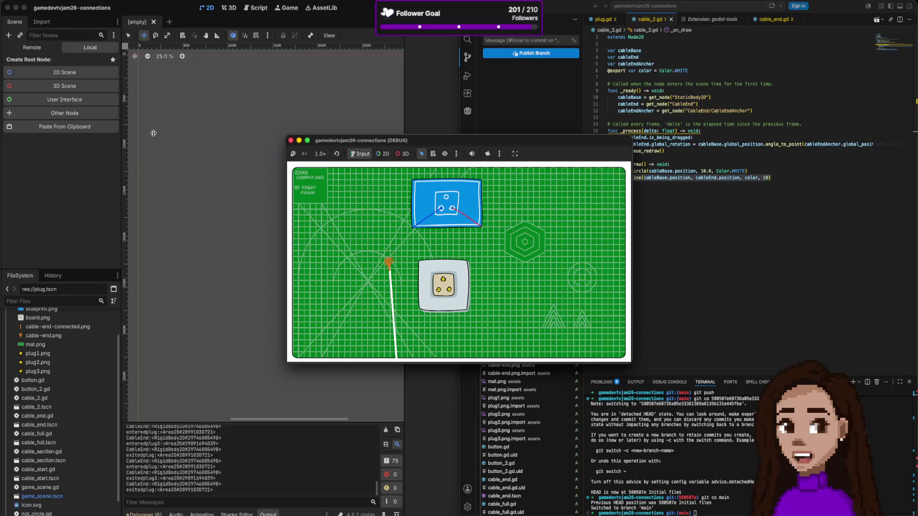
Switch to the browser window showing the itch.io GameDev.tv jam page
key("super+Tab")
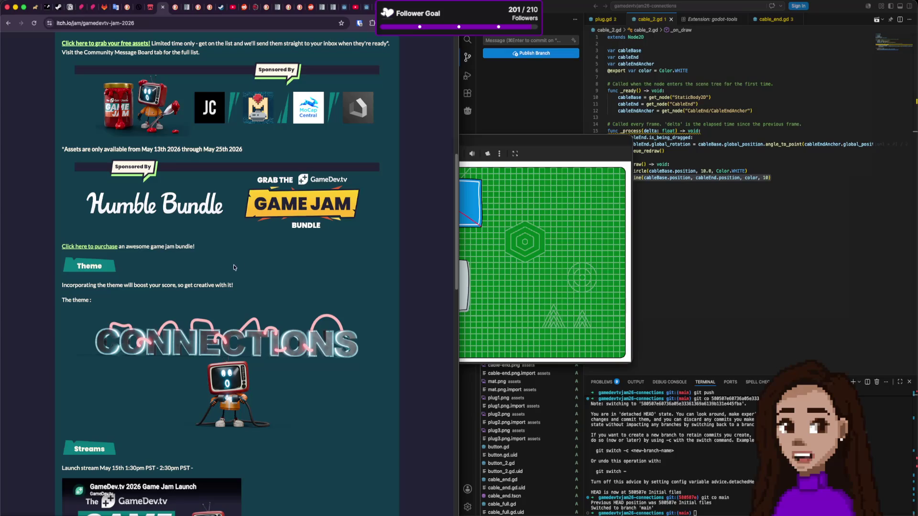
Bring the running debug game forward and drag the orange cable end toward the grey plug
scroll(302, 215, "down", 1)
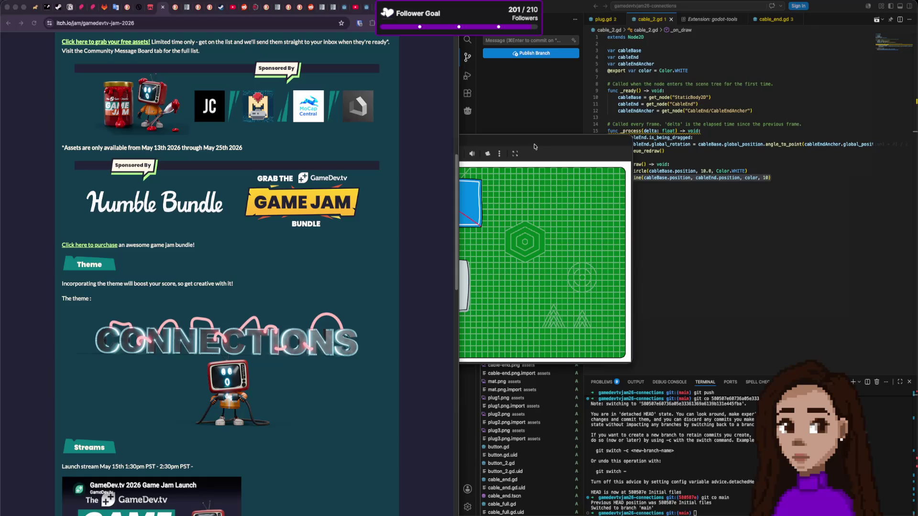
mouse_move(534, 146)
left_mouse_down()
mouse_move(533, 157)
mouse_move(531, 134)
left_mouse_up()
mouse_move(384, 260)
left_mouse_down()
mouse_move(433, 268)
mouse_move(400, 272)
left_mouse_up()
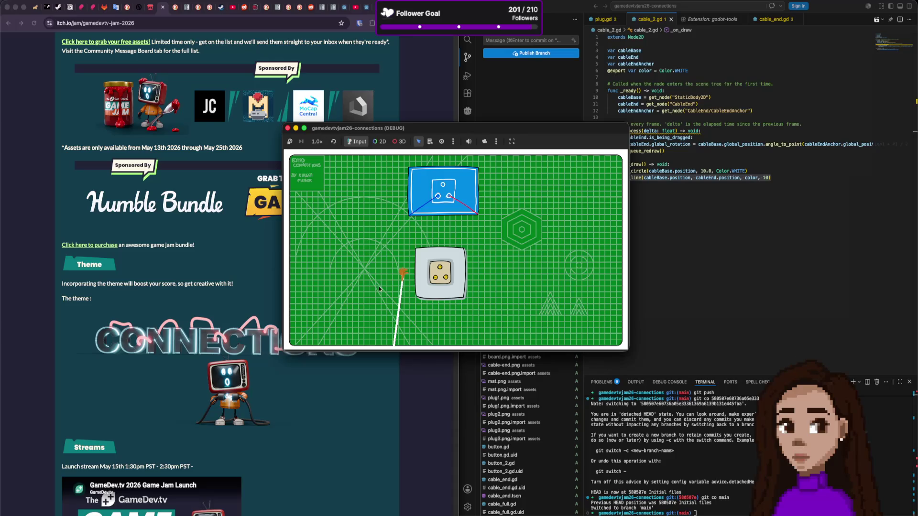
Plug the cable end into the grey socket, pull it back out, and close the game
mouse_move(408, 277)
left_mouse_down()
mouse_move(436, 271)
mouse_move(418, 306)
mouse_move(381, 271)
mouse_move(396, 250)
mouse_move(435, 280)
left_mouse_up()
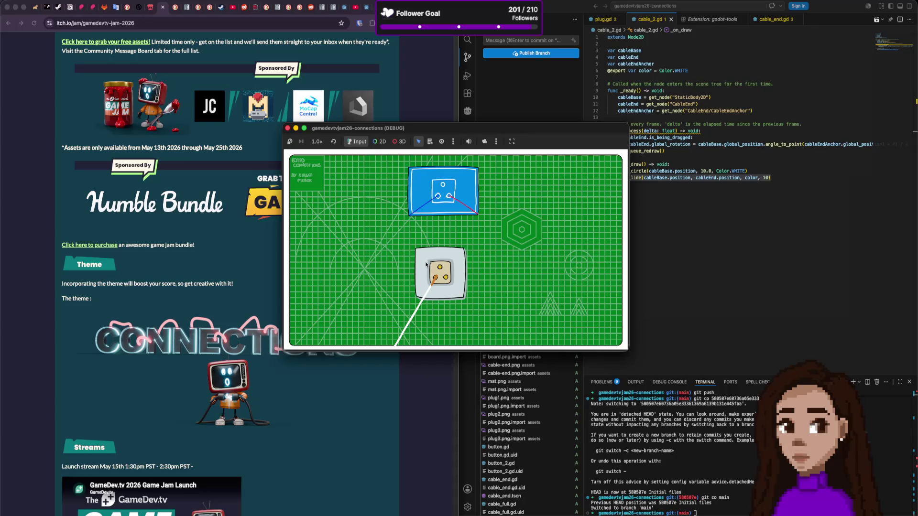
left_click_drag(434, 278, 433, 279)
mouse_move(435, 278)
left_mouse_down()
mouse_move(421, 287)
mouse_move(436, 272)
left_mouse_up()
left_click(288, 128)
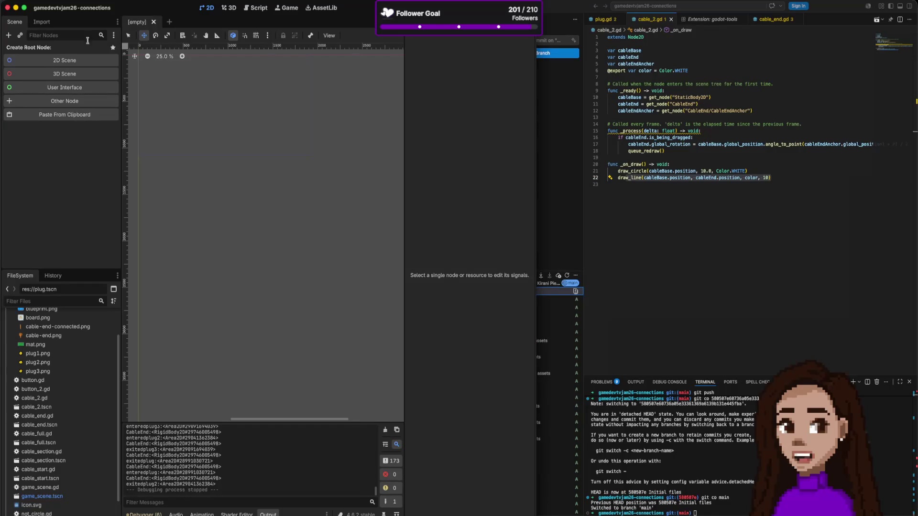
Open game_scene.tscn, nudge Cable2, and add a Cable3 instance of cable_2.tscn to the board
scroll(53, 345, "down", 3)
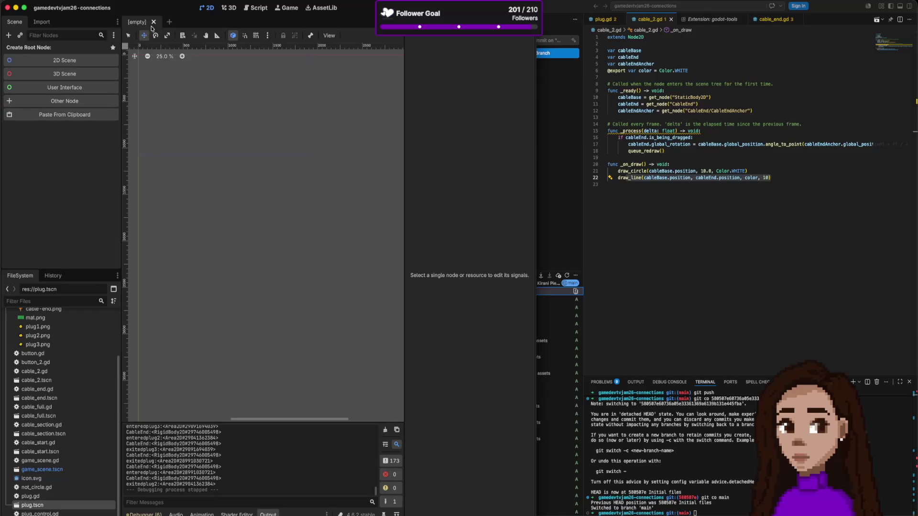
double_click(43, 468)
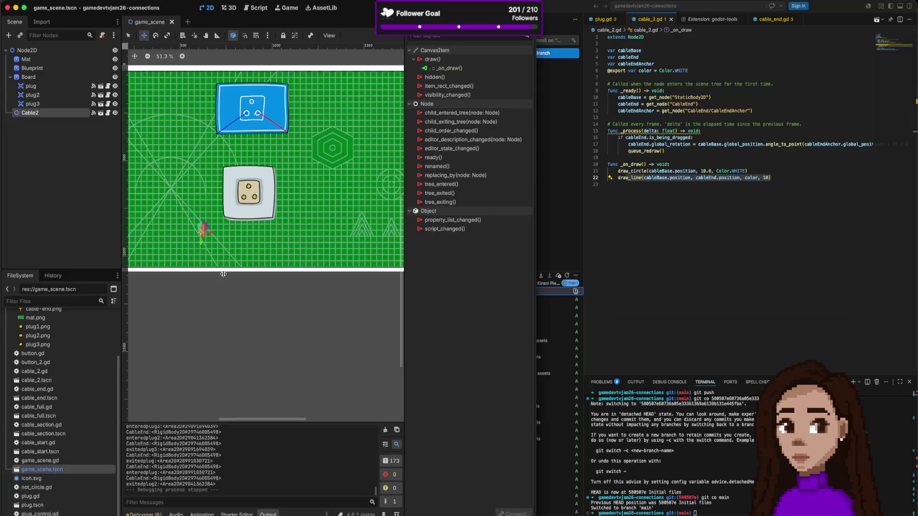
left_click_drag(201, 231, 203, 232)
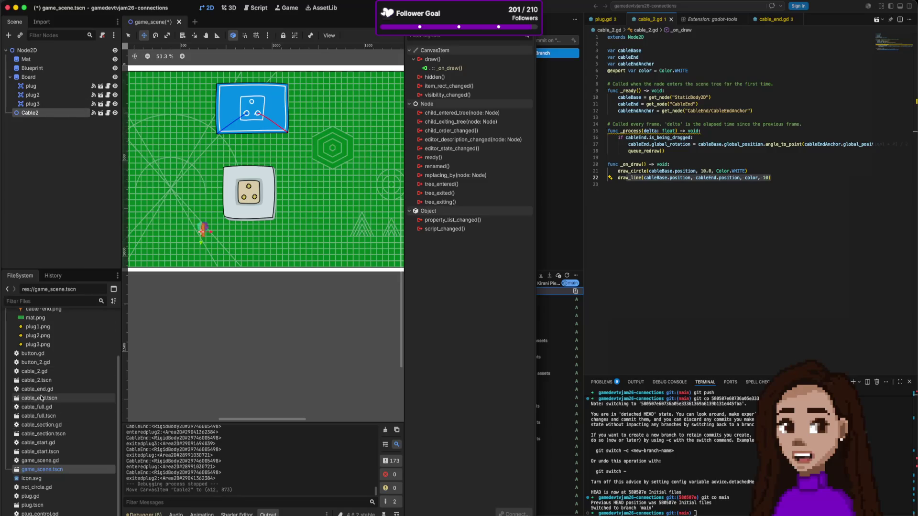
mouse_move(47, 382)
left_mouse_down()
mouse_move(191, 311)
mouse_move(308, 234)
left_mouse_up()
left_click(421, 35)
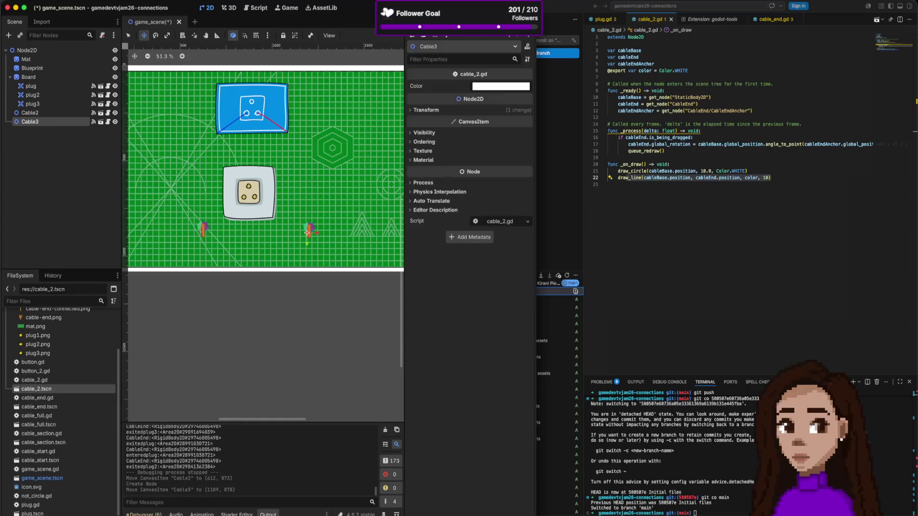
Set Cable3's Color to red (ff0000) in the Inspector
left_click(488, 87)
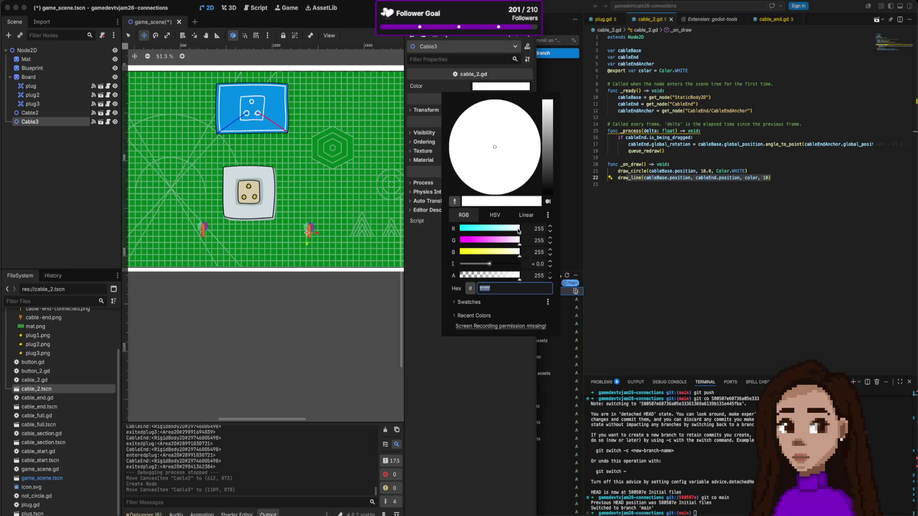
mouse_move(517, 231)
left_mouse_down()
mouse_move(435, 228)
mouse_move(582, 231)
left_mouse_up()
left_click_drag(520, 240, 422, 241)
left_click_drag(509, 256, 452, 260)
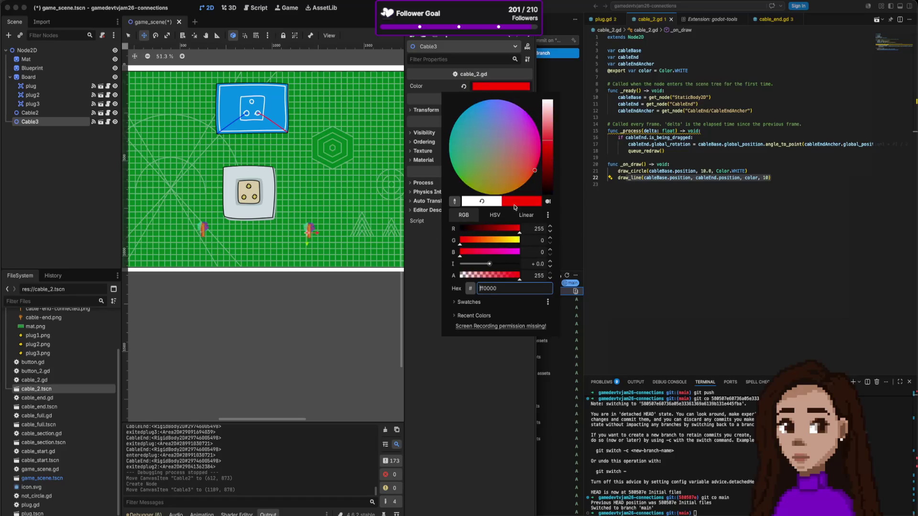
left_click(454, 64)
Set Cable2's Color to blue (0000ff), then run the game with F5
left_click_drag(202, 229, 202, 229)
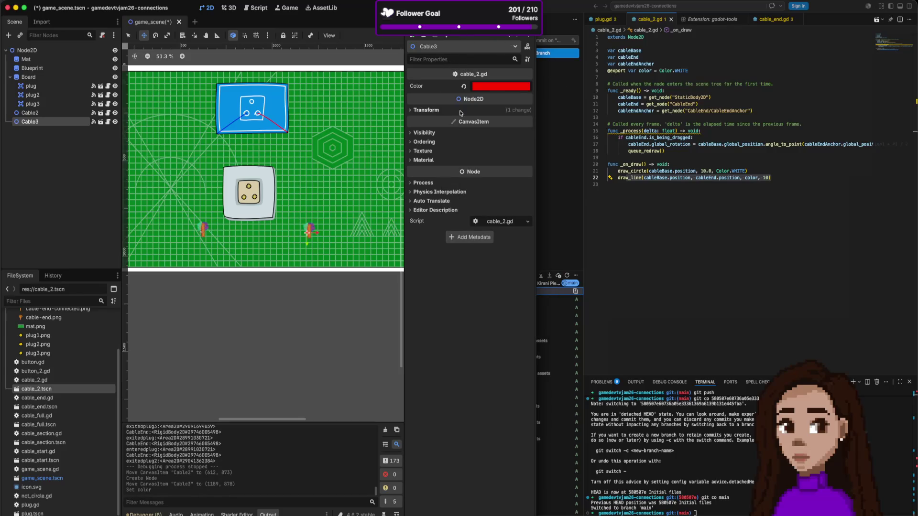
left_click(30, 114)
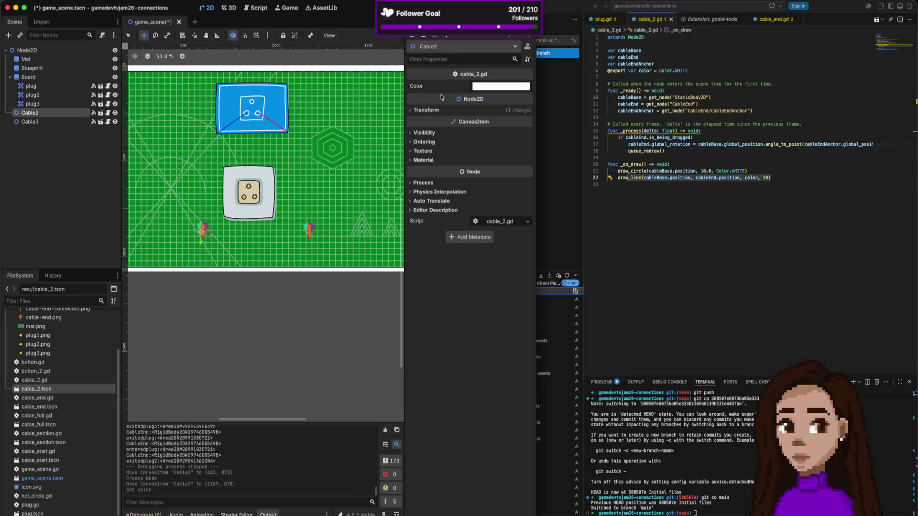
left_click(487, 86)
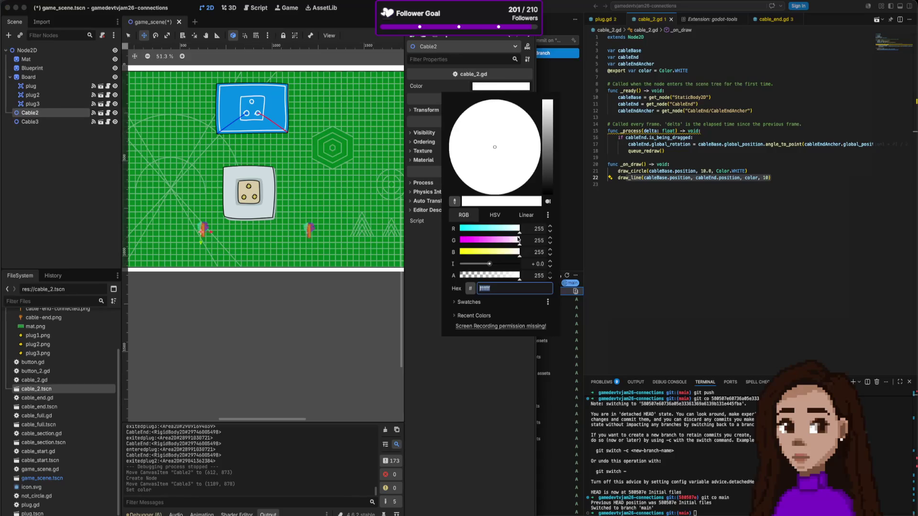
mouse_move(517, 244)
left_mouse_down()
mouse_move(450, 241)
mouse_move(453, 230)
left_mouse_up()
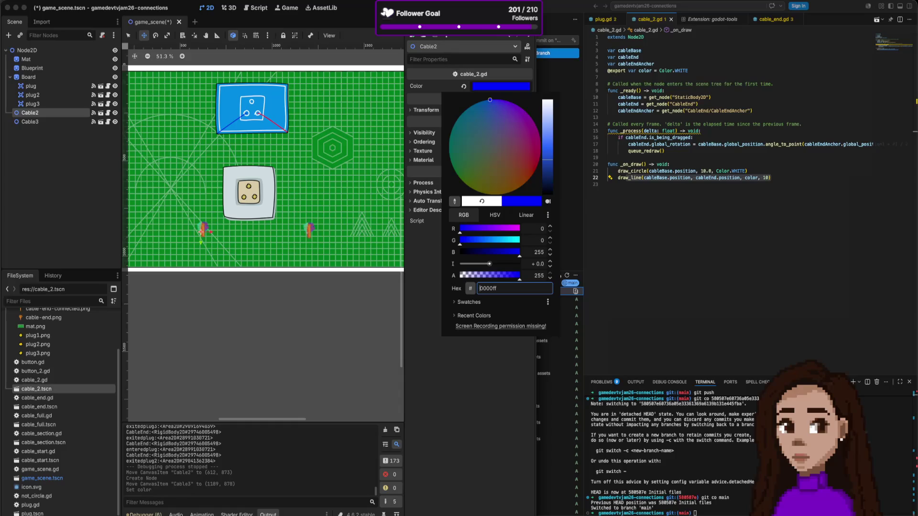
key("Escape")
key("F5")
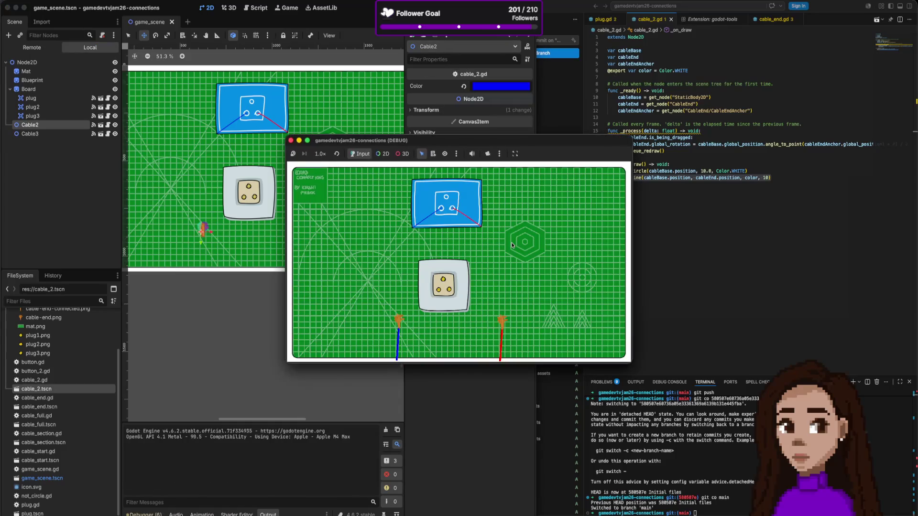
Plug the blue and red cable ends into the grey plug's sockets, then switch to VS Code
left_click_drag(401, 323, 438, 294)
mouse_move(501, 319)
left_mouse_down()
mouse_move(486, 303)
mouse_move(451, 294)
left_mouse_up()
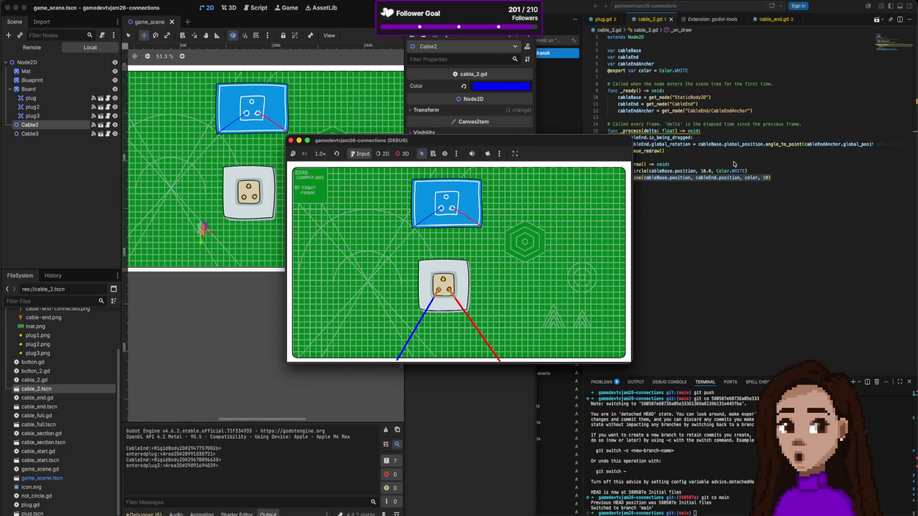
left_click(593, 15)
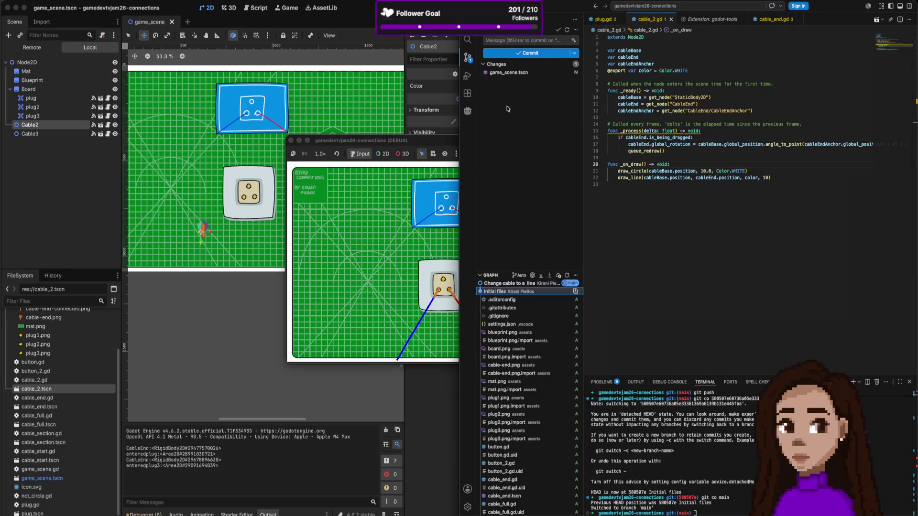
Switch between VS Code and the running game, moving a plugged cable end around its socket
left_click(319, 139)
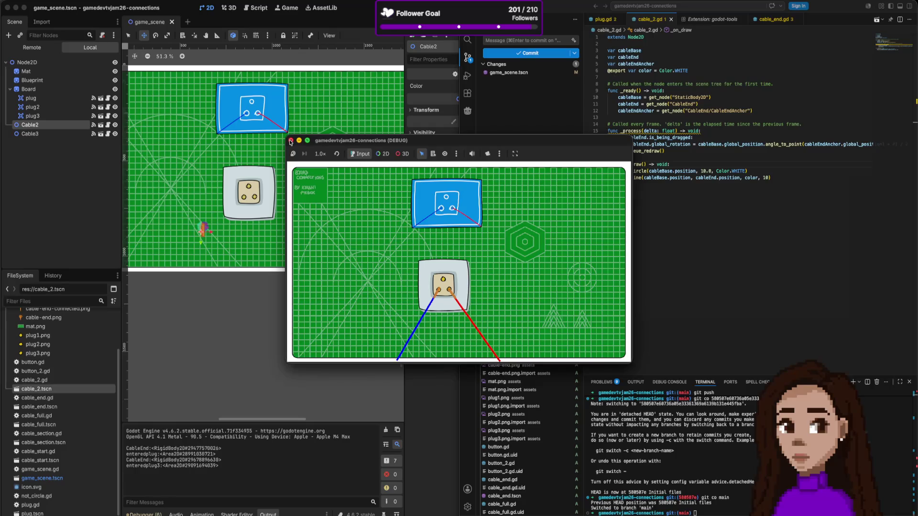
left_click(696, 184)
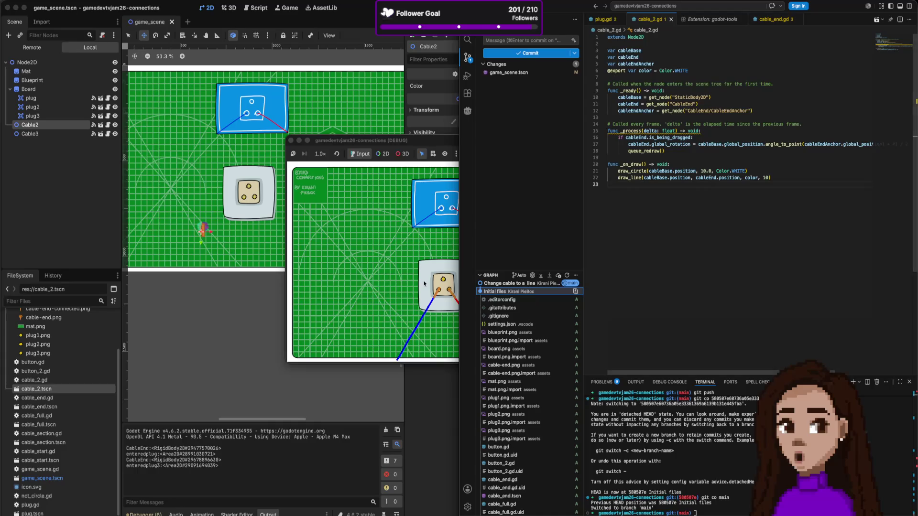
left_click(439, 294)
mouse_move(439, 294)
left_mouse_down()
mouse_move(442, 284)
mouse_move(453, 298)
mouse_move(441, 291)
mouse_move(458, 288)
mouse_move(431, 292)
mouse_move(453, 295)
mouse_move(433, 295)
mouse_move(469, 270)
mouse_move(455, 293)
mouse_move(433, 278)
mouse_move(430, 293)
mouse_move(444, 285)
mouse_move(436, 299)
mouse_move(423, 279)
mouse_move(427, 292)
mouse_move(444, 282)
mouse_move(446, 298)
mouse_move(438, 293)
mouse_move(453, 293)
mouse_move(434, 280)
mouse_move(452, 294)
left_mouse_up()
scroll(813, 234, "down", 1)
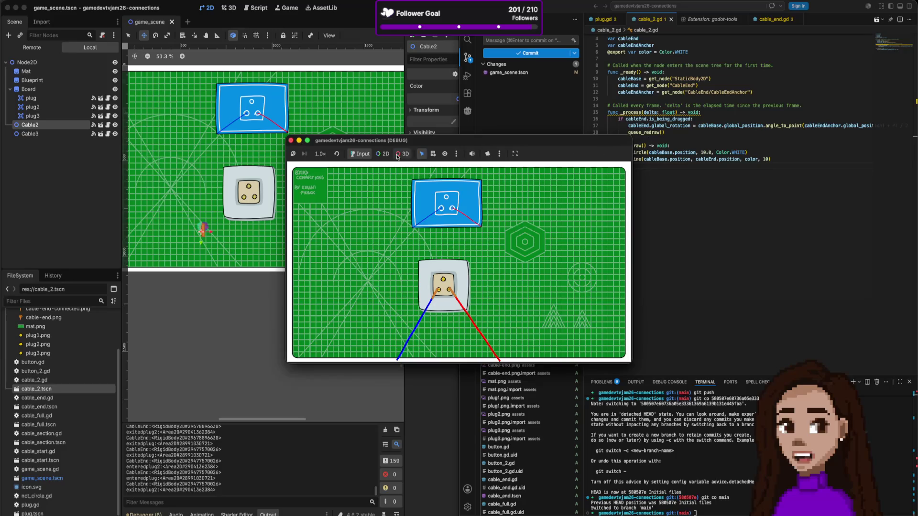
Stop the running game, open plug.gd, and select the plug and plug3 nodes
left_click(290, 142)
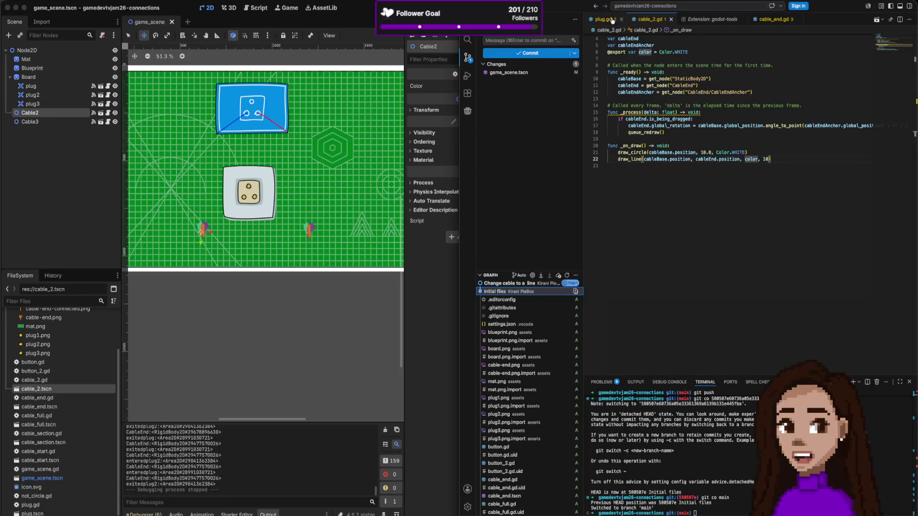
scroll(717, 143, "up", 2)
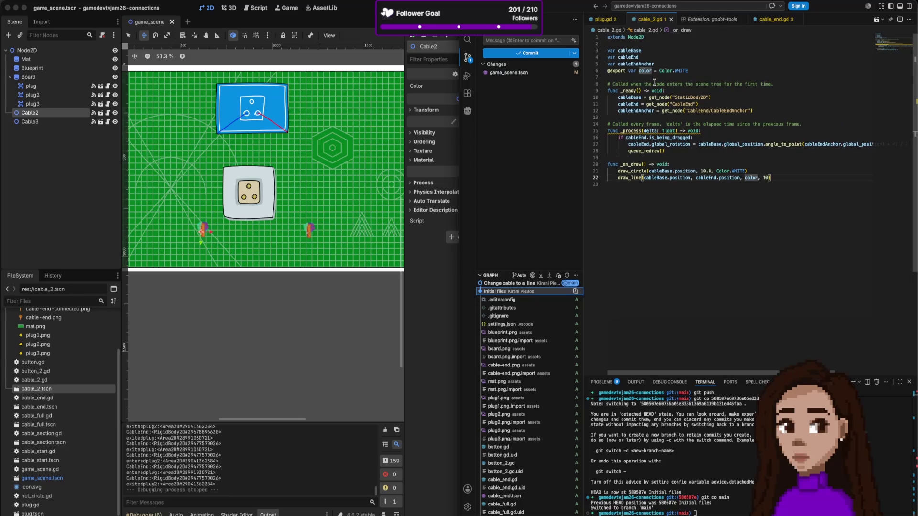
left_click(604, 19)
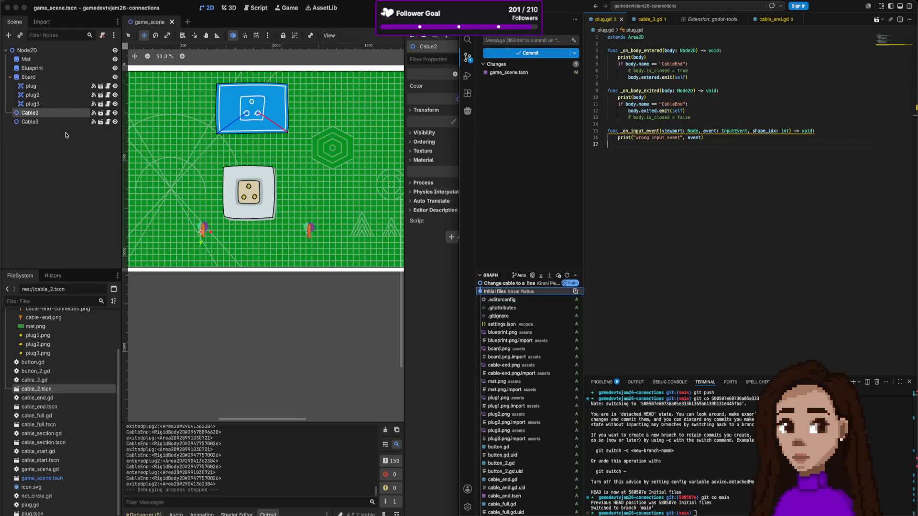
left_click(56, 91)
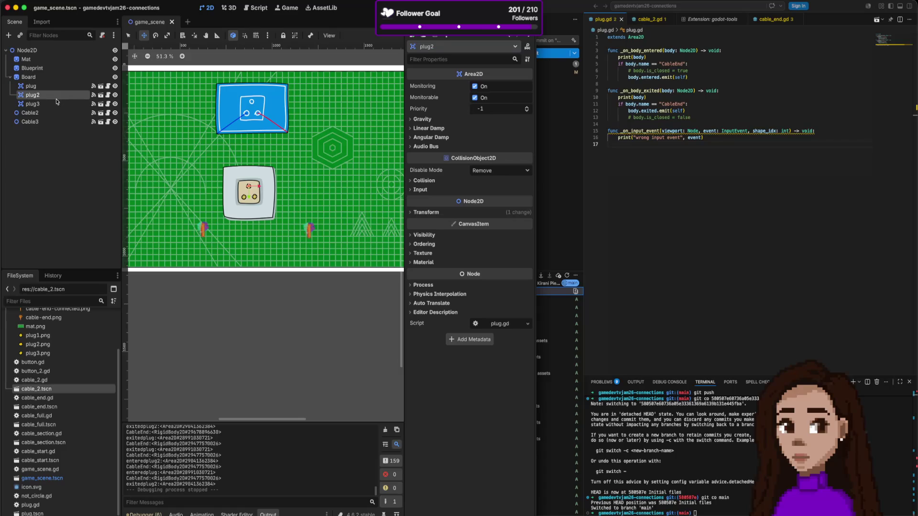
left_click(57, 103)
Insert blank lines below extends Area2D in plug.gd
left_click(658, 85)
left_click(658, 85)
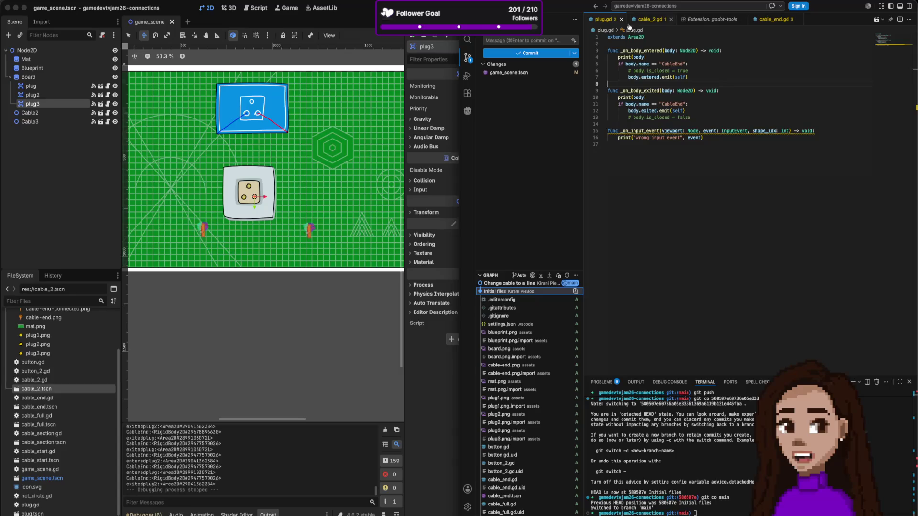
left_click(662, 38)
key("Return")
key("Return")
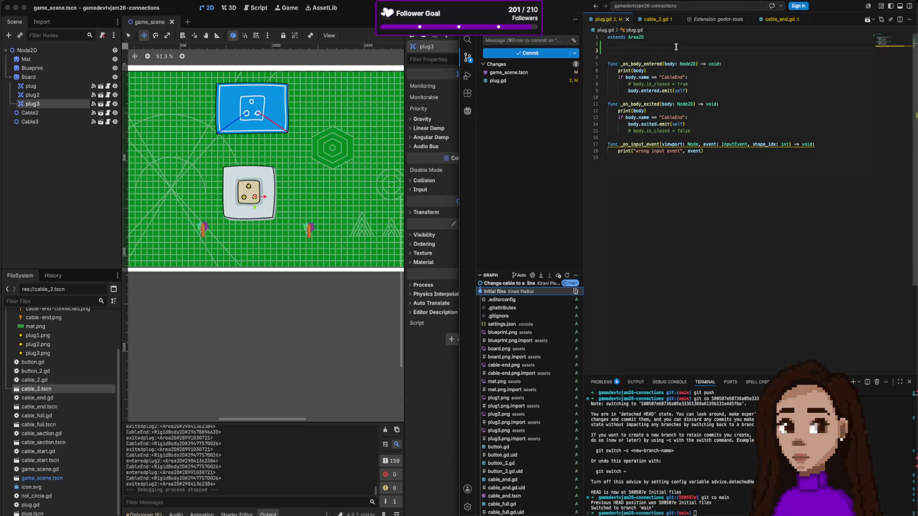
type("@")
type("export")
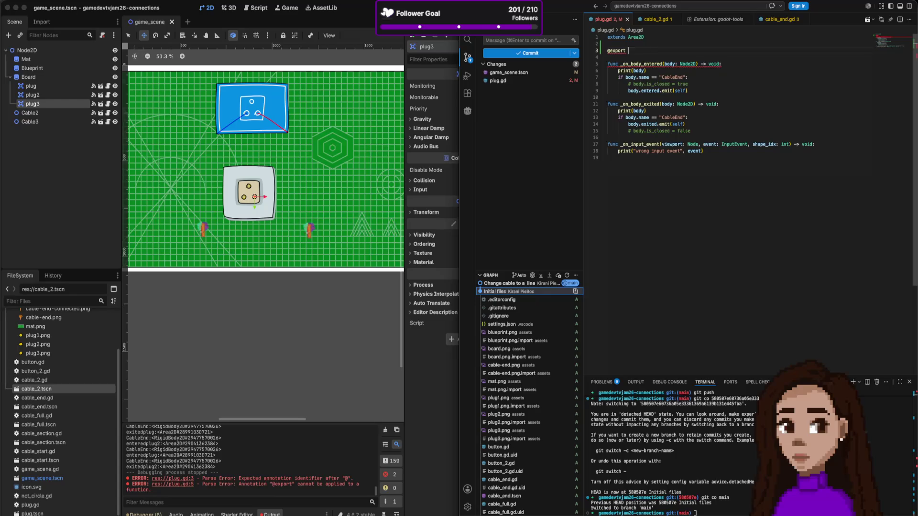
key("super+shift+k")
key("super+shift+k")
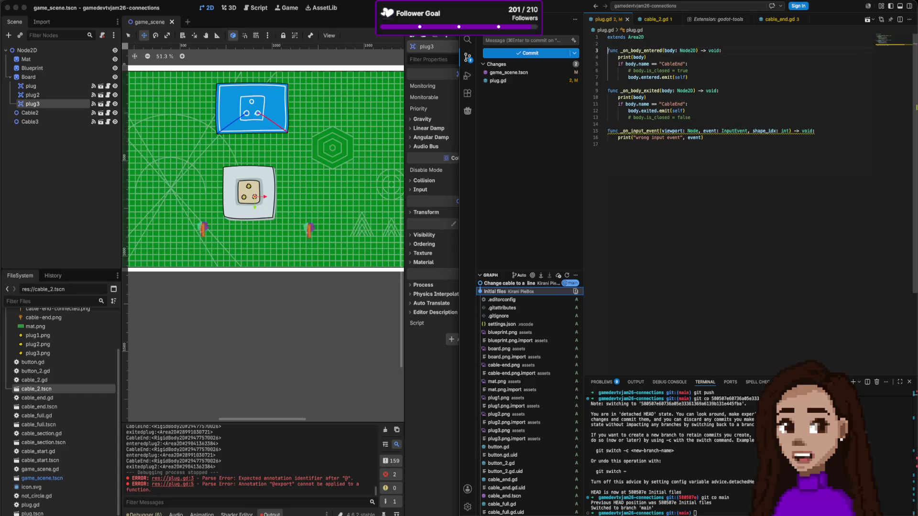
key("super+s")
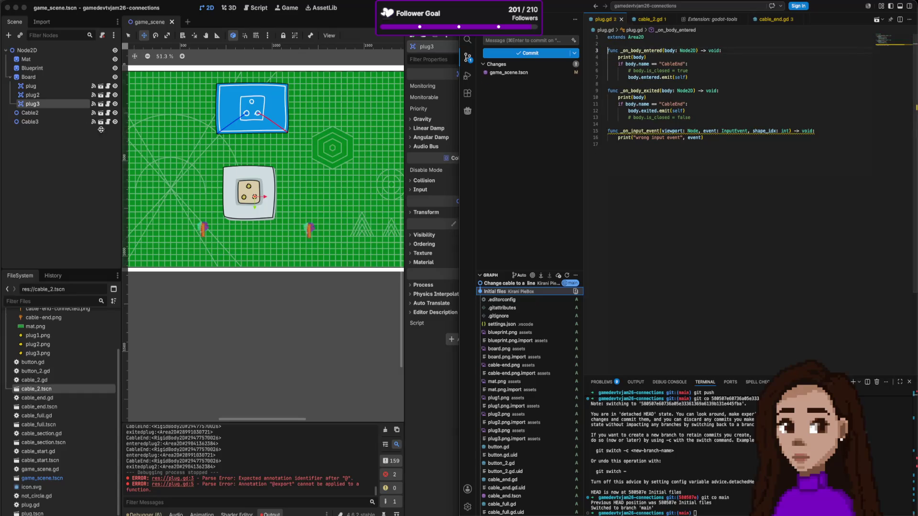
left_click(47, 89)
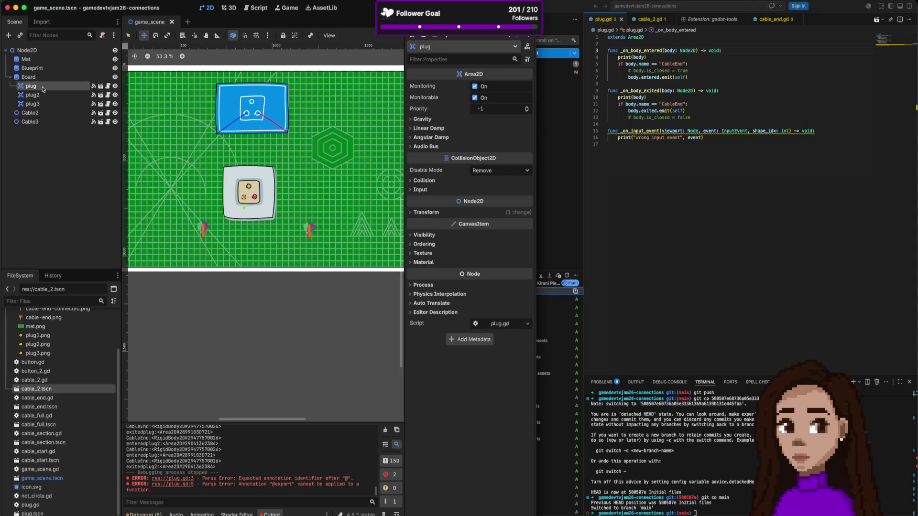
Rename the plug node to plug1
left_click(44, 87)
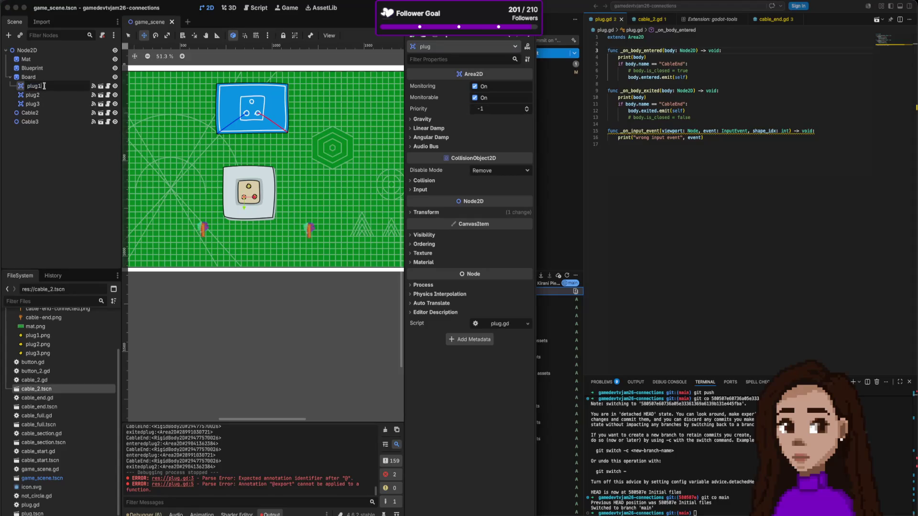
key("Return")
left_click(46, 95)
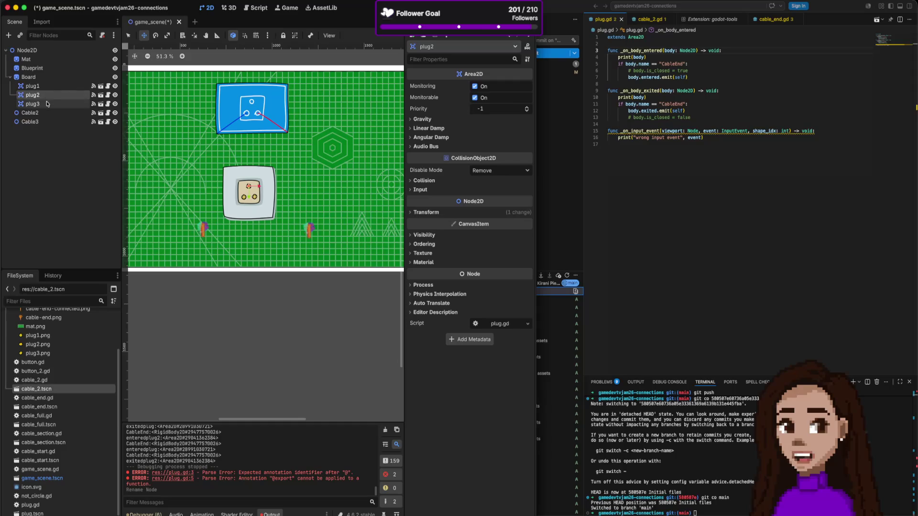
left_click(48, 89)
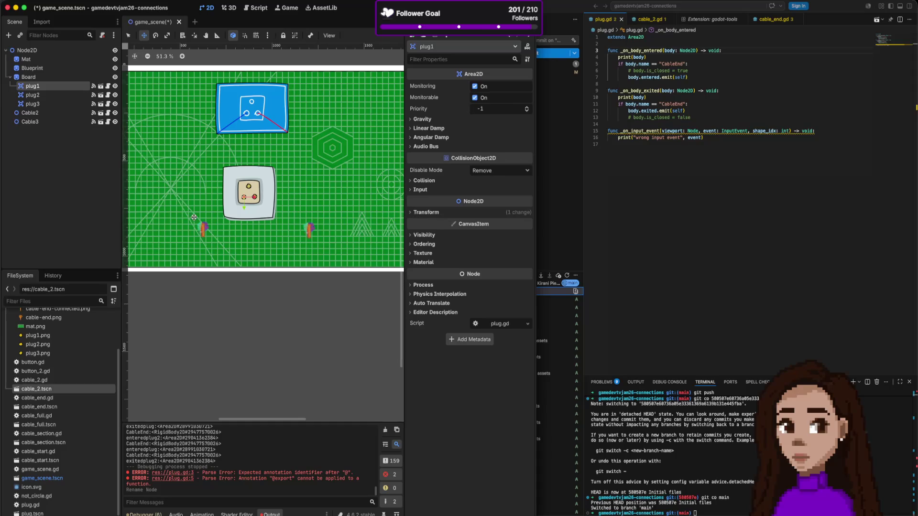
Rename Cable2 to CableBlue and Cable3 to CableRed, then save the scene
left_click(55, 112)
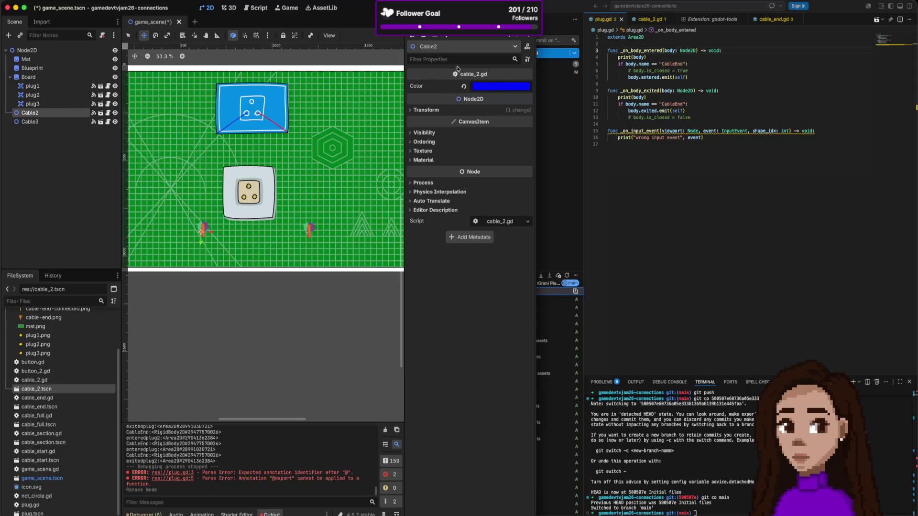
double_click(37, 115)
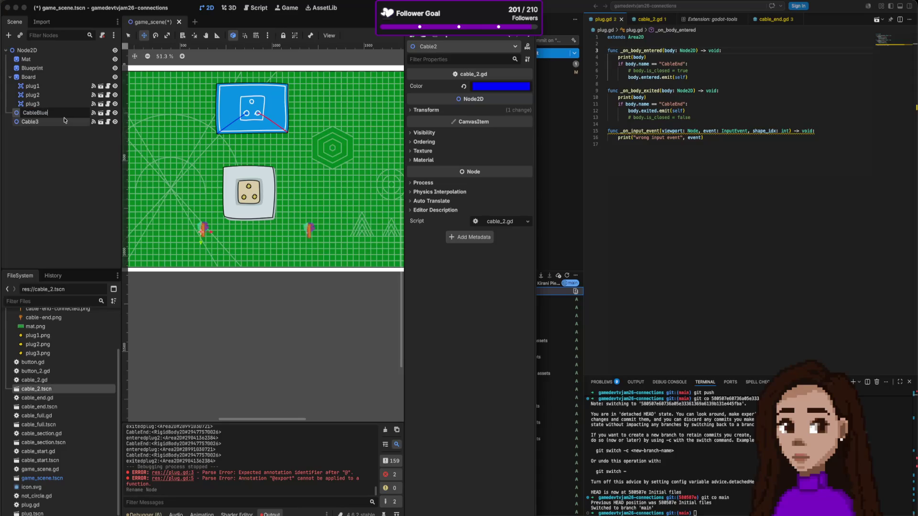
key("Return")
double_click(56, 123)
left_click(54, 122)
type("ed")
key("Return")
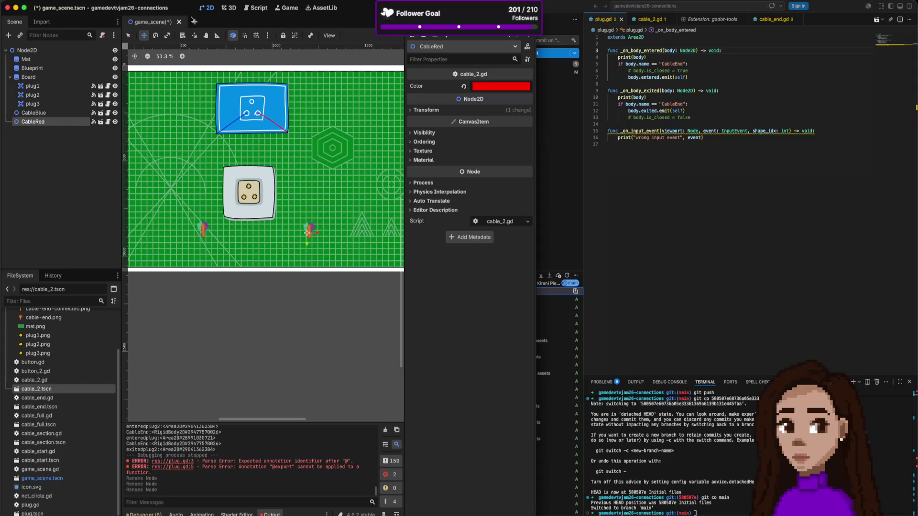
key("super+s")
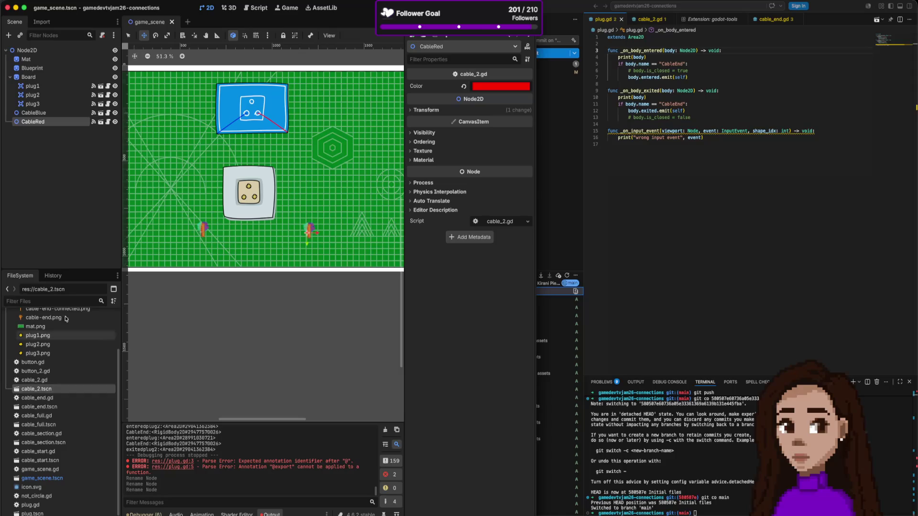
Open CableRed's cable_2 scene and inspect its StaticBody2D and CollisionShape2D nodes
left_click(100, 121)
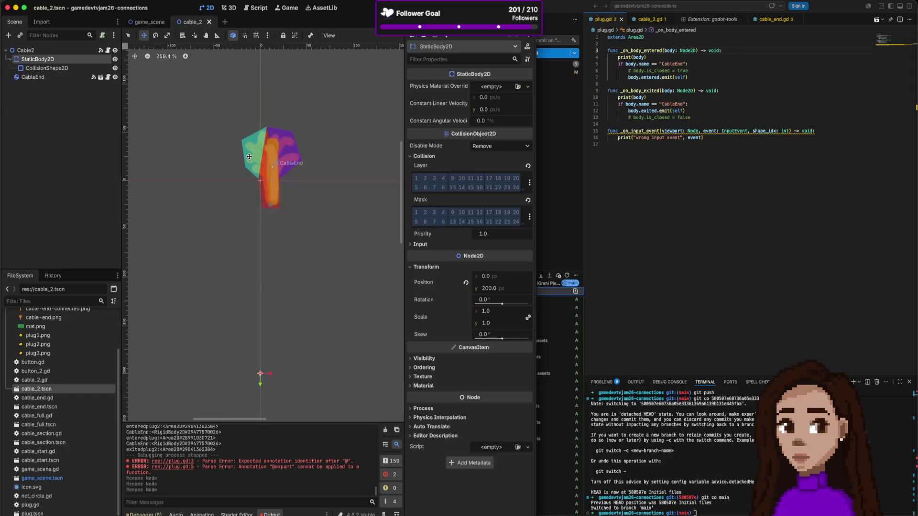
left_click(54, 73)
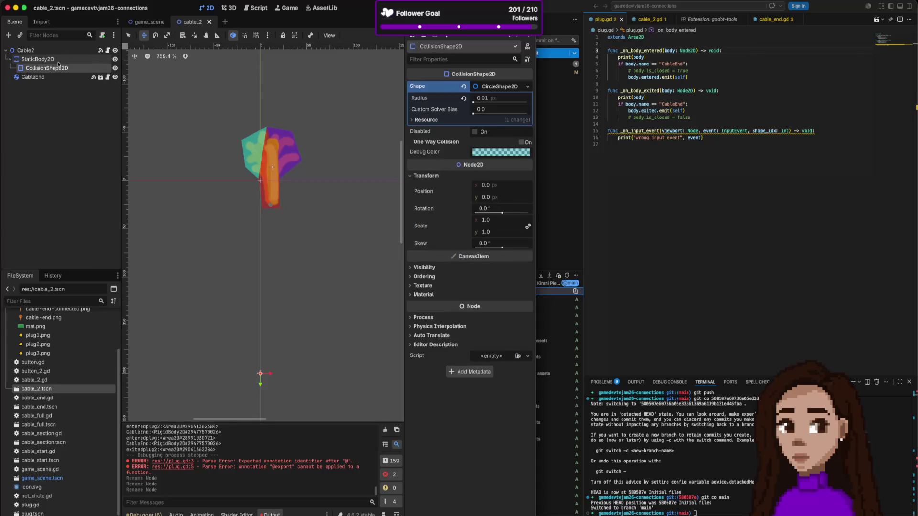
left_click(58, 59)
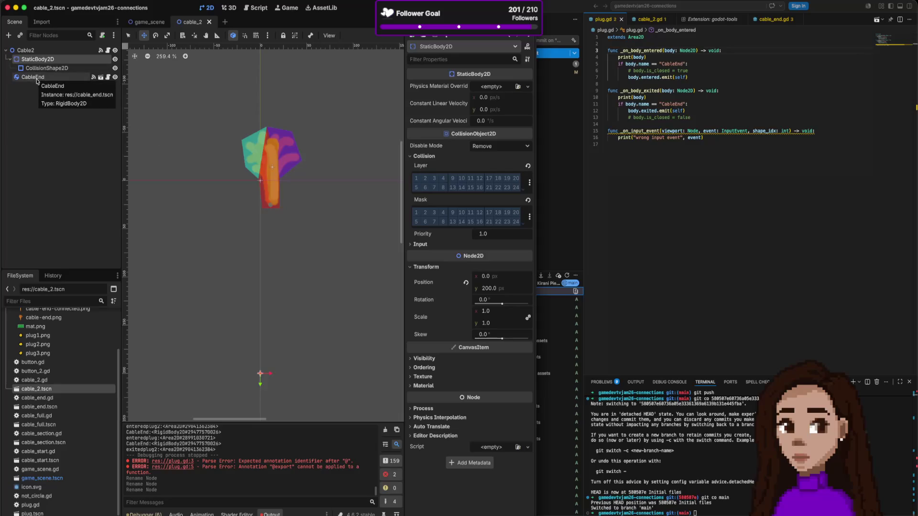
Compare the CableEnd, StaticBody2D and CollisionShape2D nodes, then open CableEnd's own cable_end scene
left_click(36, 80)
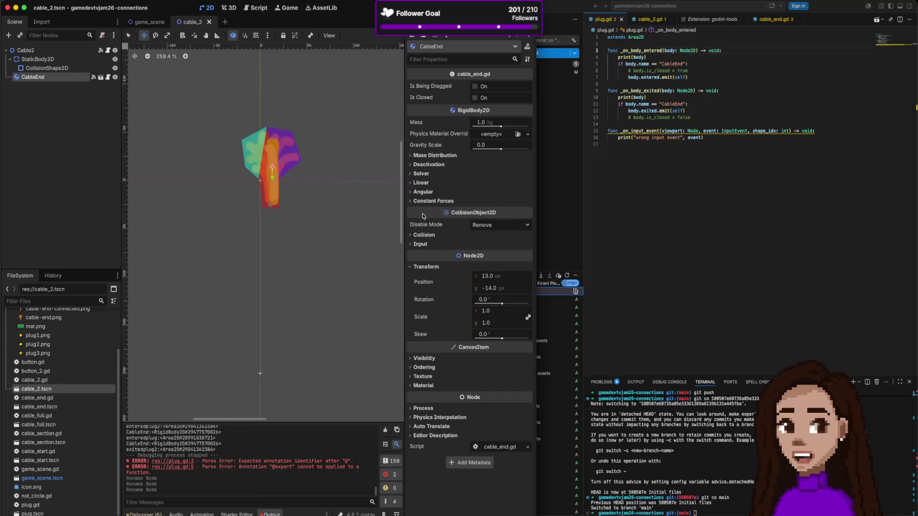
left_click(37, 59)
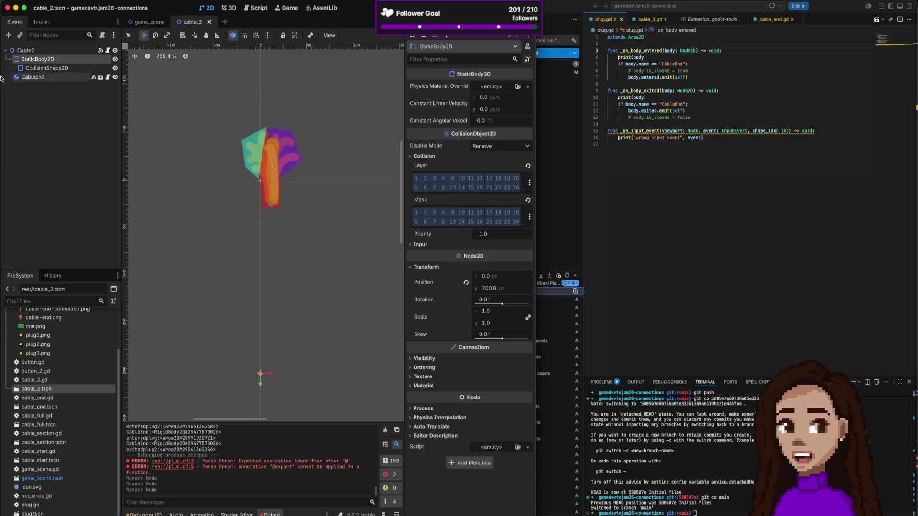
left_click(42, 67)
left_click(40, 79)
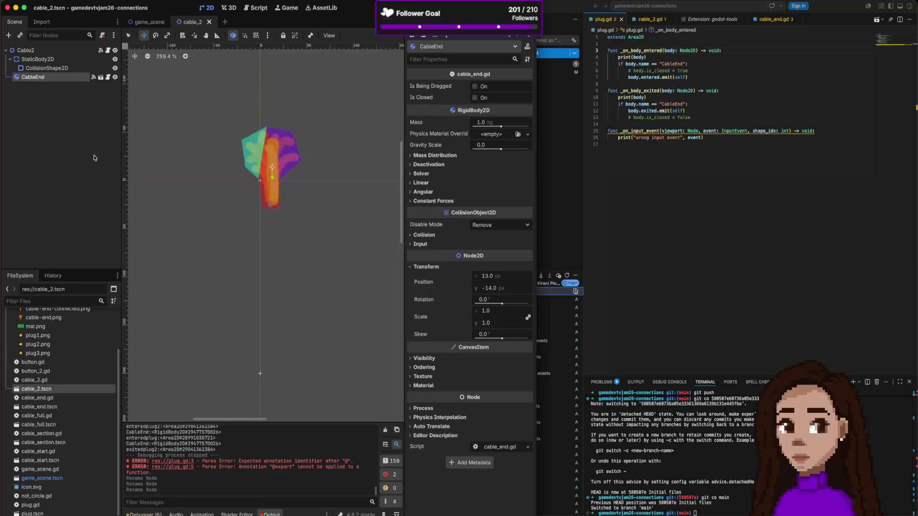
left_click(101, 77)
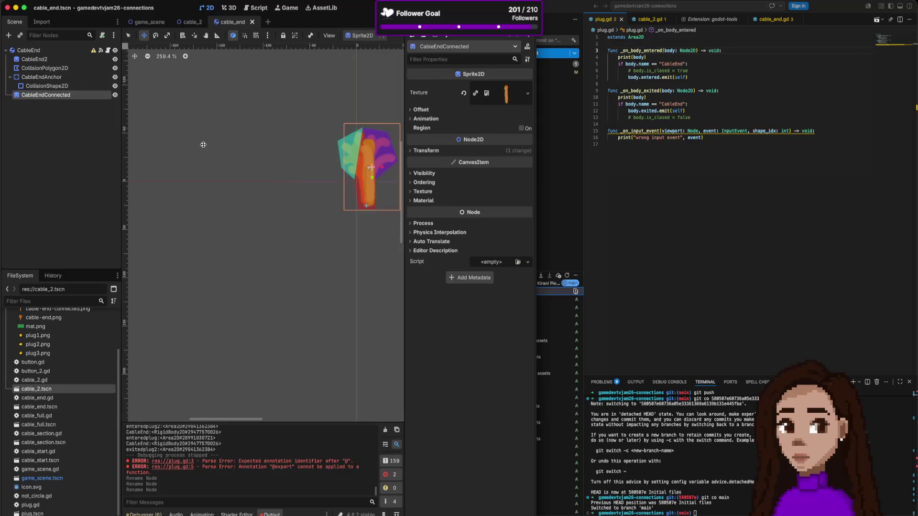
Revert the cable_end root node's Transform position from 13, -14 to 0, 0, then return to game_scene
left_click(58, 50)
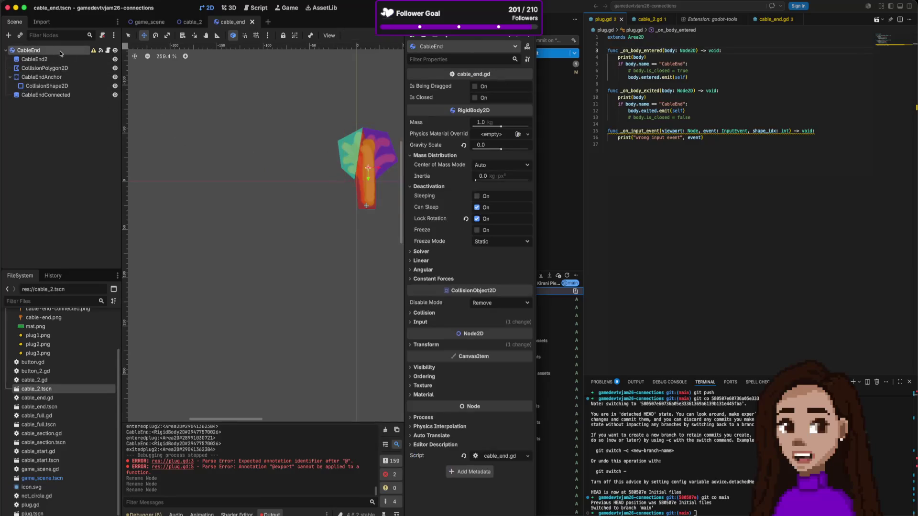
mouse_move(94, 52)
left_click(429, 345)
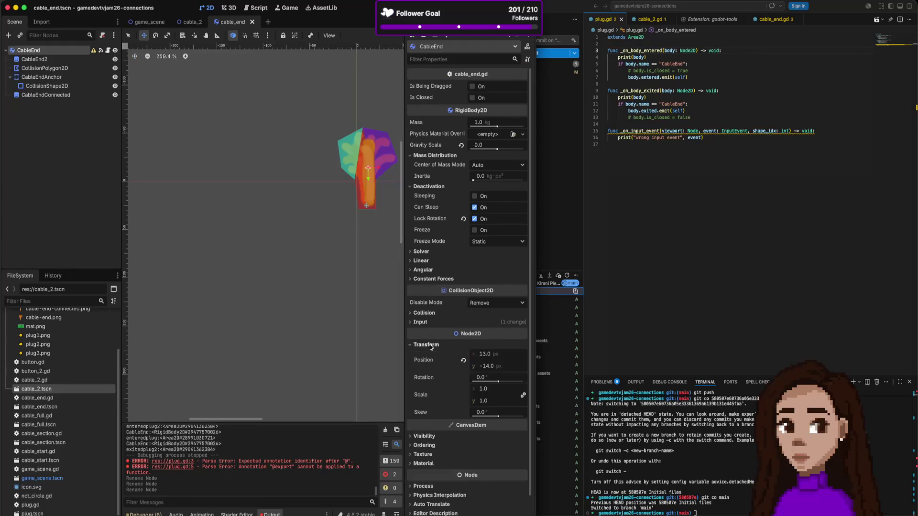
left_click(463, 360)
scroll(328, 195, "down", 1)
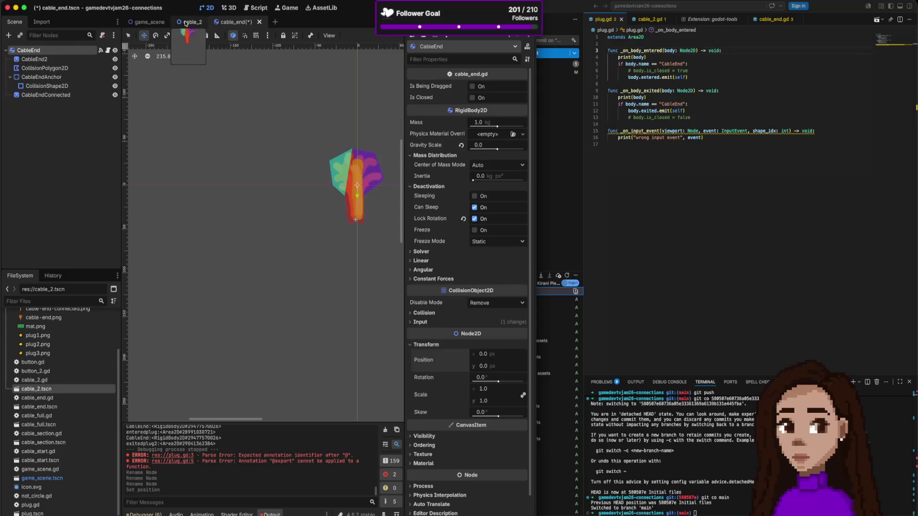
left_click(153, 22)
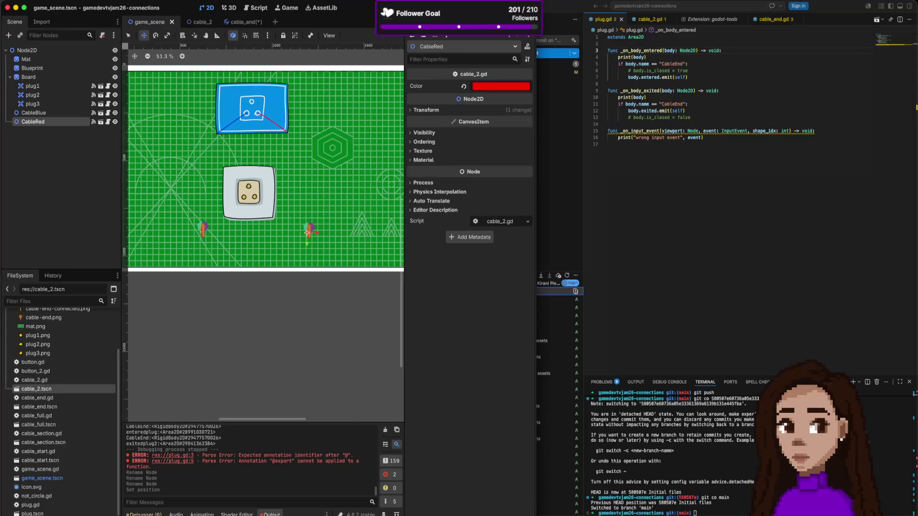
Run the game, pull the blue cable's end up and right, then stop and reopen cable_end
key("super+b")
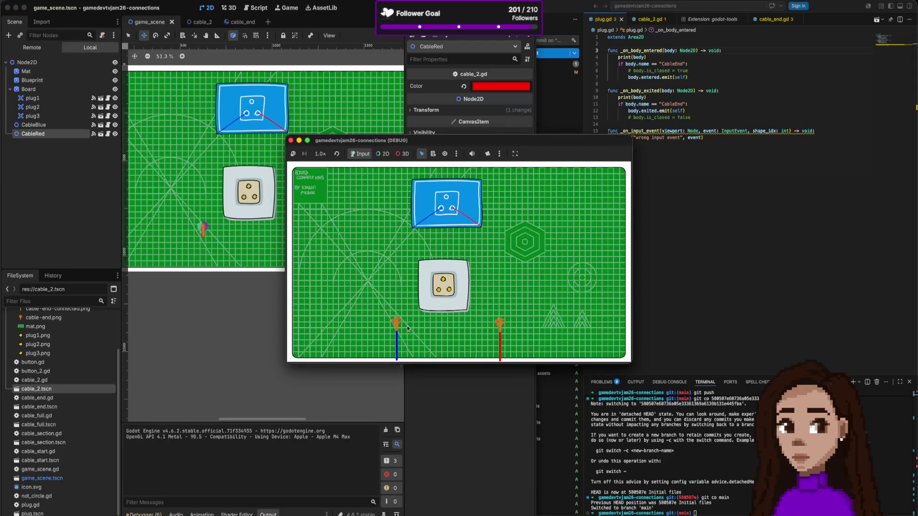
mouse_move(400, 319)
left_mouse_down()
mouse_move(432, 293)
mouse_move(371, 305)
left_mouse_up()
left_click(290, 141)
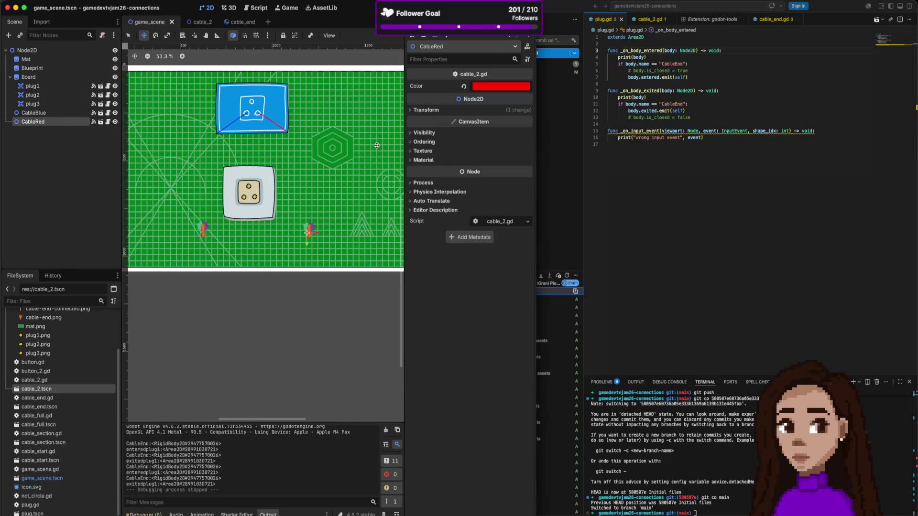
left_click(236, 22)
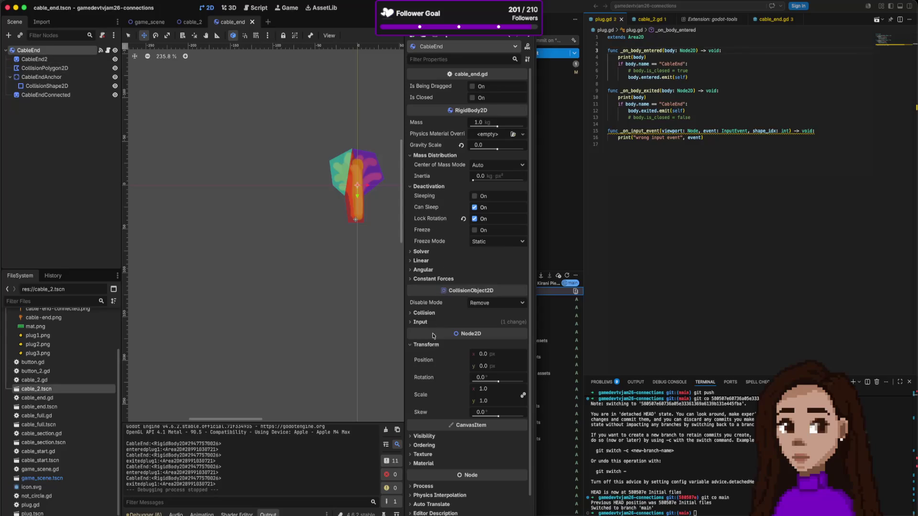
Expand CableEnd's collision layer and mask settings, check the layer naming menu, then switch to Chrome
left_click(420, 313)
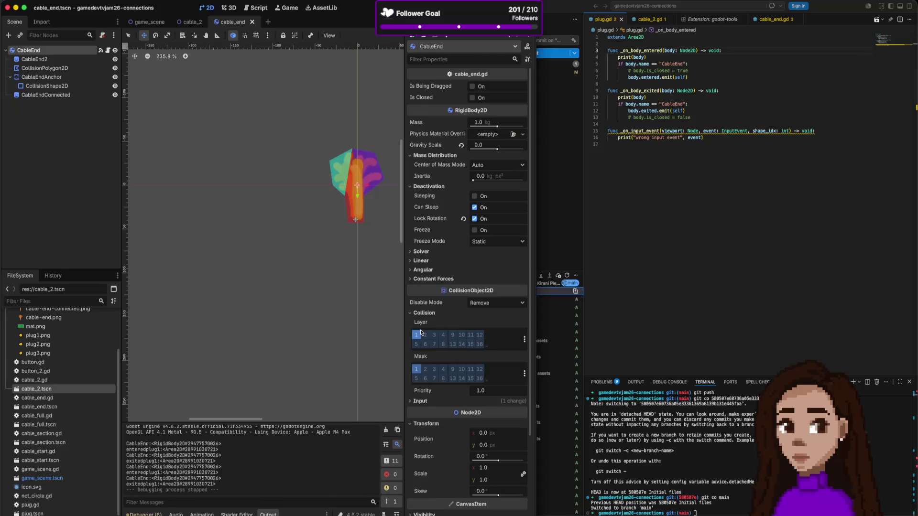
left_click(524, 340)
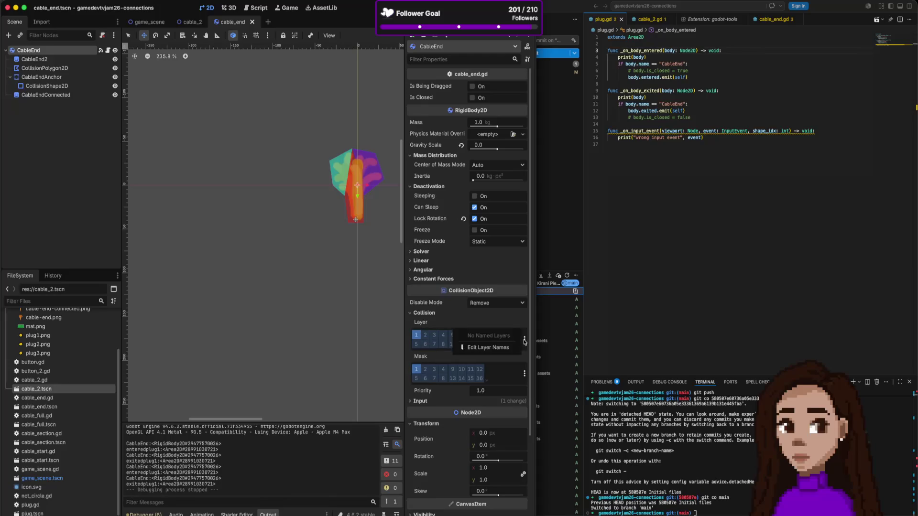
left_click(526, 374)
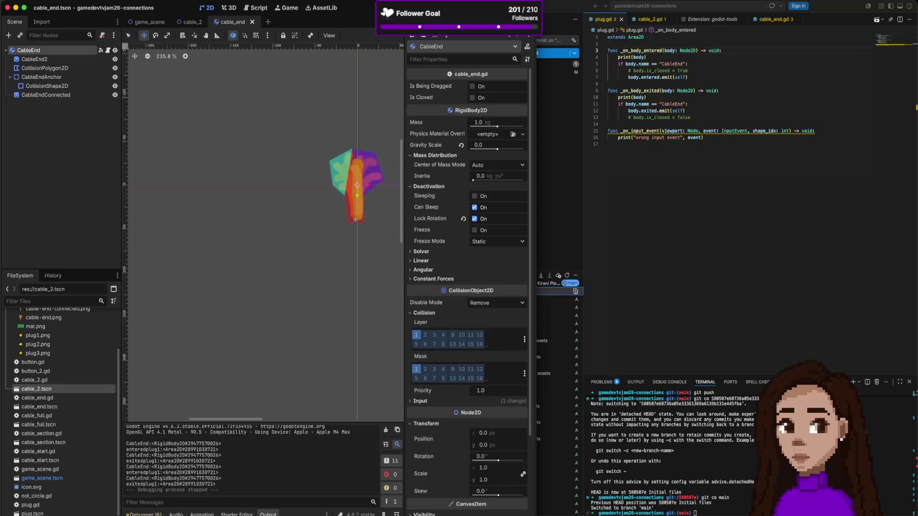
key("super+Tab")
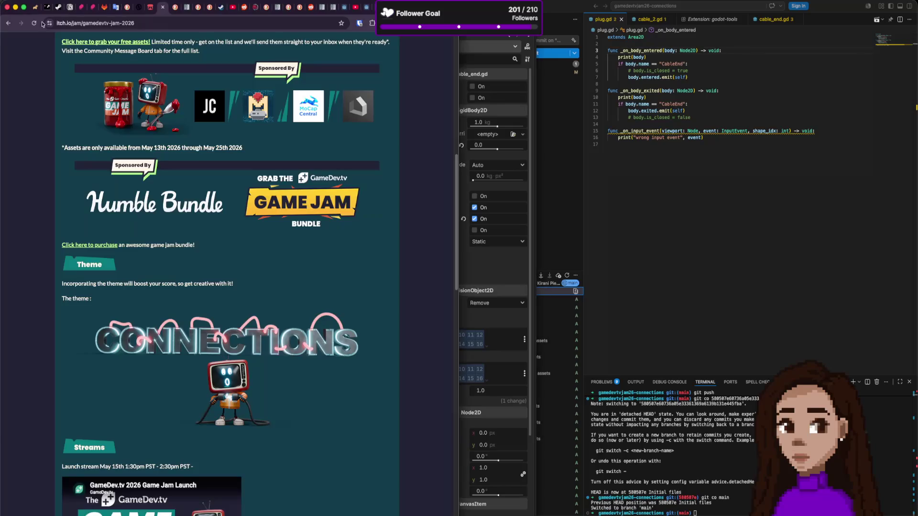
Search 'godot collision mask' in a new tab and open the Godot Physics introduction docs page
key("super+t")
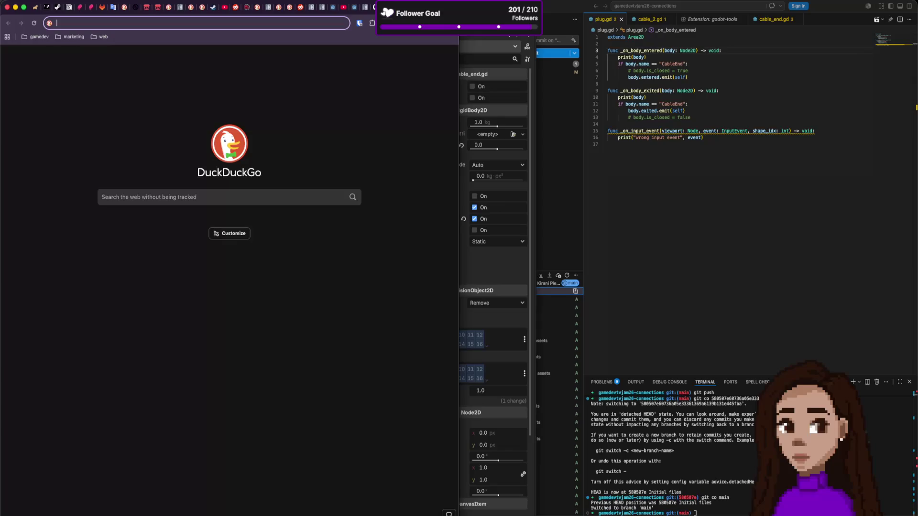
type("godot ")
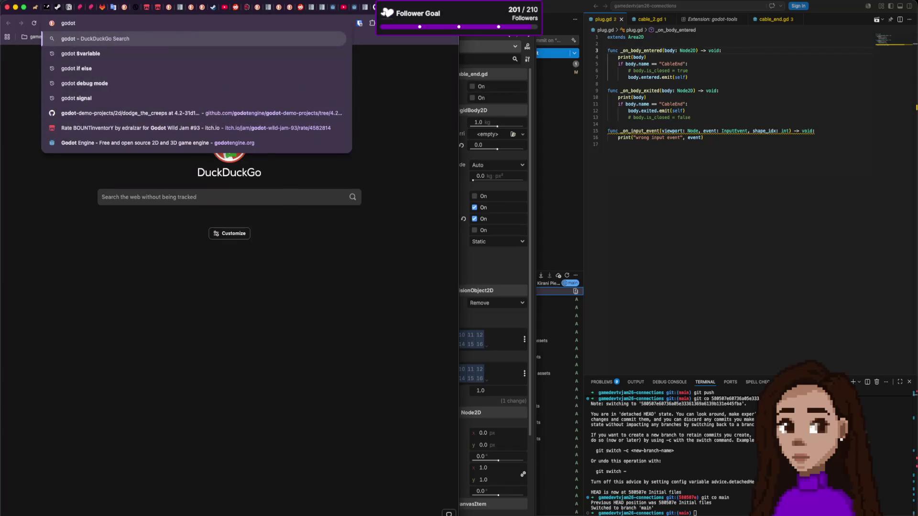
type("collisi")
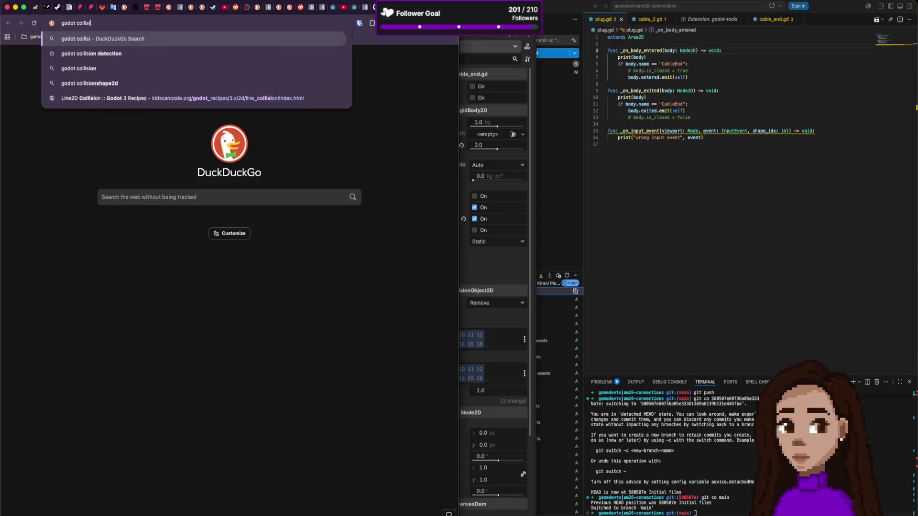
type("on mask")
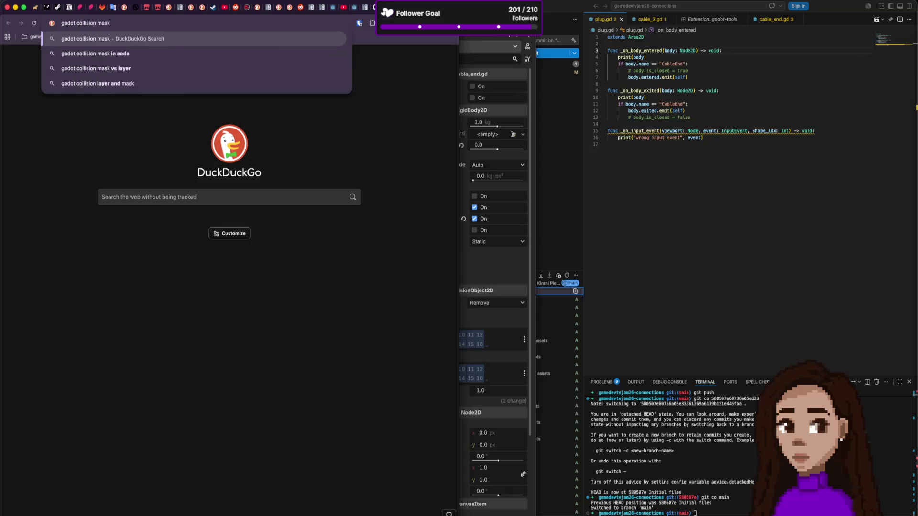
key("Return")
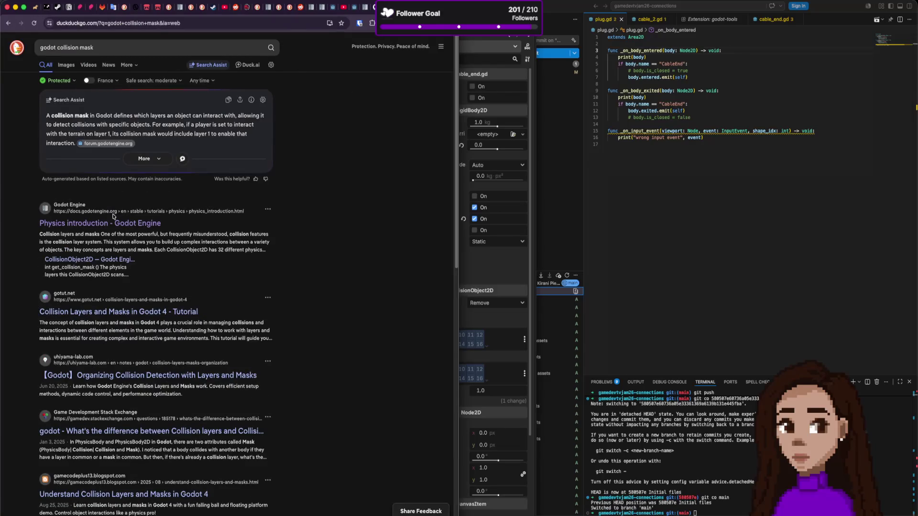
left_click(128, 223)
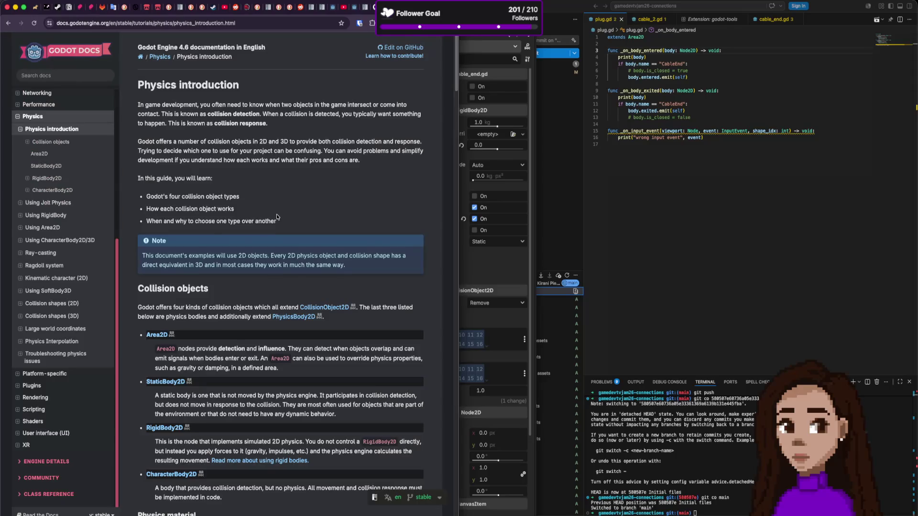
Find 'mask' on the Physics introduction page and read the collision_layer and collision_mask descriptions
key("ctrl+f")
type("mask")
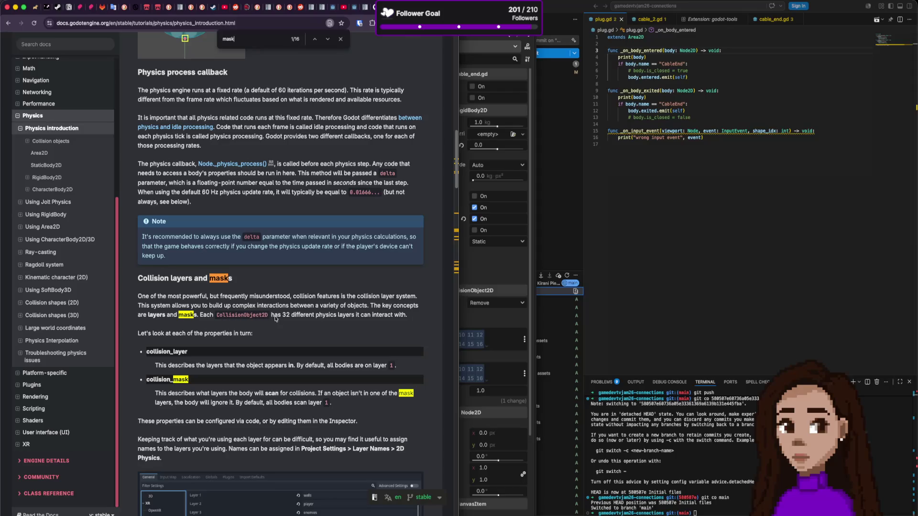
scroll(208, 356, "down", 3)
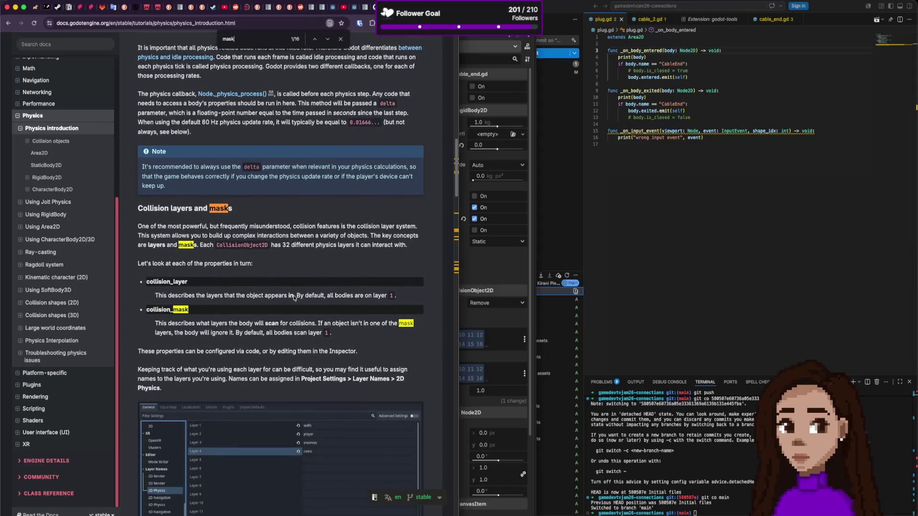
left_click_drag(196, 295, 302, 297)
mouse_move(181, 324)
left_mouse_down()
mouse_move(299, 333)
mouse_move(319, 325)
left_mouse_up()
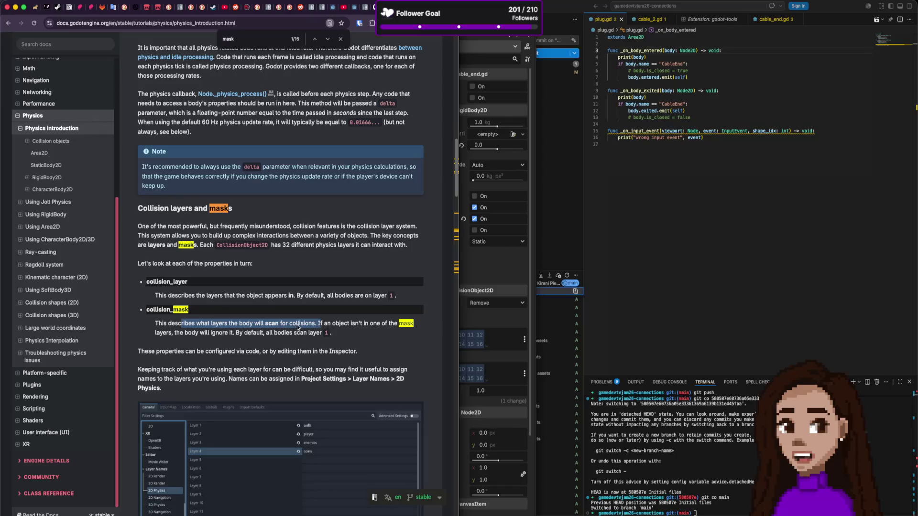
left_click(332, 325)
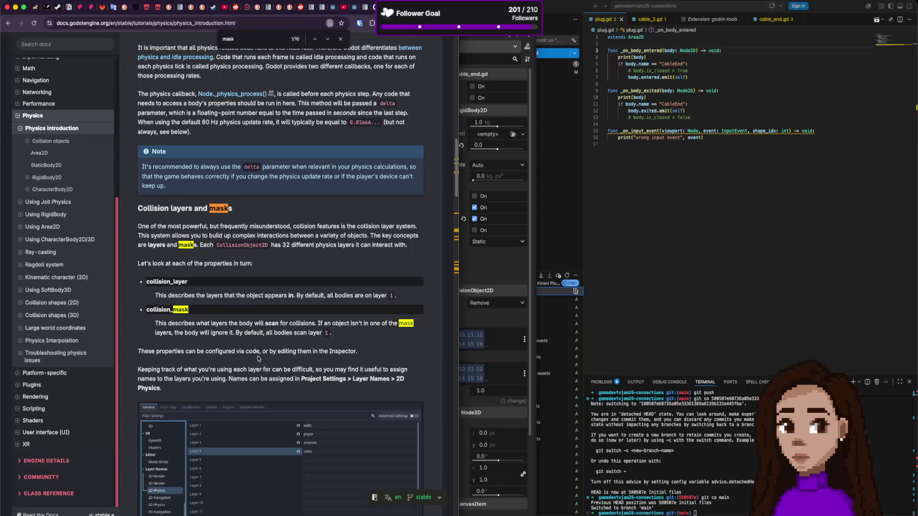
Read the GUI example on what the Player detects, then return to the Godot editor
scroll(257, 358, "down", 1)
scroll(258, 359, "down", 2)
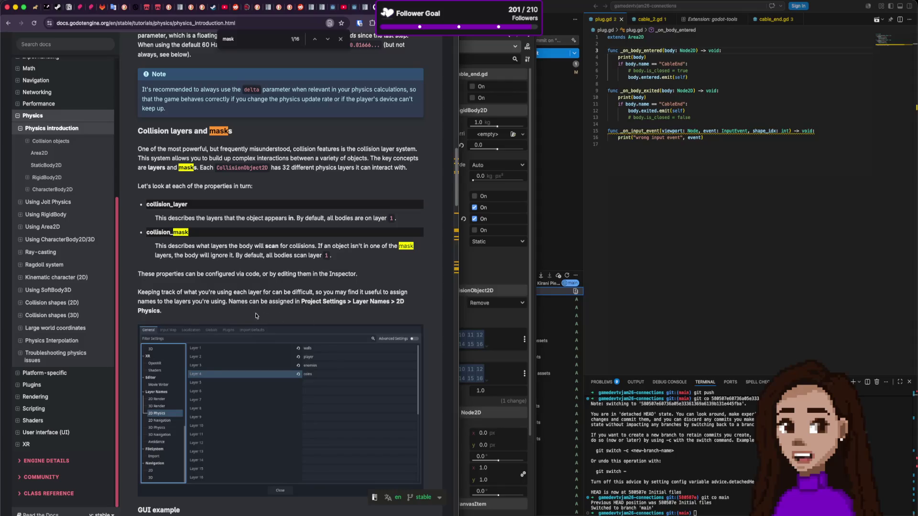
scroll(253, 316, "down", 5)
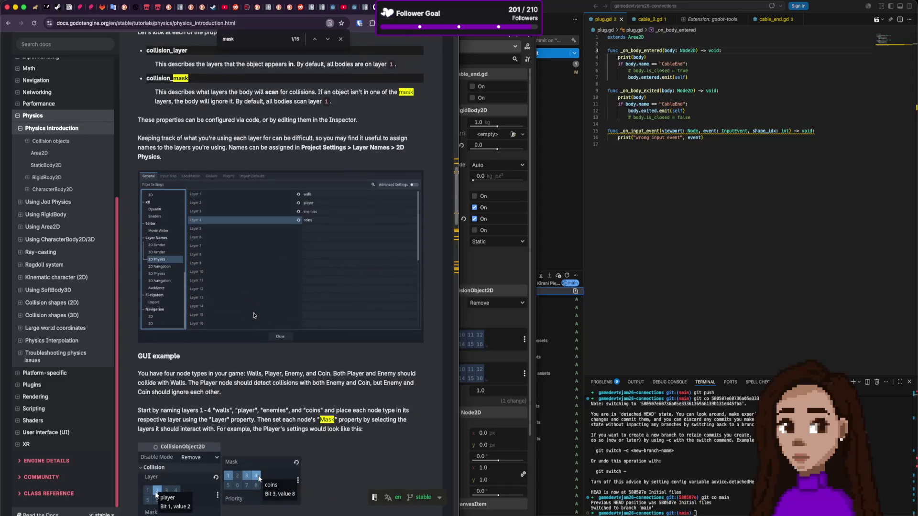
scroll(253, 315, "down", 3)
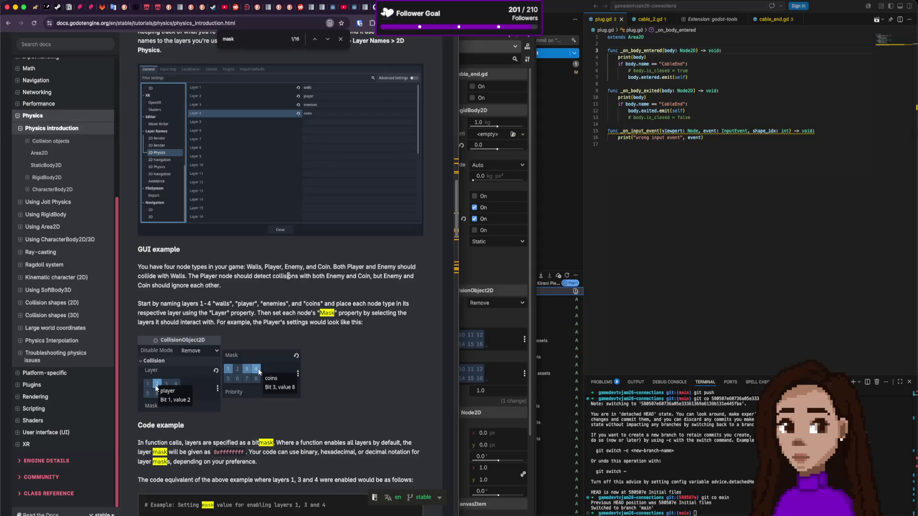
left_click_drag(219, 276, 277, 277)
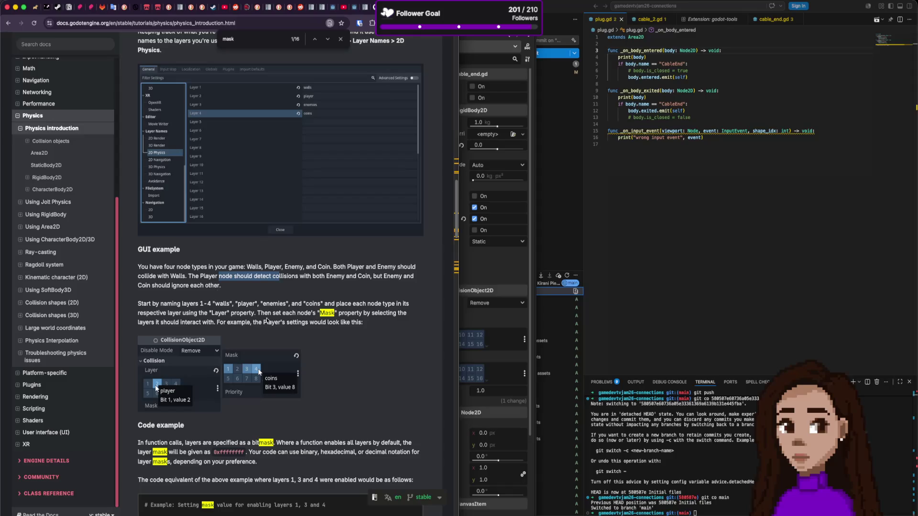
left_click(239, 292)
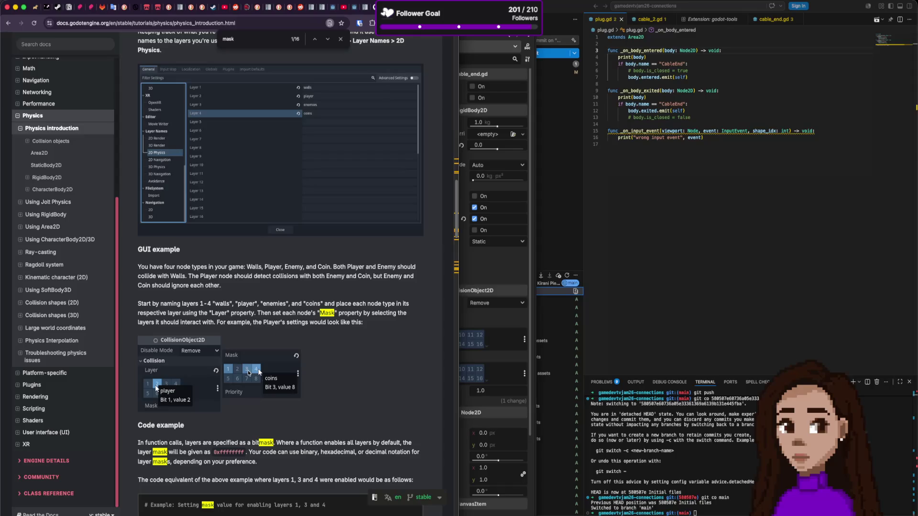
left_click(495, 318)
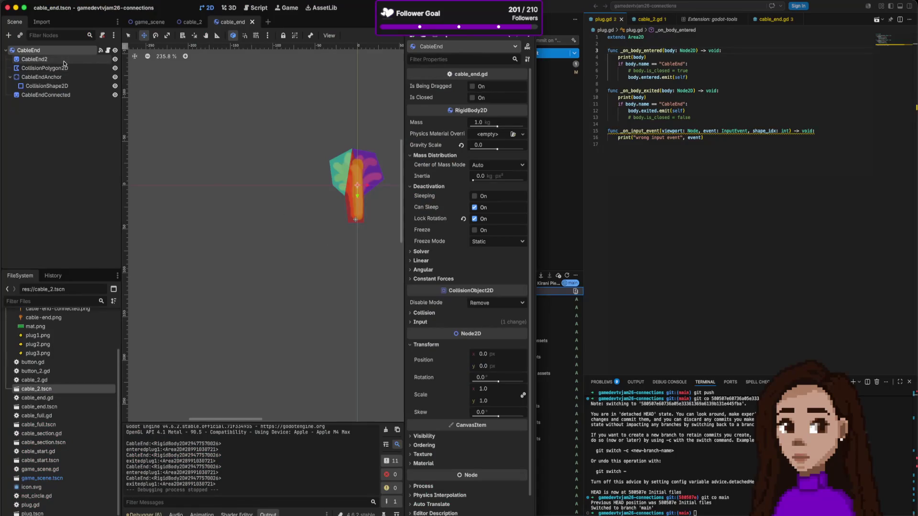
Untick CableEnd's collision mask 1, save and run, then plug blue and red cables into the socket
left_click(440, 314)
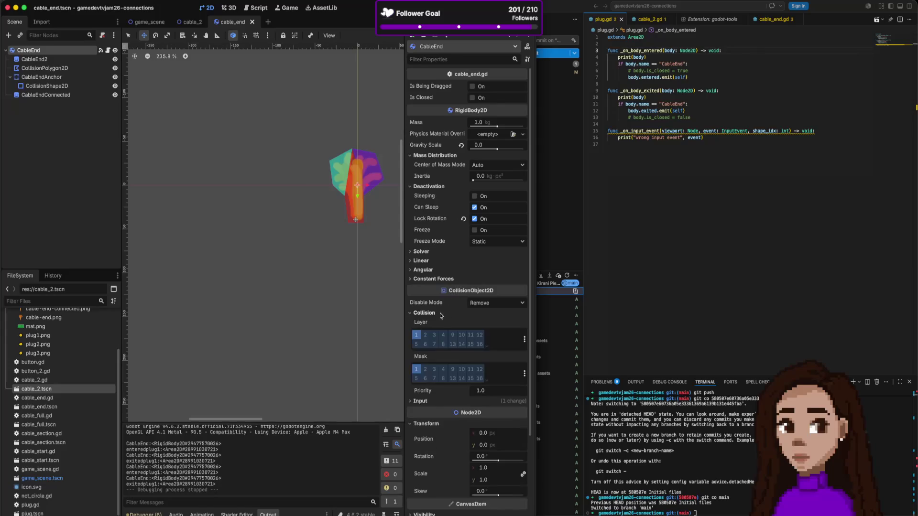
left_click(416, 369)
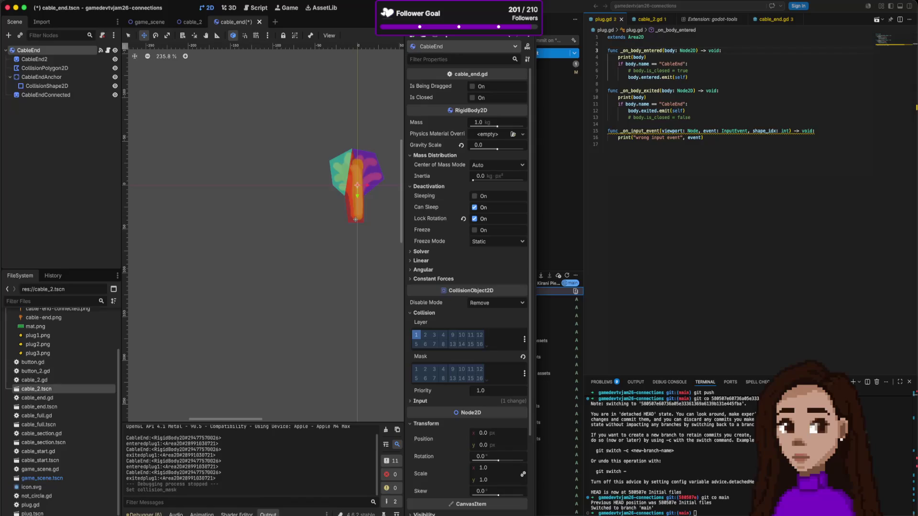
key("super+b")
left_click_drag(400, 326, 436, 296)
mouse_move(497, 321)
left_mouse_down()
mouse_move(437, 294)
mouse_move(449, 293)
mouse_move(445, 281)
mouse_move(466, 268)
mouse_move(471, 304)
mouse_move(438, 289)
mouse_move(473, 292)
mouse_move(452, 290)
left_mouse_up()
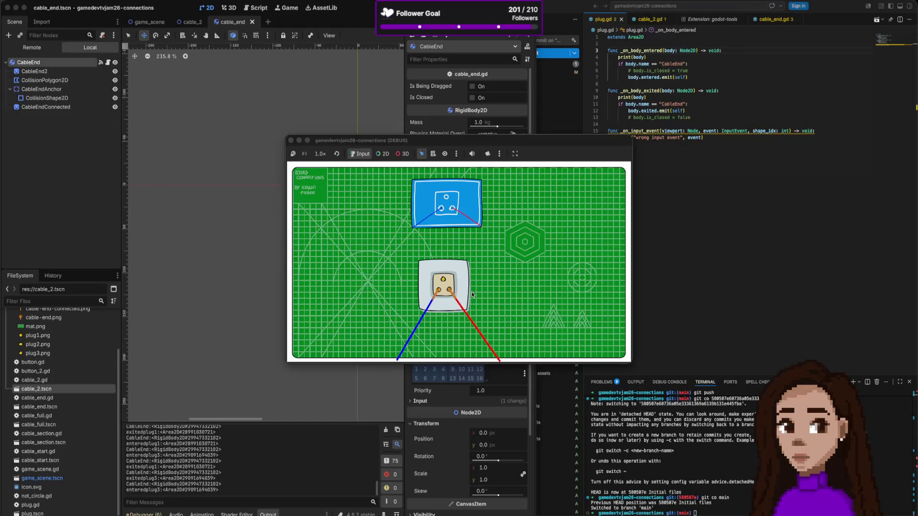
Seat the blue cable end in the socket's left hole, close the game, and open game_scene
mouse_move(457, 295)
left_mouse_down()
mouse_move(437, 296)
mouse_move(471, 298)
mouse_move(432, 295)
left_mouse_up()
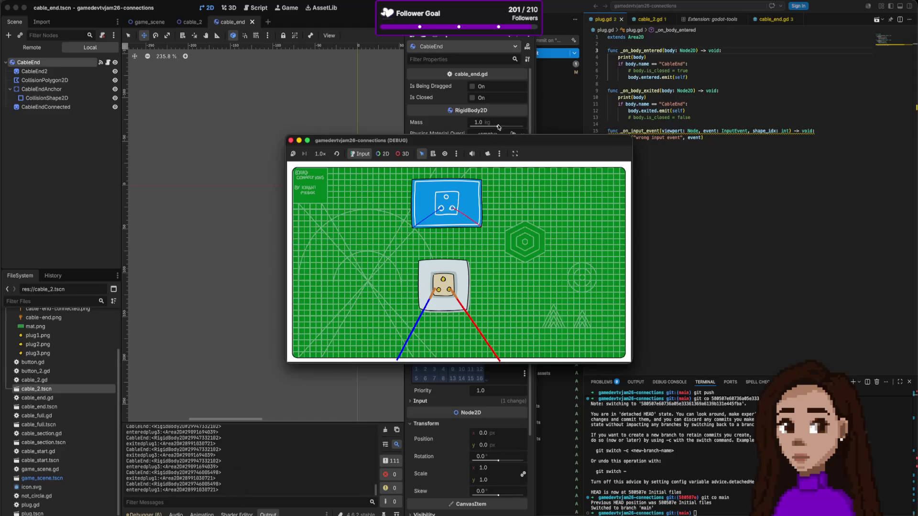
left_click_drag(437, 293, 438, 291)
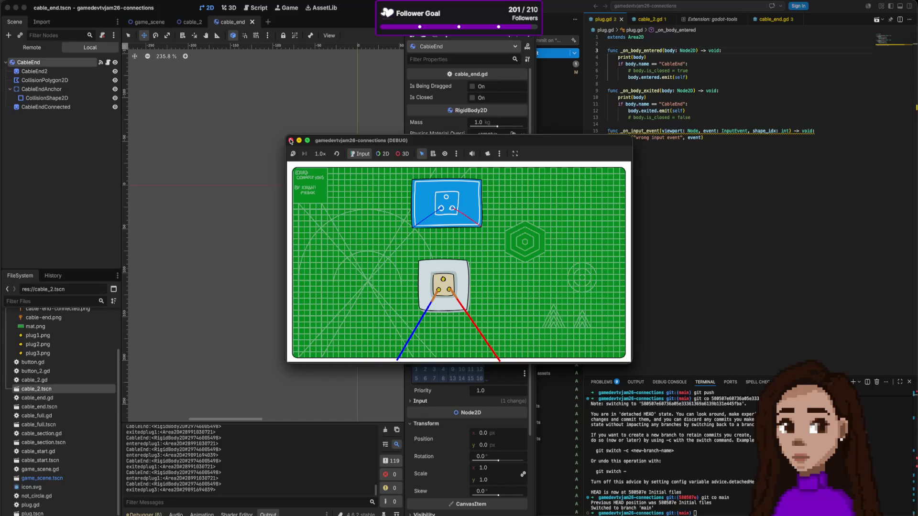
left_click(290, 140)
left_click(724, 191)
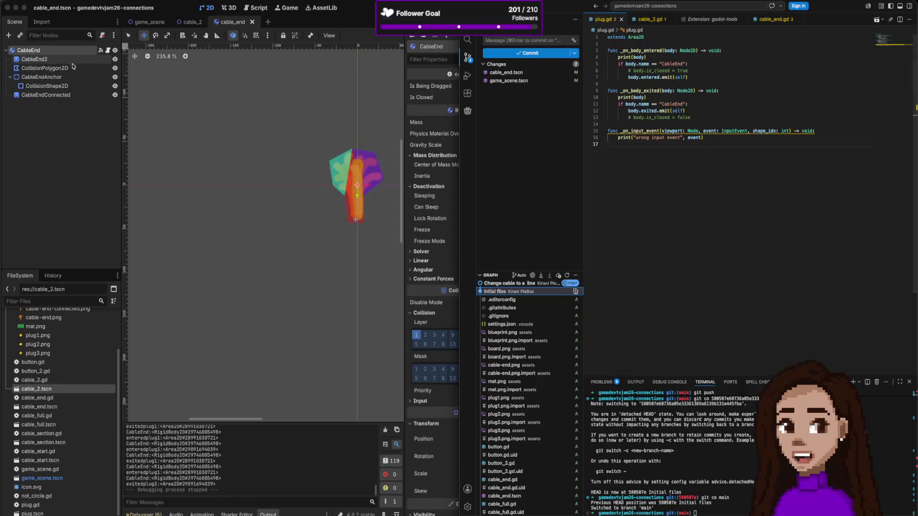
left_click(150, 23)
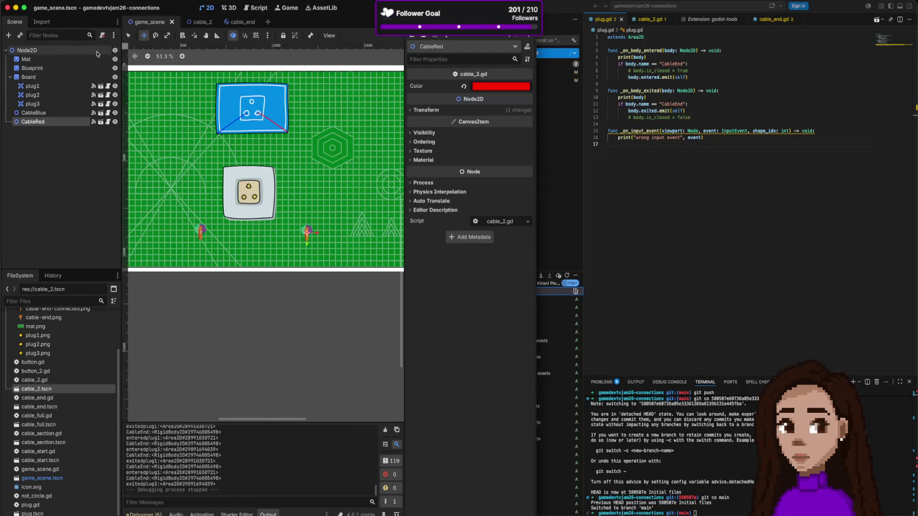
Rename game_scene's root Node2D to 'Game'
double_click(39, 50)
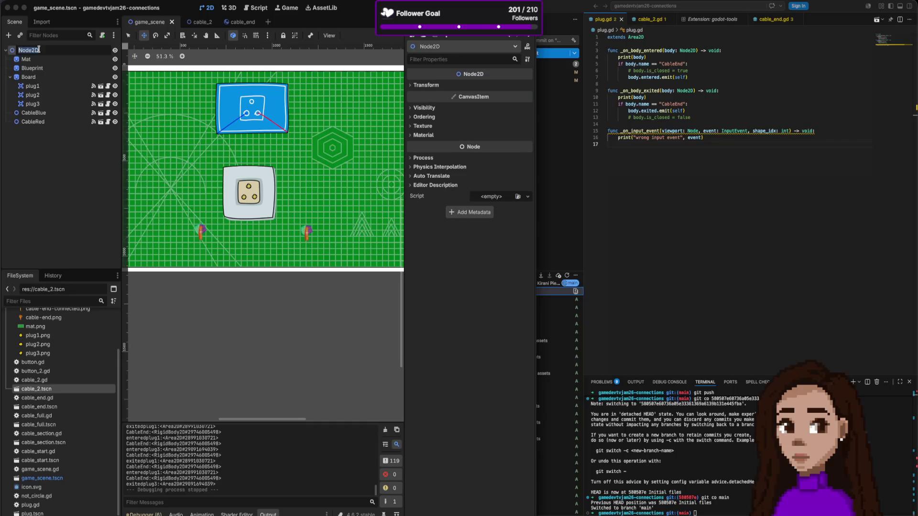
type("Game")
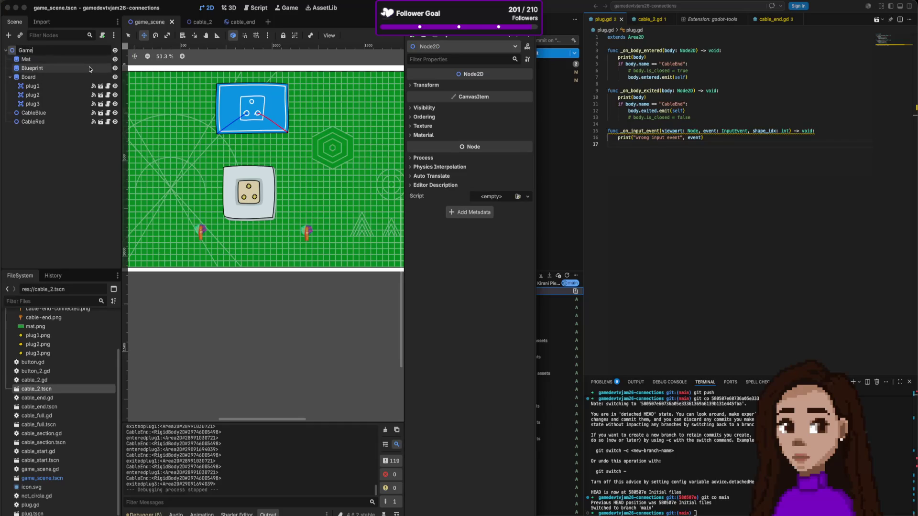
key("Return")
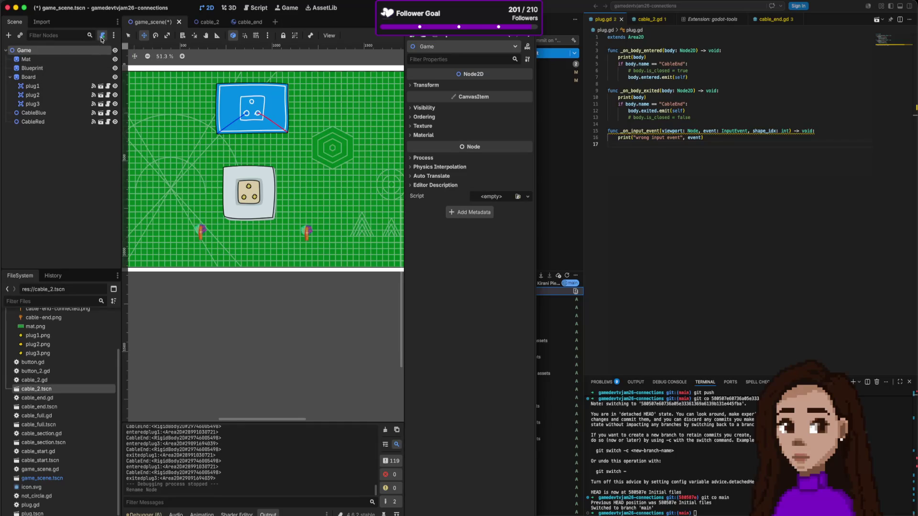
Attach res://game_scene.gd to the Game node, then zoom out the canvas
left_click(102, 35)
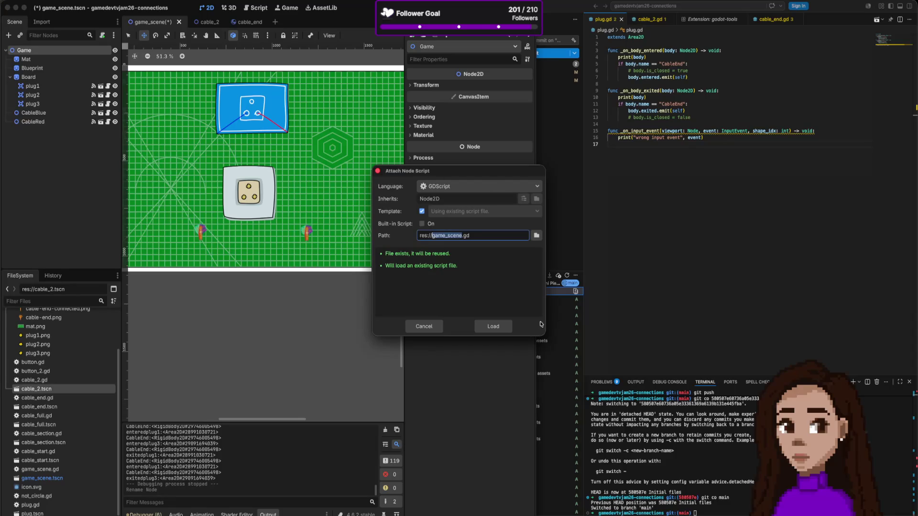
left_click(495, 328)
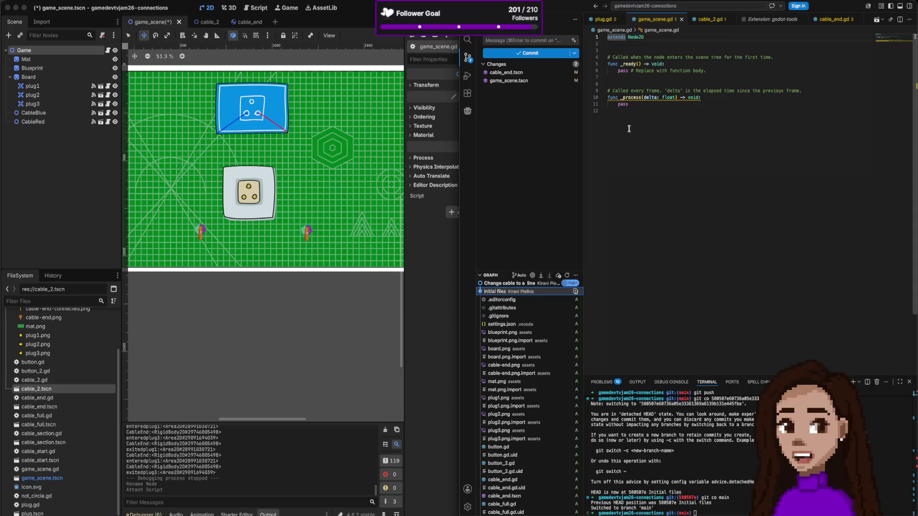
left_click(326, 146)
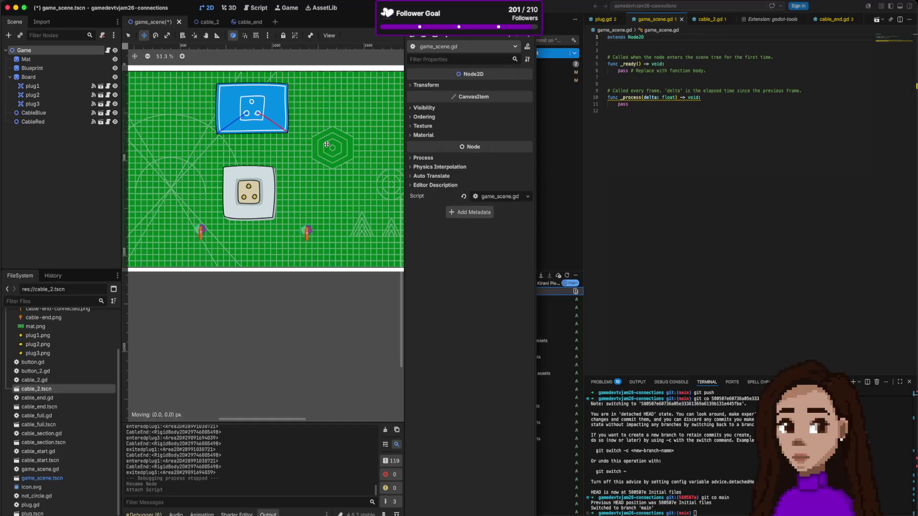
scroll(322, 144, "down", 3)
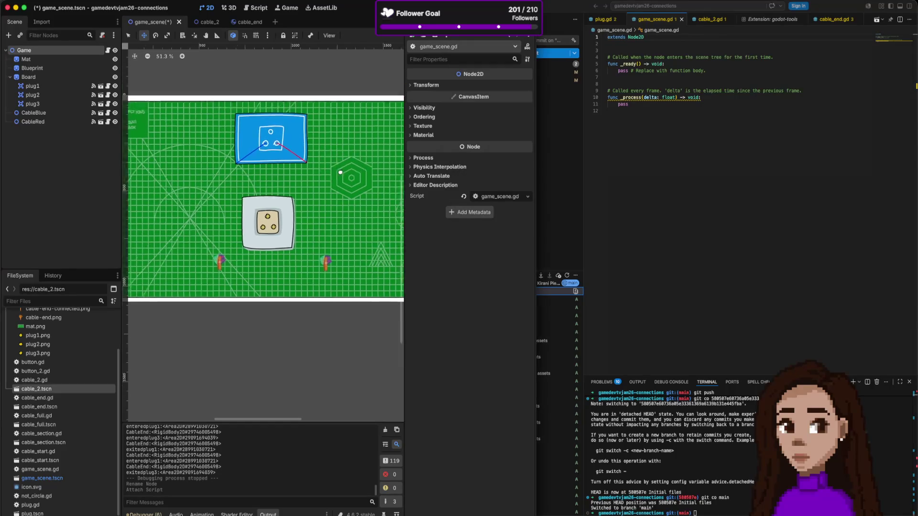
scroll(358, 192, "right", 3)
scroll(358, 192, "down", 1)
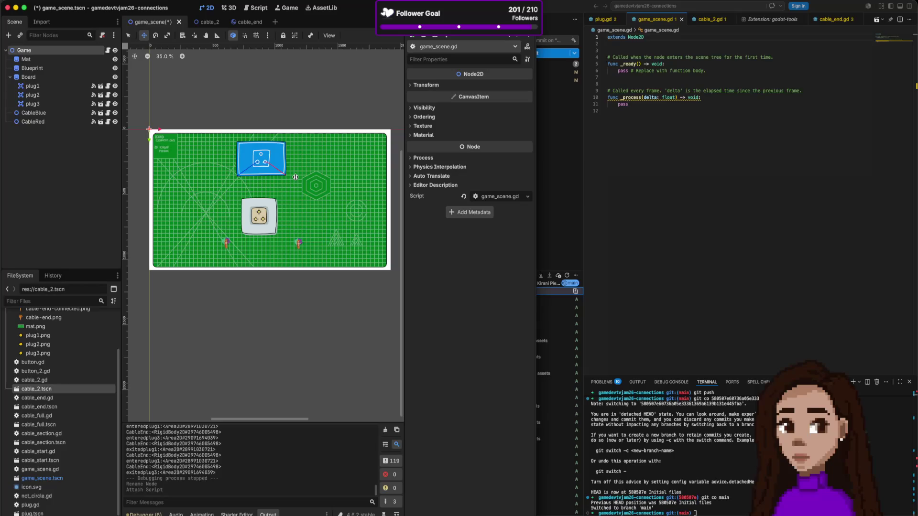
Put CableEnd on collision layer 2 only, re-enable mask 1, save, and return to game_scene
left_click(241, 22)
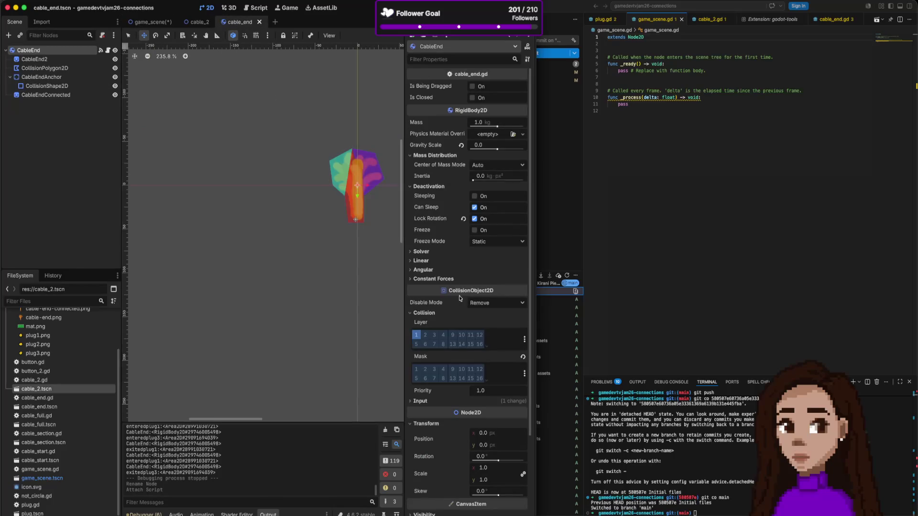
left_click(423, 335)
left_click(421, 337)
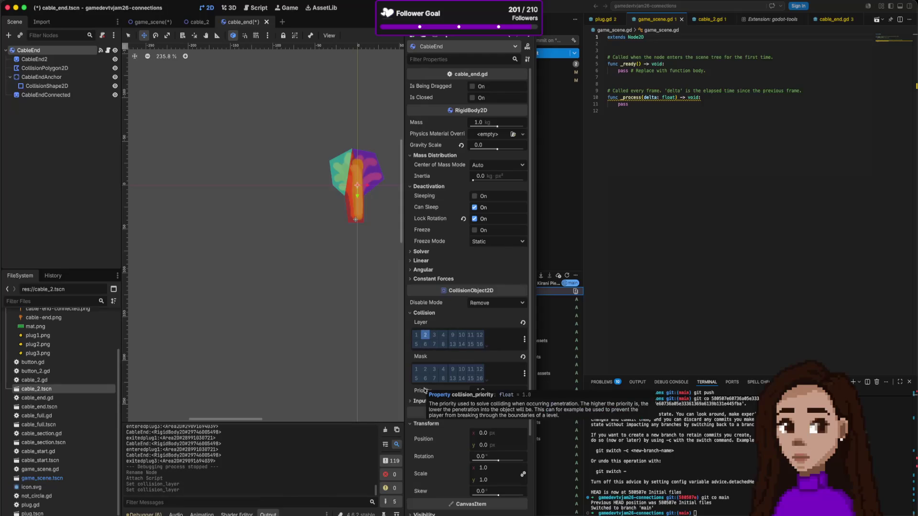
left_click(416, 369)
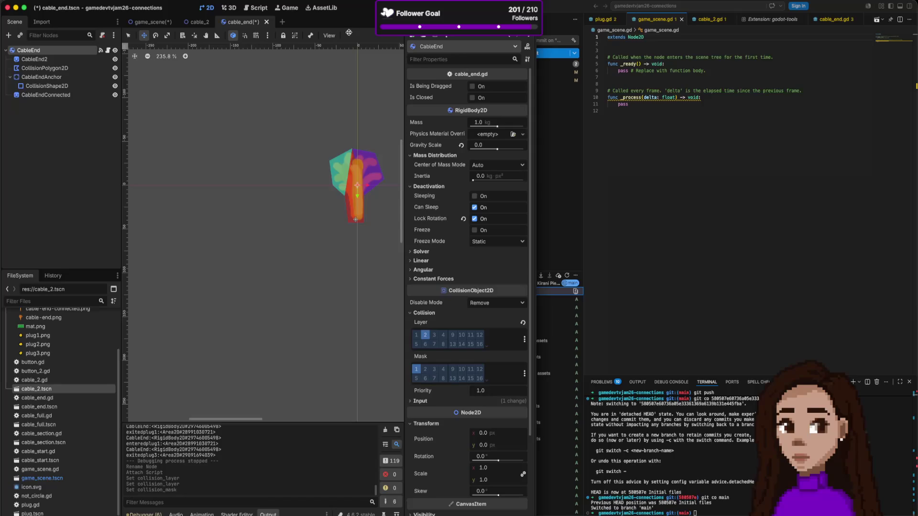
key("ctrl+s")
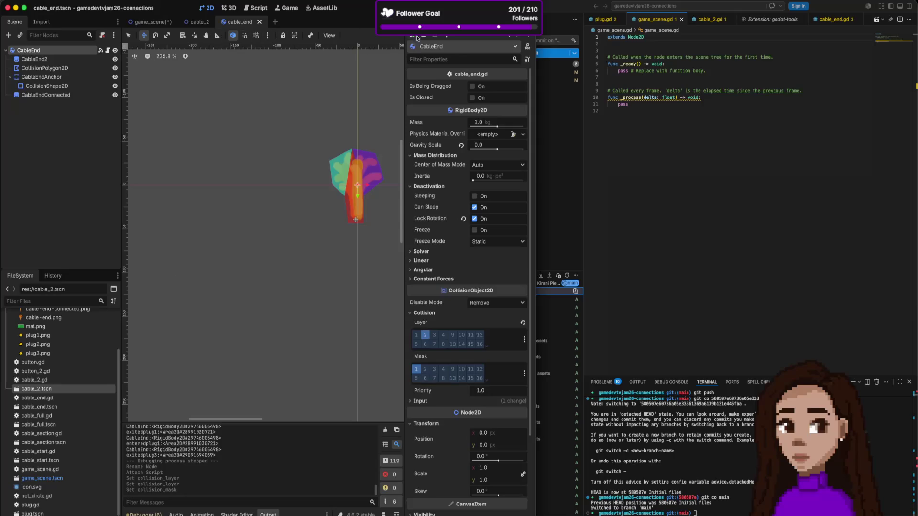
left_click(149, 22)
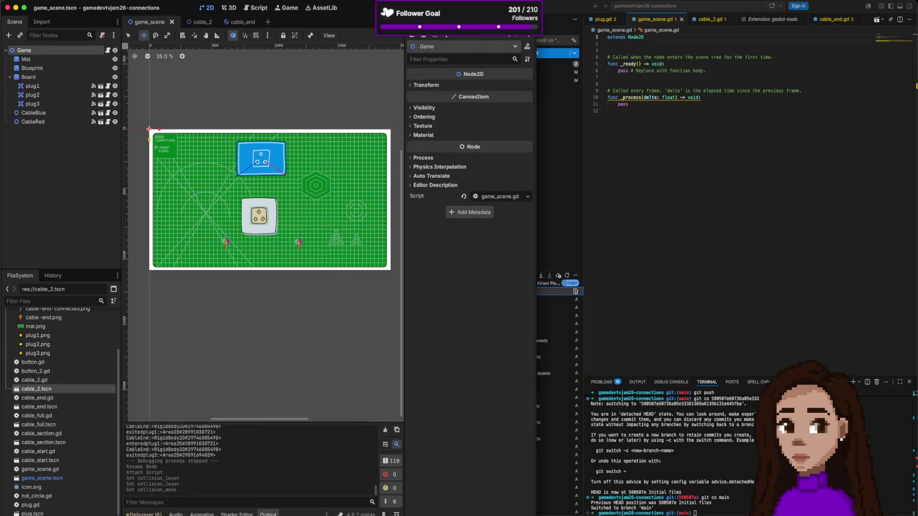
Run the game, seat the blue and red cable plugs in the socket, then stop it
key("super+b")
left_click_drag(395, 321, 436, 291)
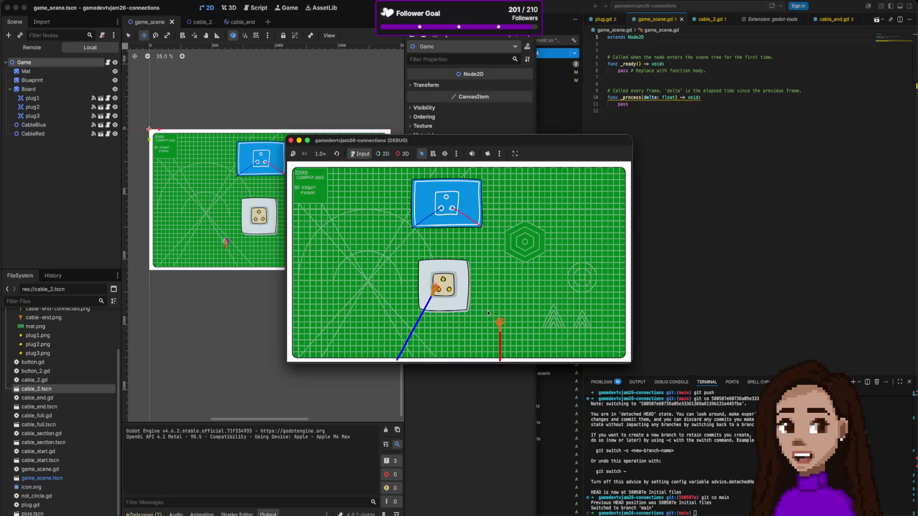
left_click_drag(499, 323, 457, 297)
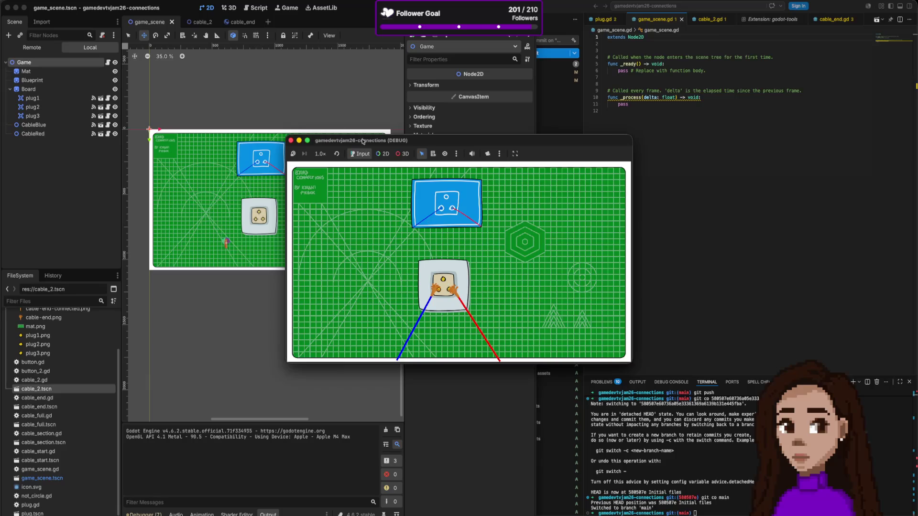
left_click(291, 140)
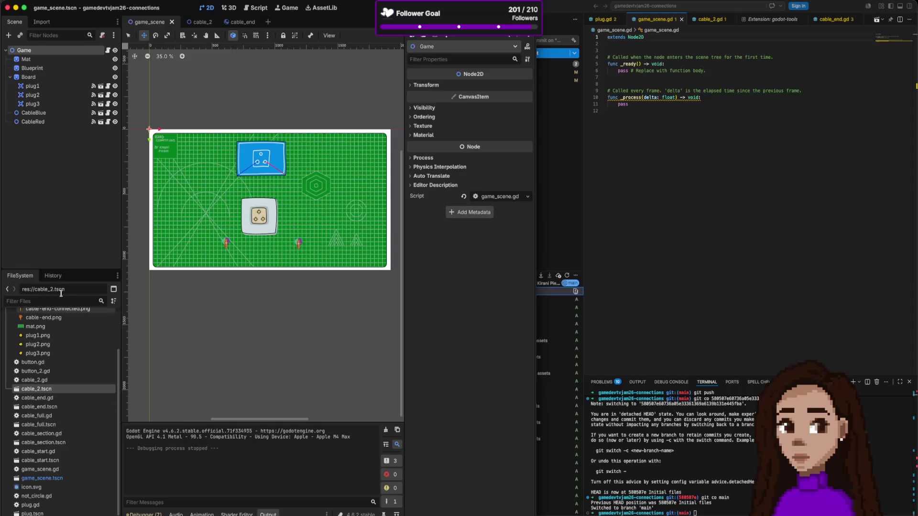
In plug.tscn, enable collision Mask layer 2 on the plug's root Area2D
left_click(101, 104)
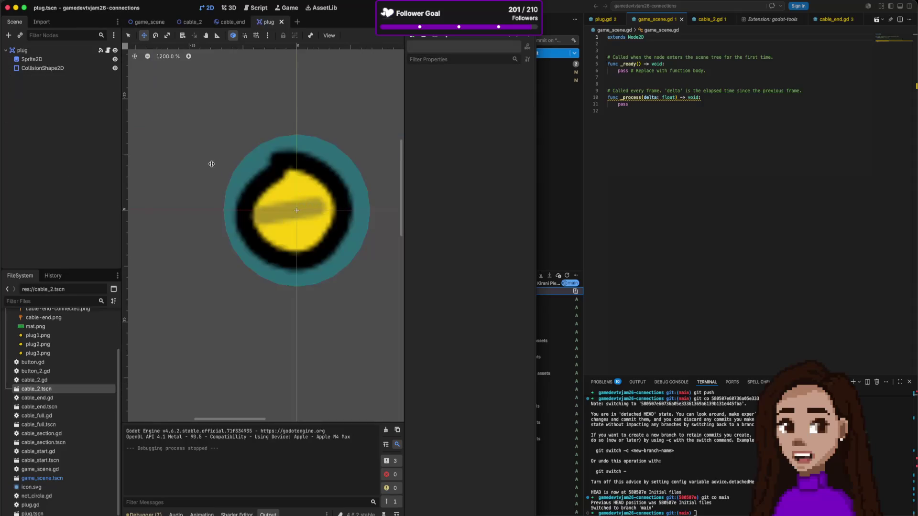
left_click(43, 50)
left_click(53, 67)
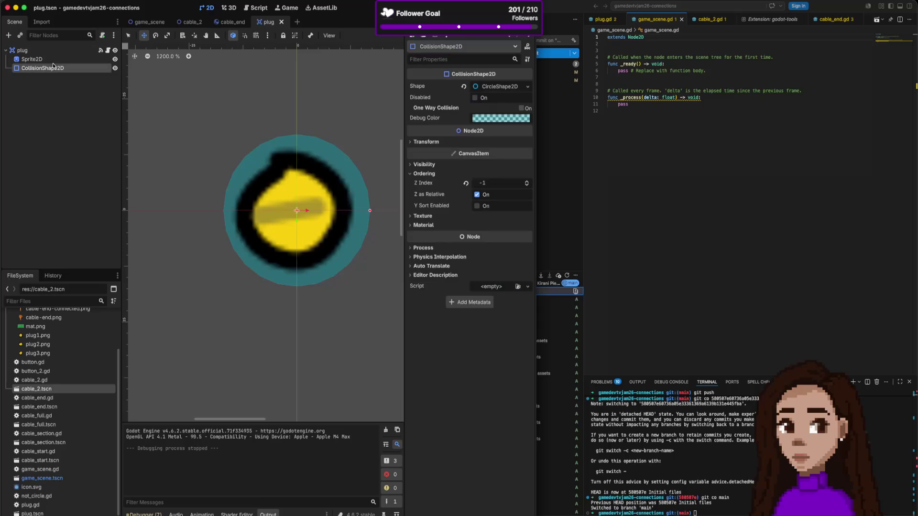
left_click(29, 51)
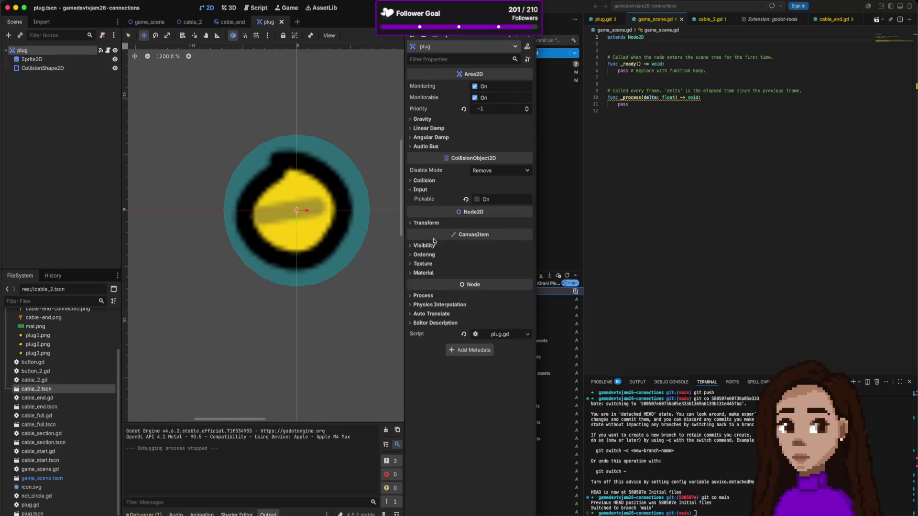
left_click(433, 182)
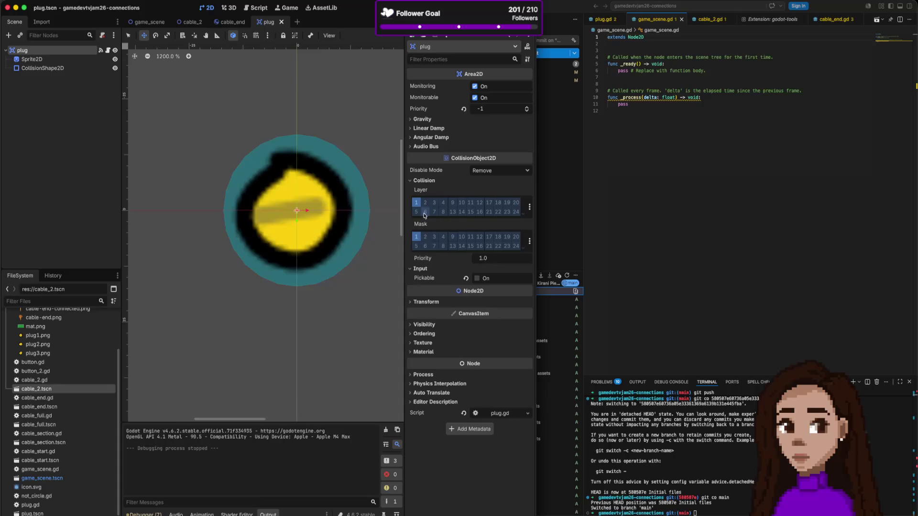
left_click(424, 237)
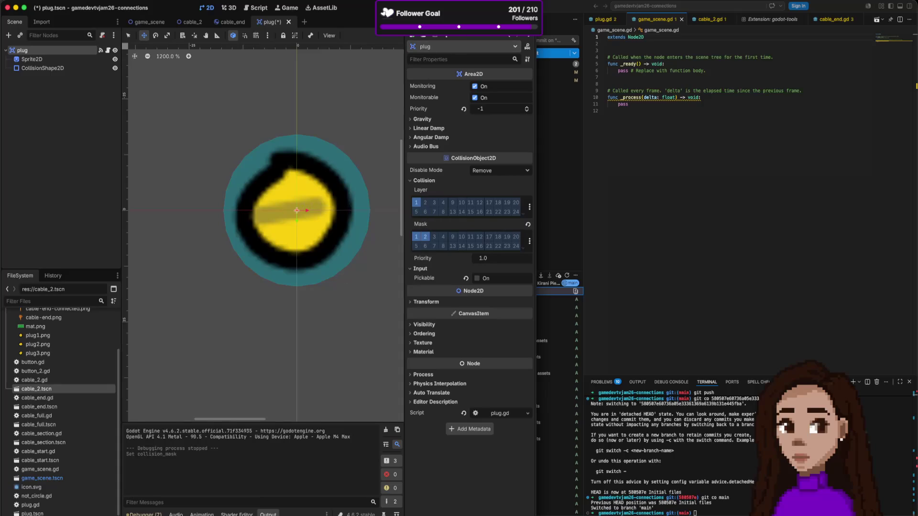
Run the game and drag the blue and red cable ends into the socket
key("super+b")
mouse_move(406, 317)
left_mouse_down()
mouse_move(450, 292)
mouse_move(438, 290)
left_mouse_up()
left_click_drag(494, 316, 450, 290)
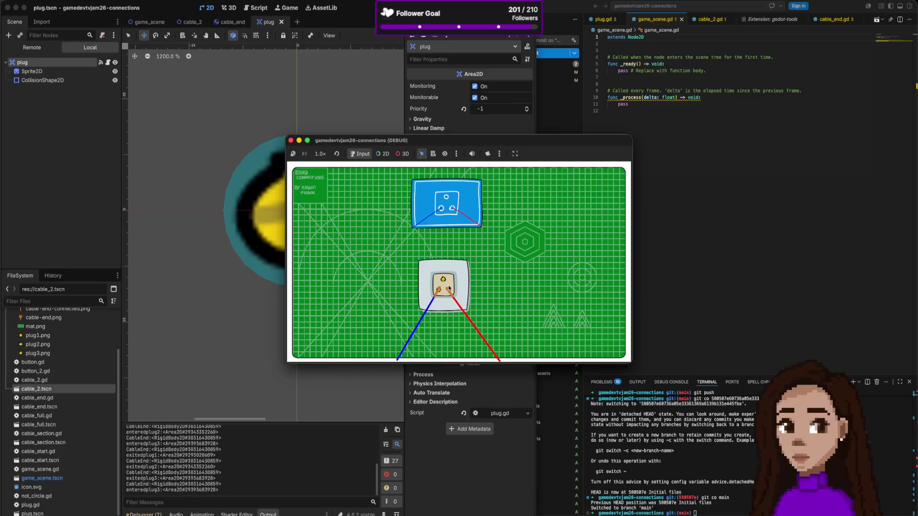
Stop the test run and return to the game_scene tab in the editor
left_click(291, 141)
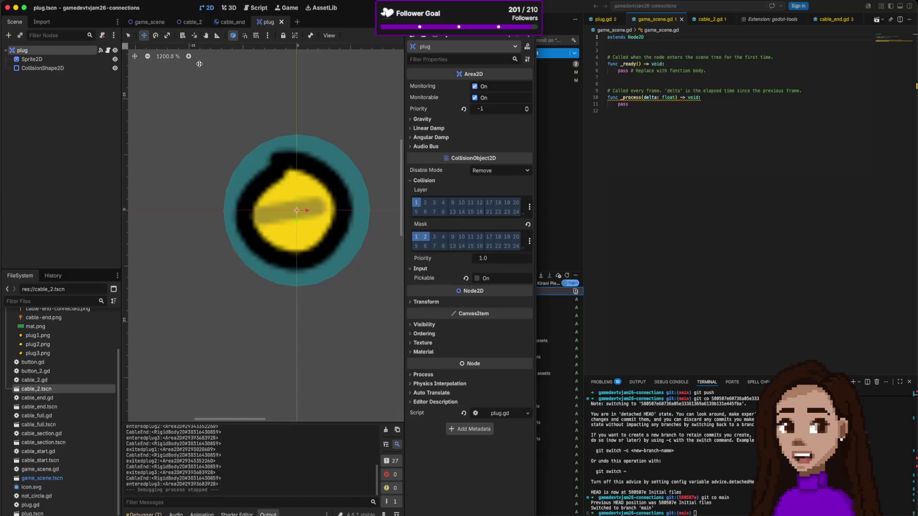
left_click(149, 22)
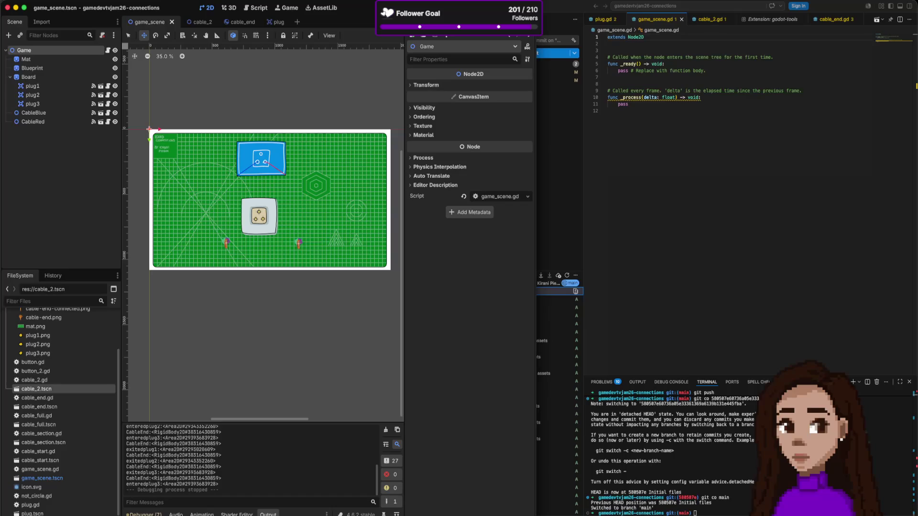
key("super+Tab")
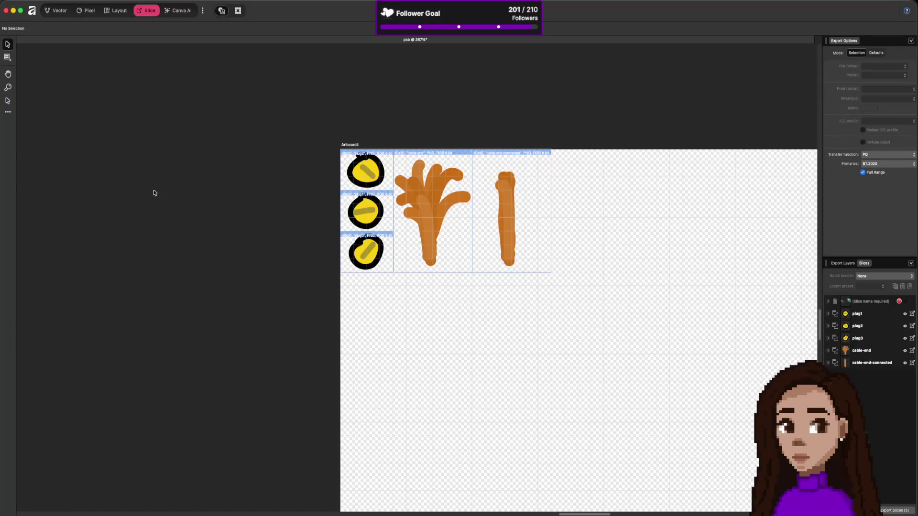
Zoom and pan Affinity's canvas until the green 1920x1080 board artwork is fully visible
scroll(509, 221, "down", 1)
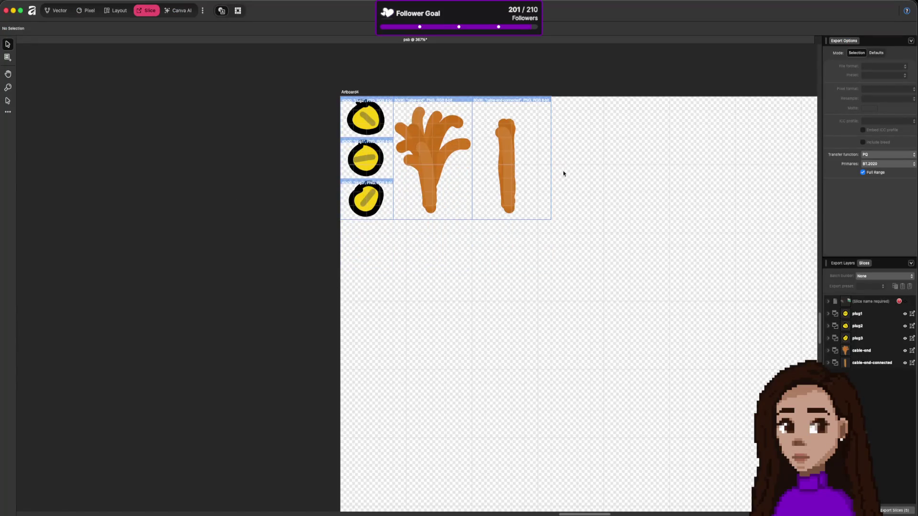
scroll(563, 174, "down", 10)
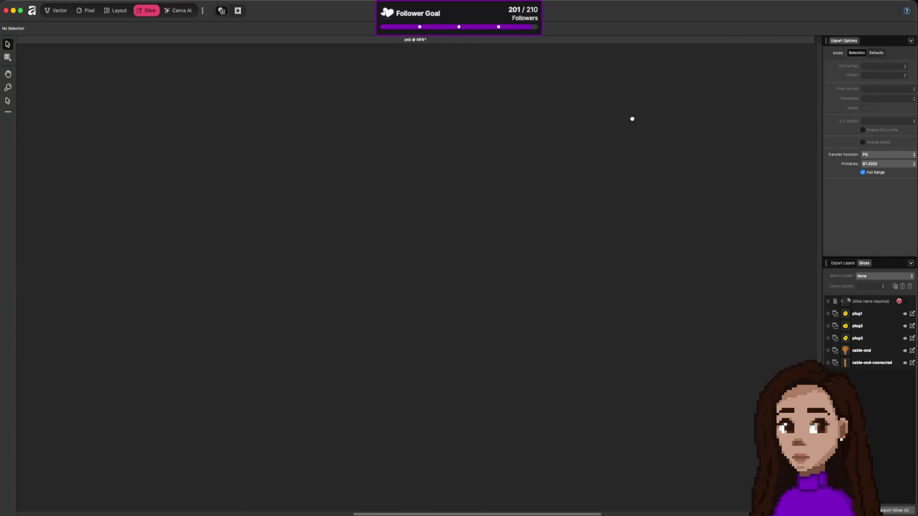
mouse_move(632, 119)
left_mouse_down()
mouse_move(598, 201)
mouse_move(521, 293)
mouse_move(519, 271)
left_mouse_up()
scroll(570, 257, "down", 4)
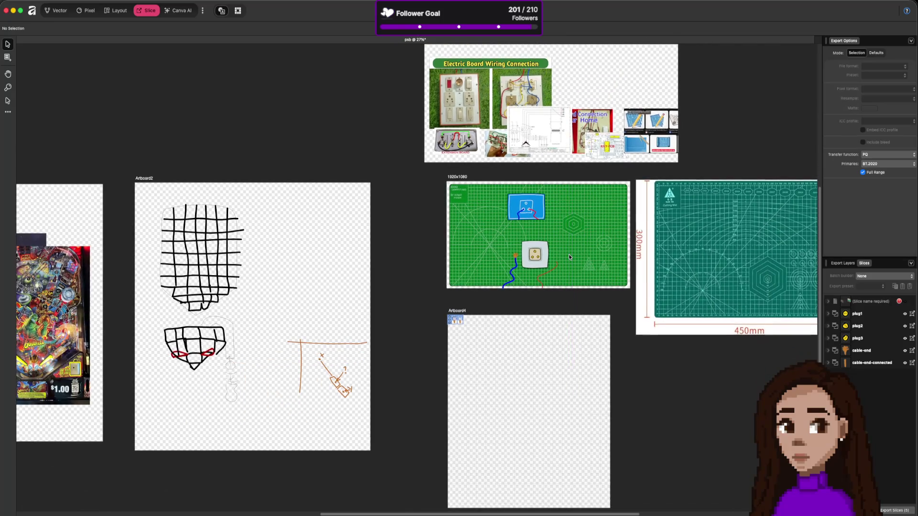
scroll(468, 245, "down", 2)
scroll(500, 229, "up", 5)
scroll(500, 230, "up", 4)
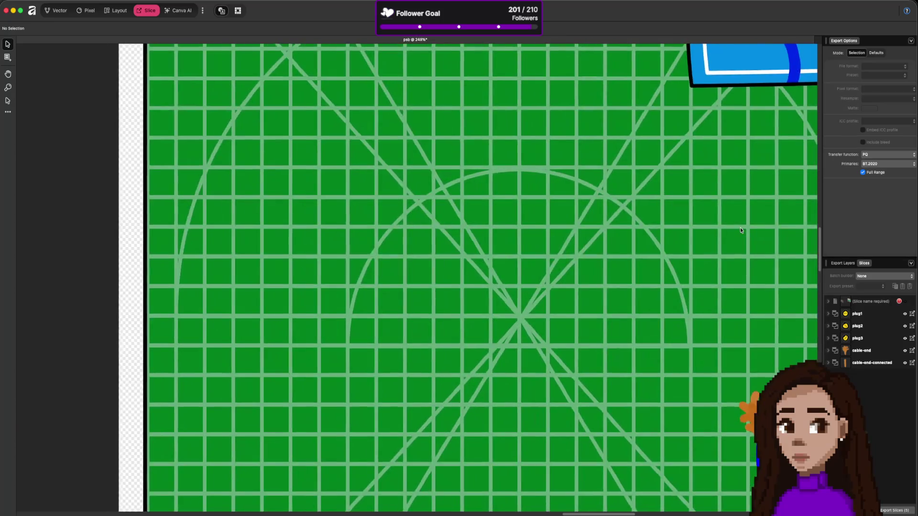
scroll(500, 229, "down", 2)
scroll(599, 256, "up", 2)
scroll(599, 256, "down", 4)
scroll(639, 245, "down", 1)
scroll(638, 245, "up", 1)
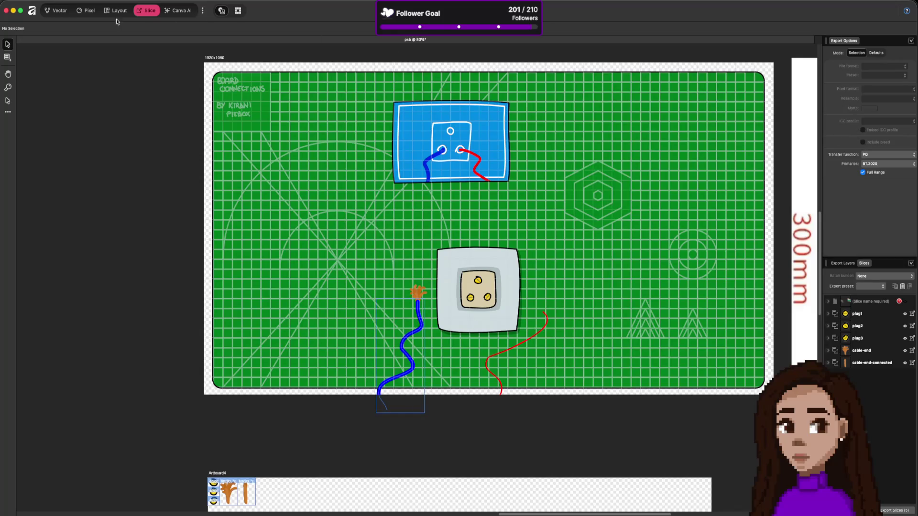
left_click(57, 11)
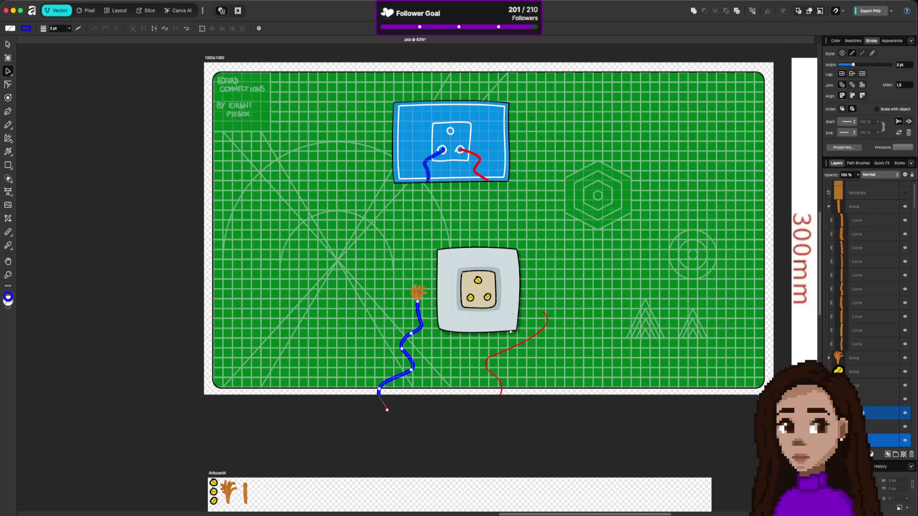
Set the red cable's stroke width to 3 pt
left_click(547, 323)
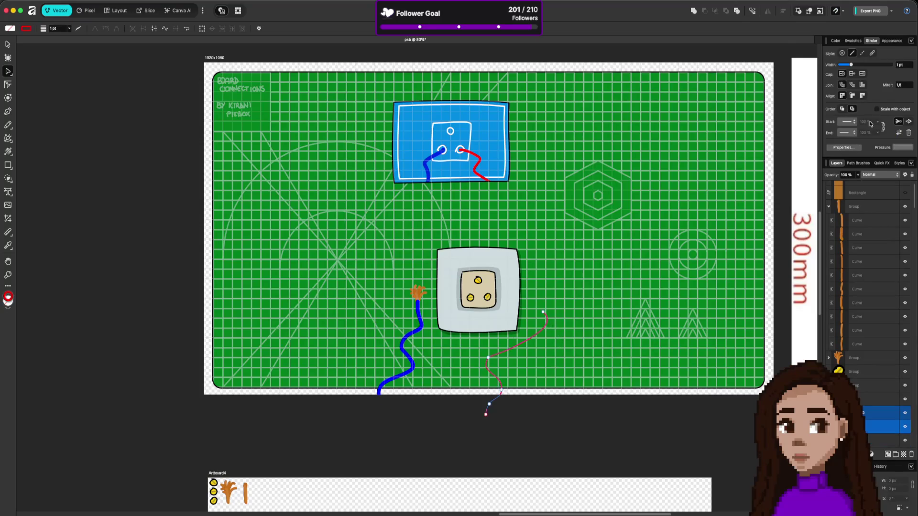
left_click(900, 65)
type("3")
key("Return")
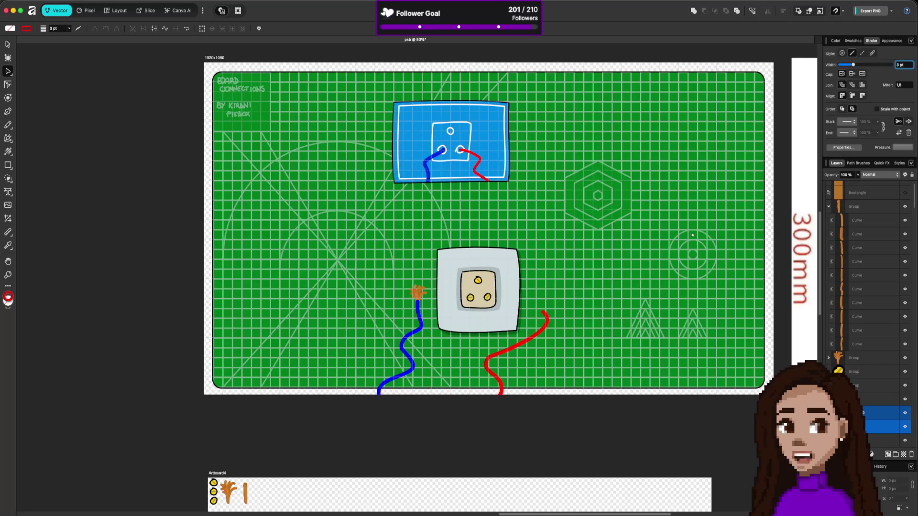
Duplicate the orange cable-end group onto the red cable's tip
left_click(417, 292)
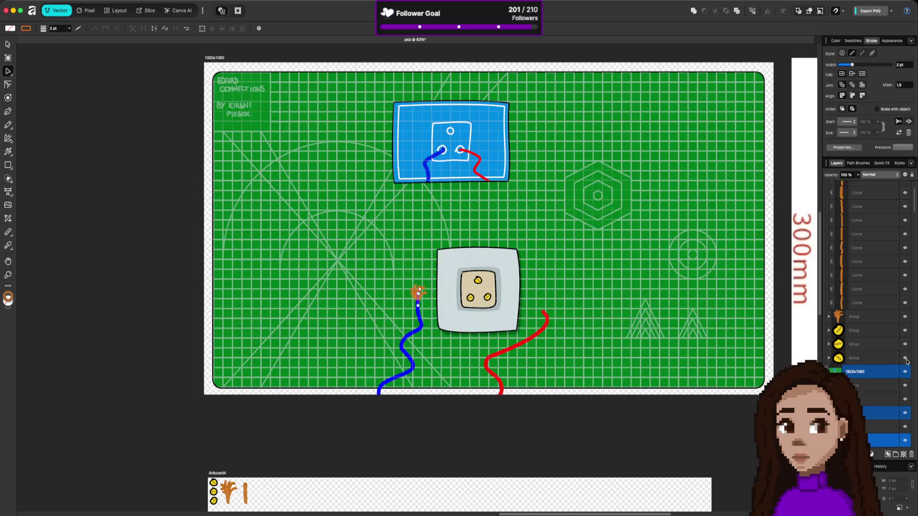
left_click(880, 318)
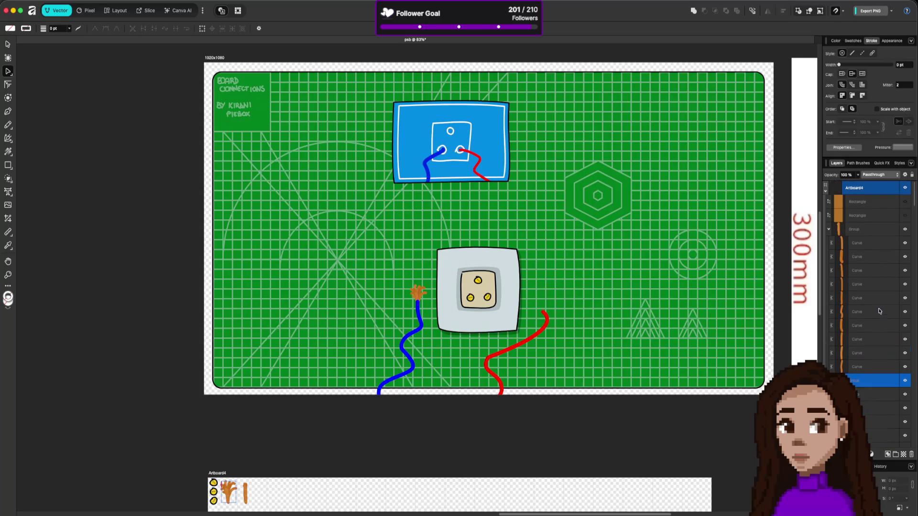
left_click(864, 232)
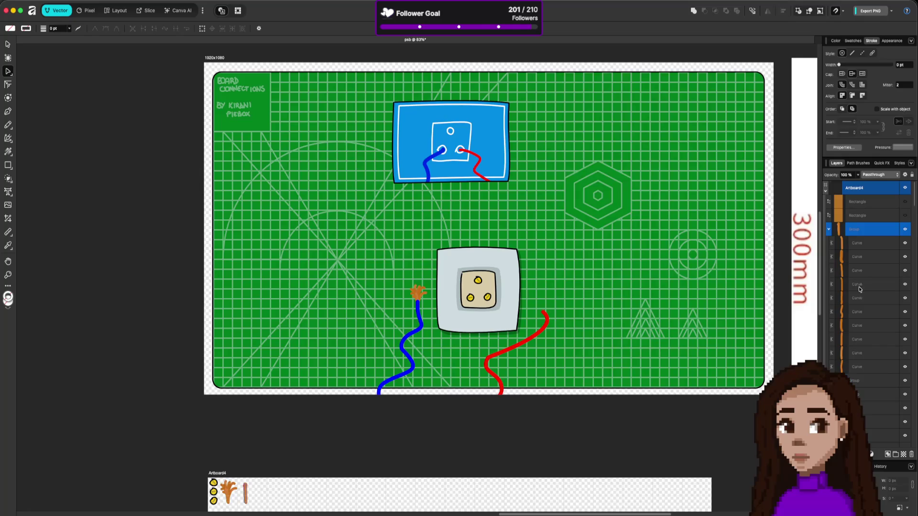
left_click(677, 277)
left_click(424, 293)
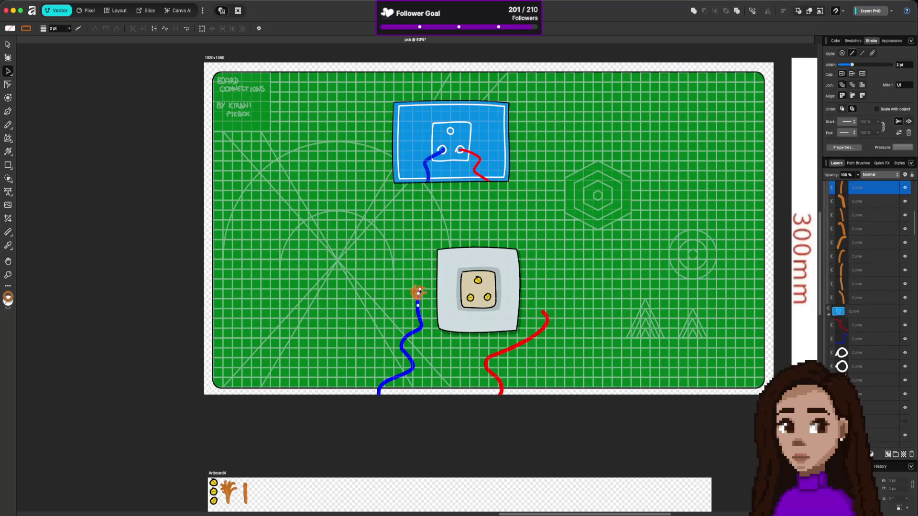
left_click(868, 353)
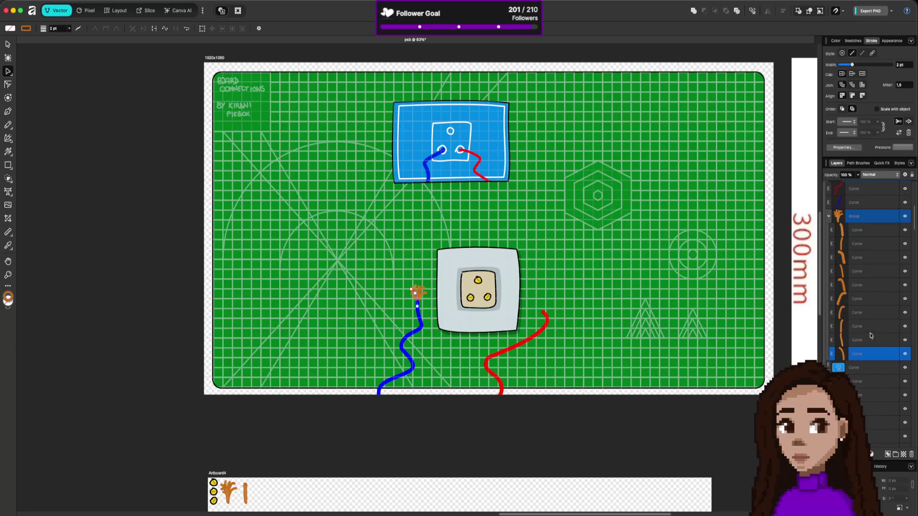
left_click(866, 216)
key("v")
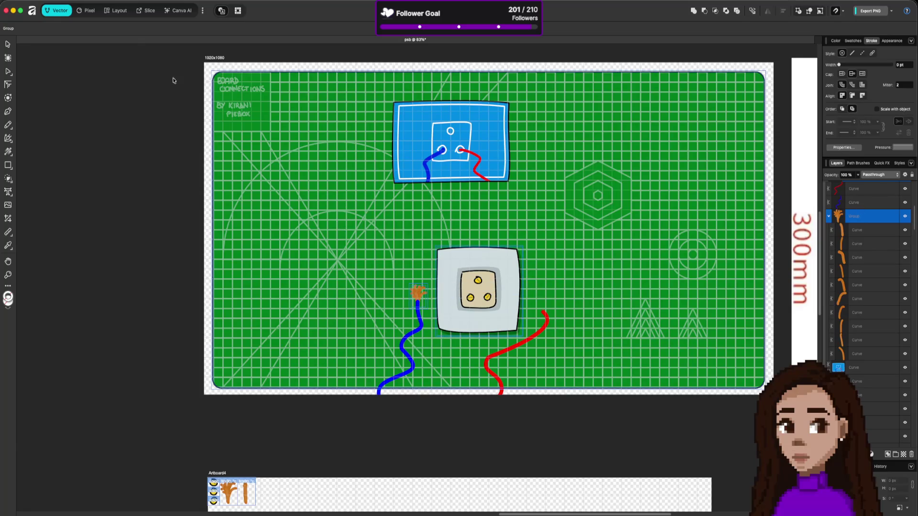
left_click(419, 295)
key("v")
mouse_move(415, 298)
left_mouse_down()
mouse_move(532, 297)
mouse_move(533, 280)
mouse_move(543, 306)
mouse_move(522, 286)
mouse_move(529, 299)
left_mouse_up()
left_click(187, 264)
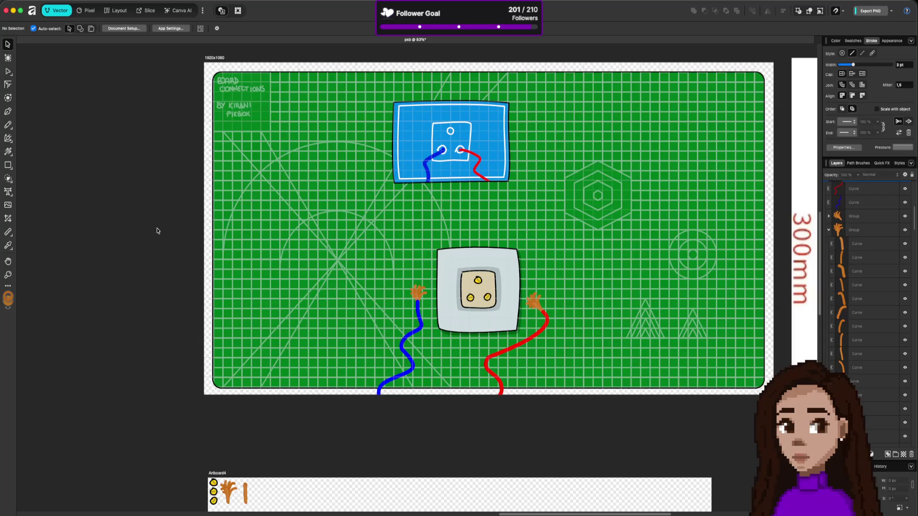
left_click(8, 166)
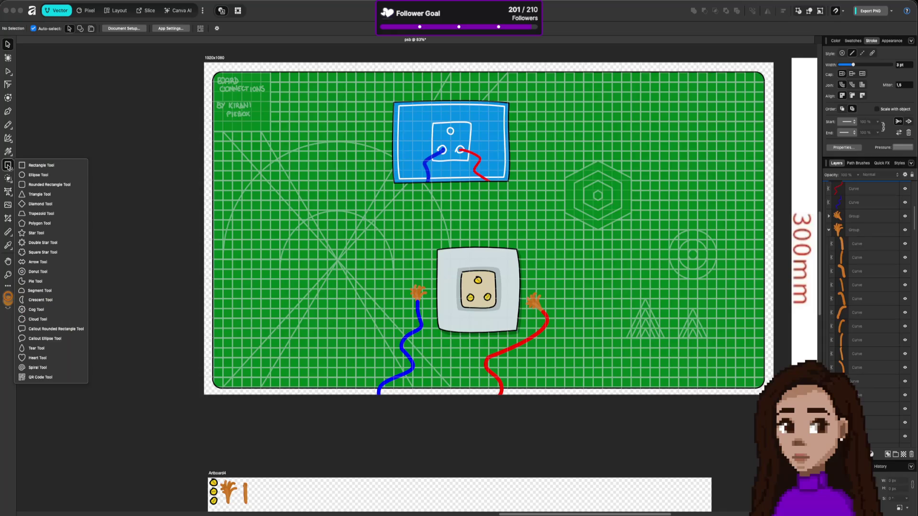
left_click(38, 165)
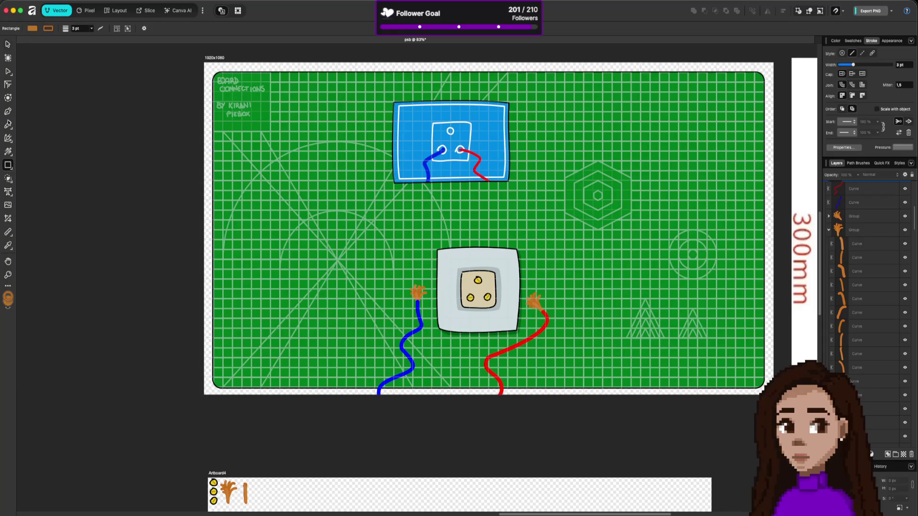
left_click(8, 124)
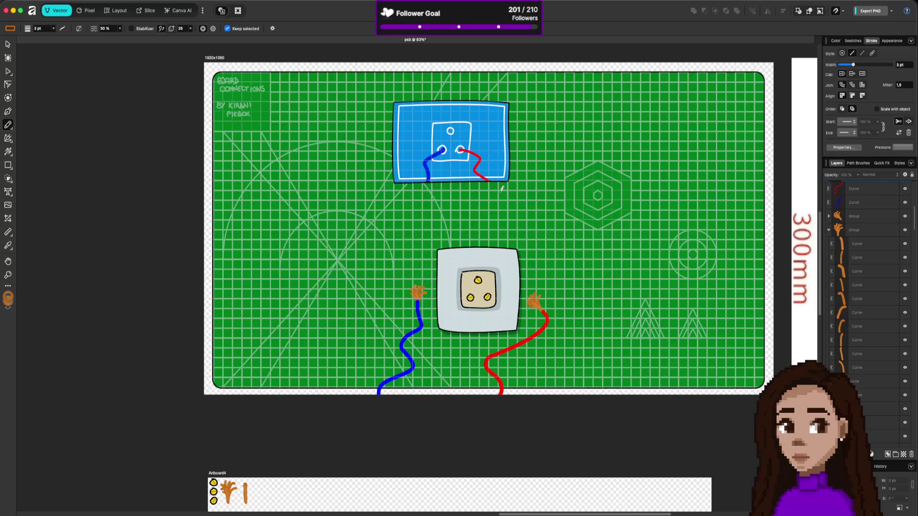
left_click_drag(372, 156, 371, 285)
key("super+z")
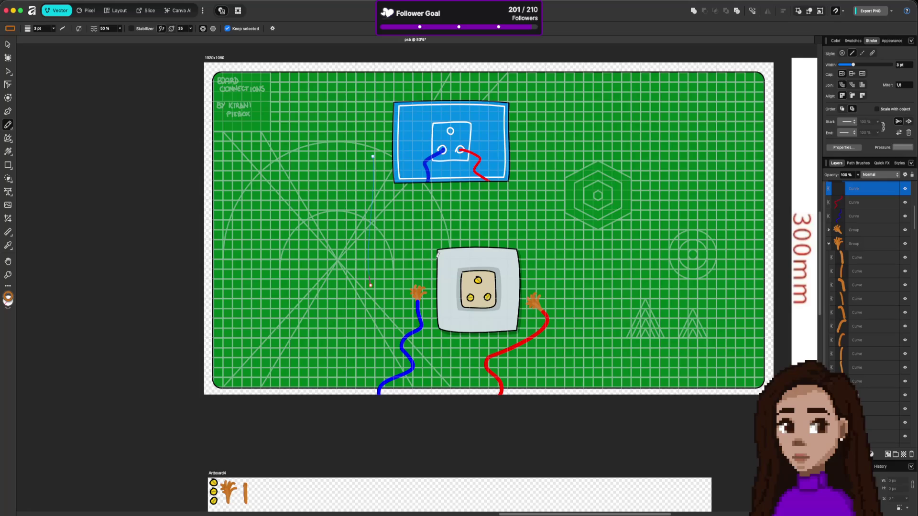
key("Escape")
key("v")
left_click(446, 256)
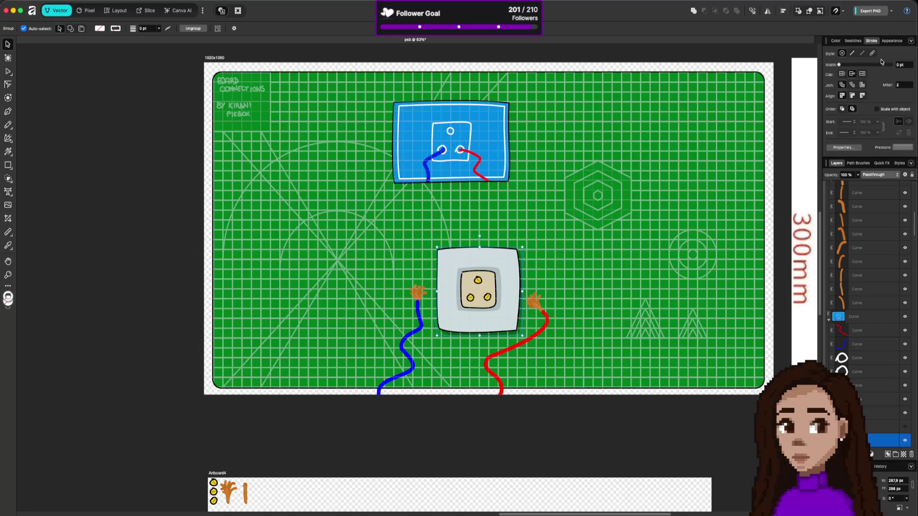
mouse_move(498, 291)
left_mouse_down()
mouse_move(437, 199)
mouse_move(464, 221)
mouse_move(612, 203)
left_mouse_up()
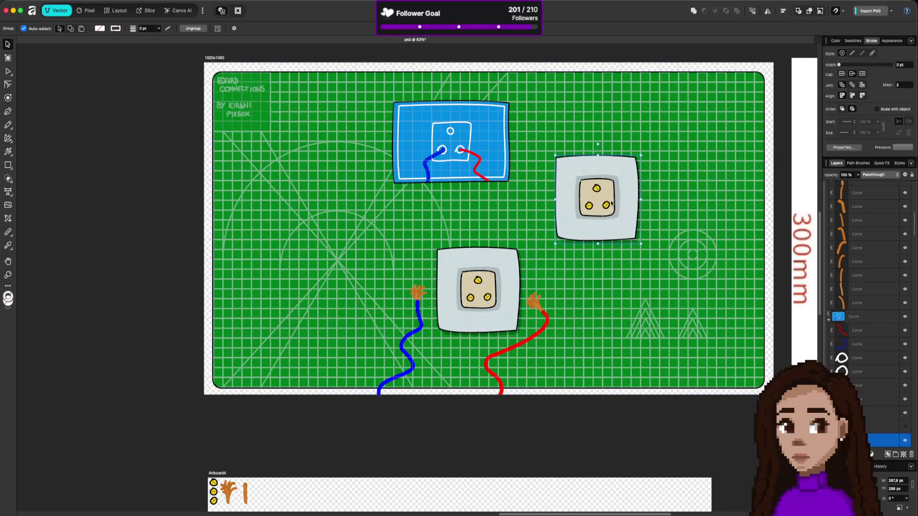
key("a")
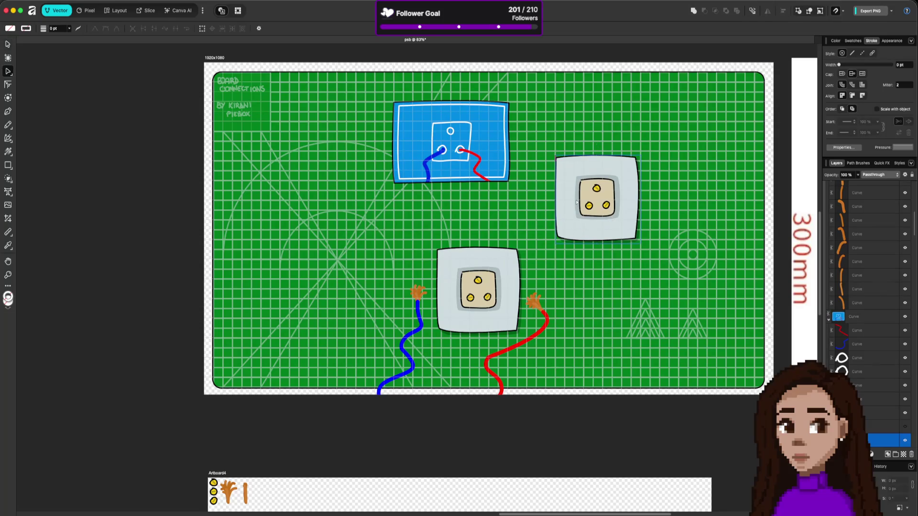
left_click(581, 195)
key("v")
left_click(9, 125)
left_click_drag(215, 142, 396, 213)
key("ctrl+z")
Draw a rough pencil outline for the panel around the sockets
left_click_drag(493, 194, 538, 245)
key("ctrl+z")
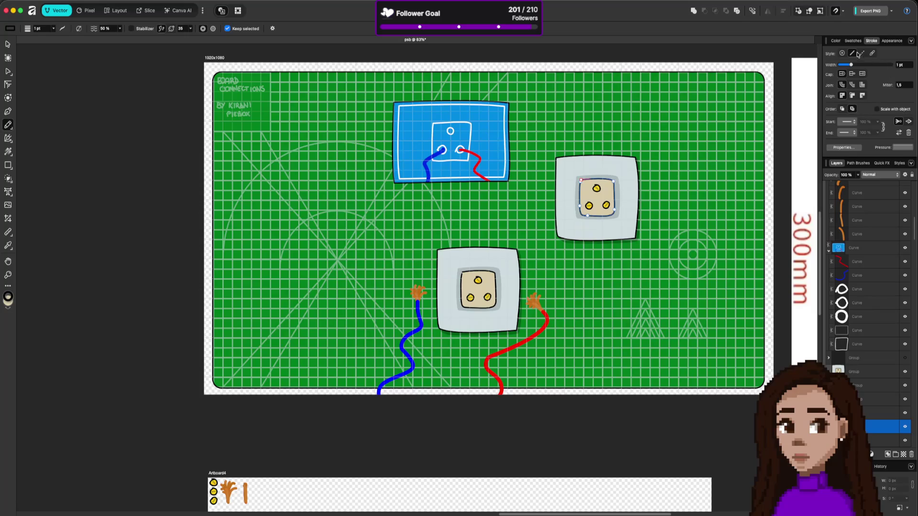
mouse_move(396, 155)
left_mouse_down()
mouse_move(411, 300)
mouse_move(629, 293)
mouse_move(635, 135)
mouse_move(349, 138)
left_mouse_up()
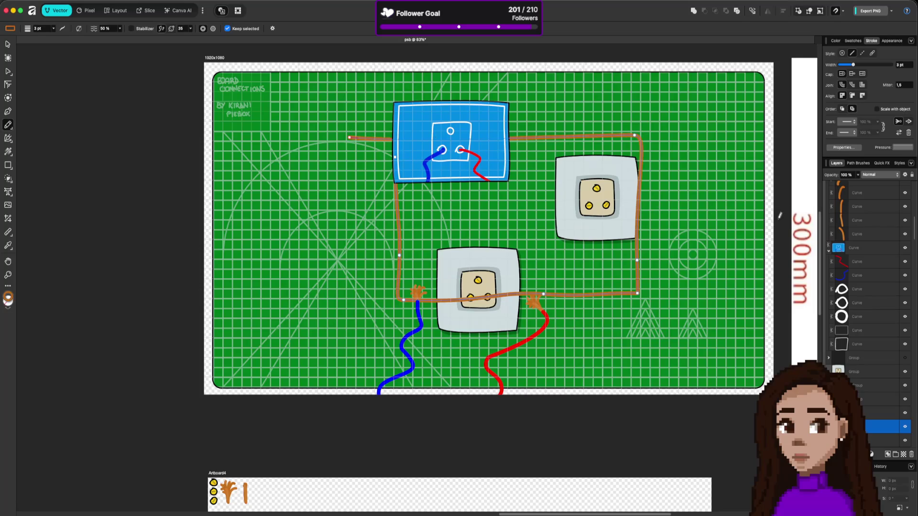
Give the panel outline a 1 pt black stroke and the sockets' light grey fill
left_click(899, 65)
type("1")
key("Return")
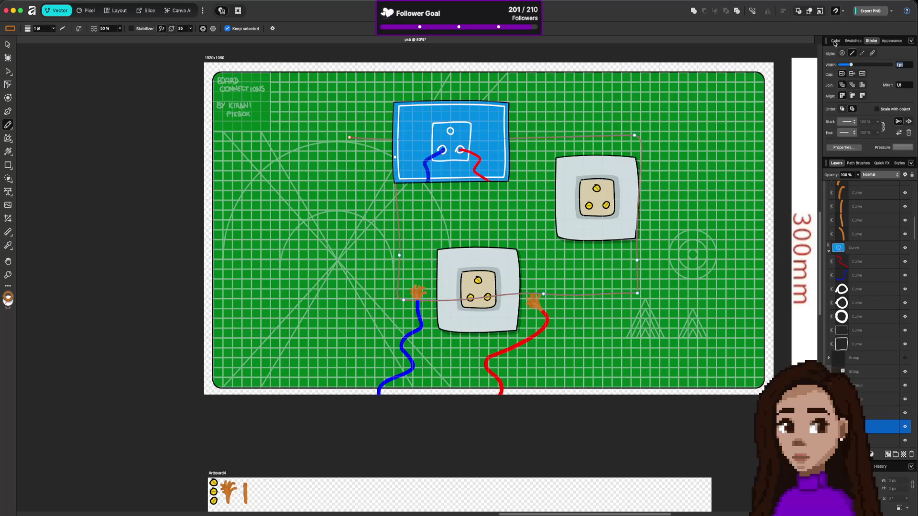
left_click(836, 41)
left_click(863, 67)
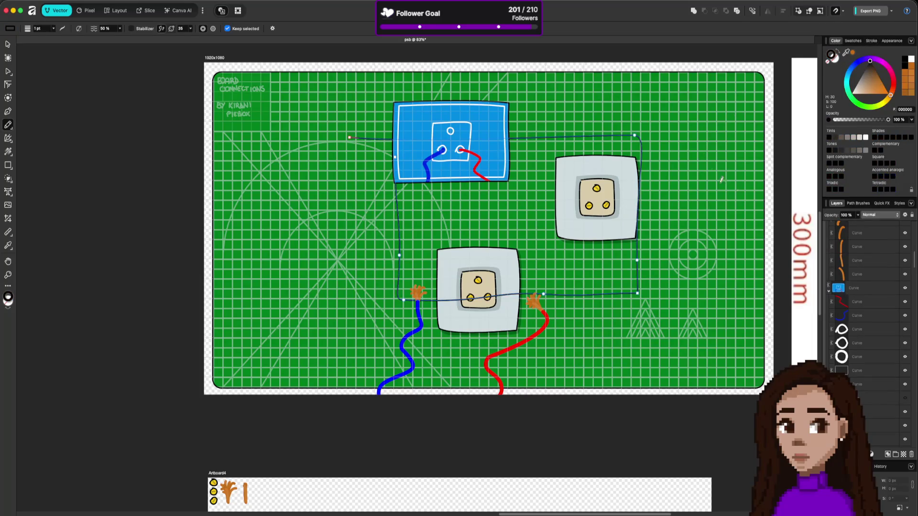
left_click(836, 59)
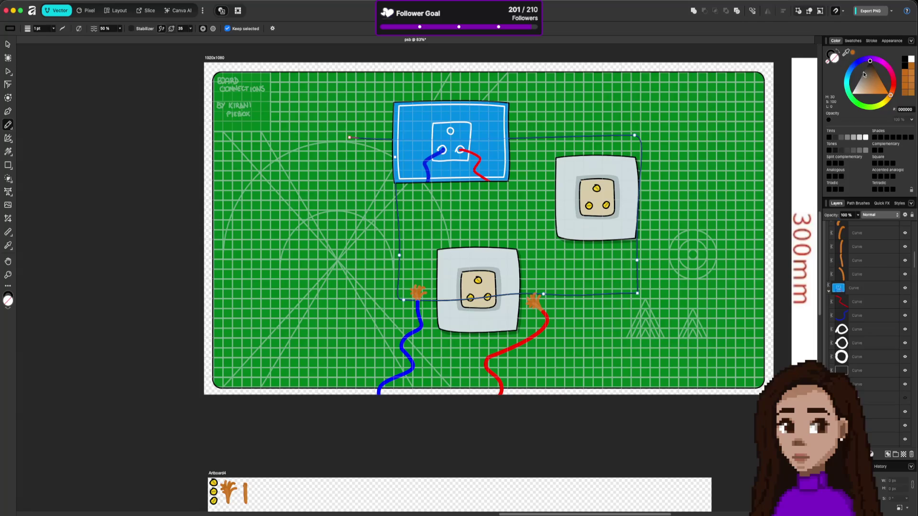
mouse_move(846, 53)
left_mouse_down()
mouse_move(618, 162)
mouse_move(620, 170)
left_mouse_up()
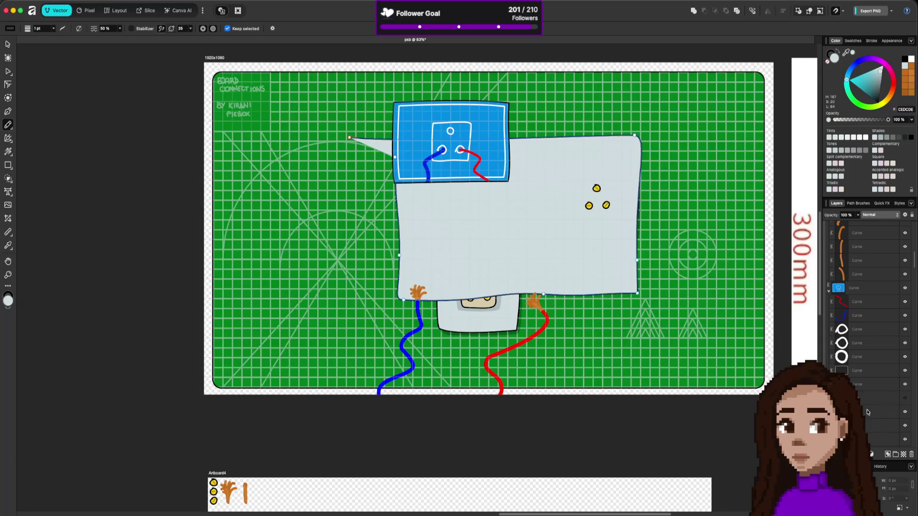
Move the grey Curve layer out of the socket groups to the top of the artboard's stack
left_click_drag(868, 412, 861, 386)
left_click_drag(864, 385, 862, 387)
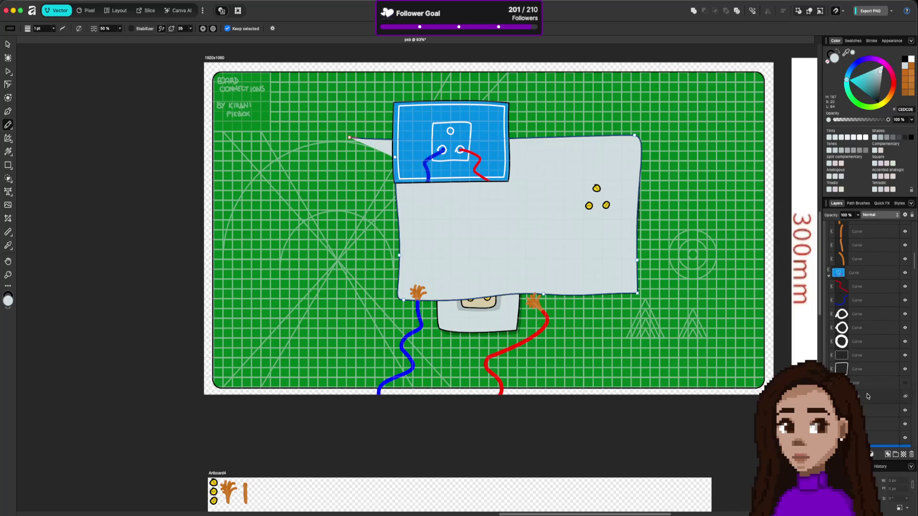
scroll(872, 373, "down", 3)
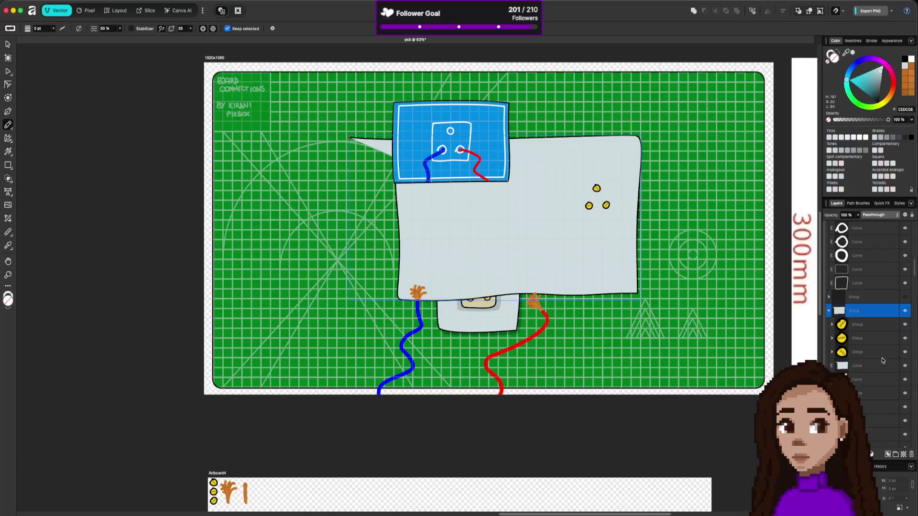
left_click(882, 327)
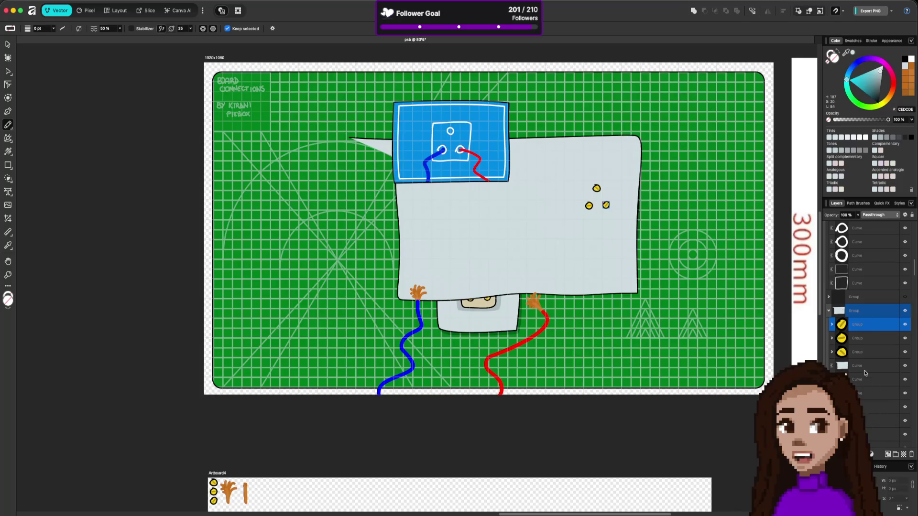
left_click_drag(869, 366, 865, 304)
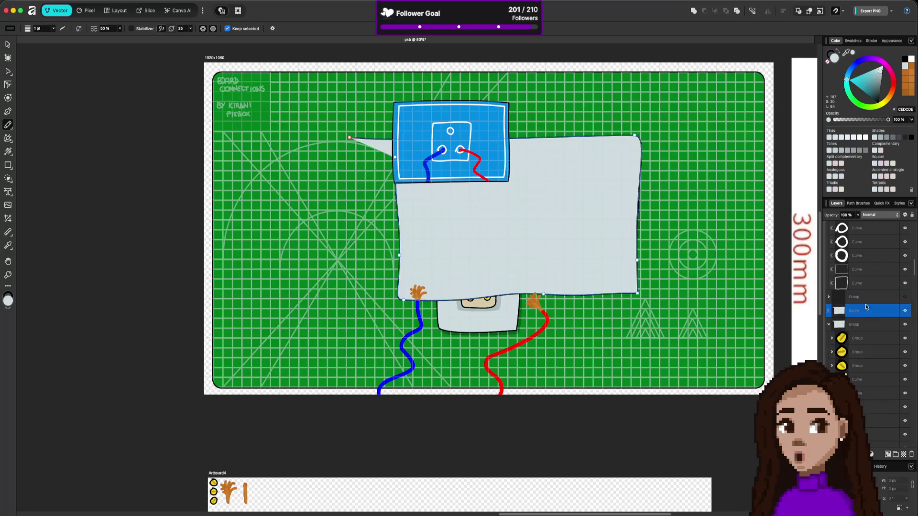
left_click(864, 326)
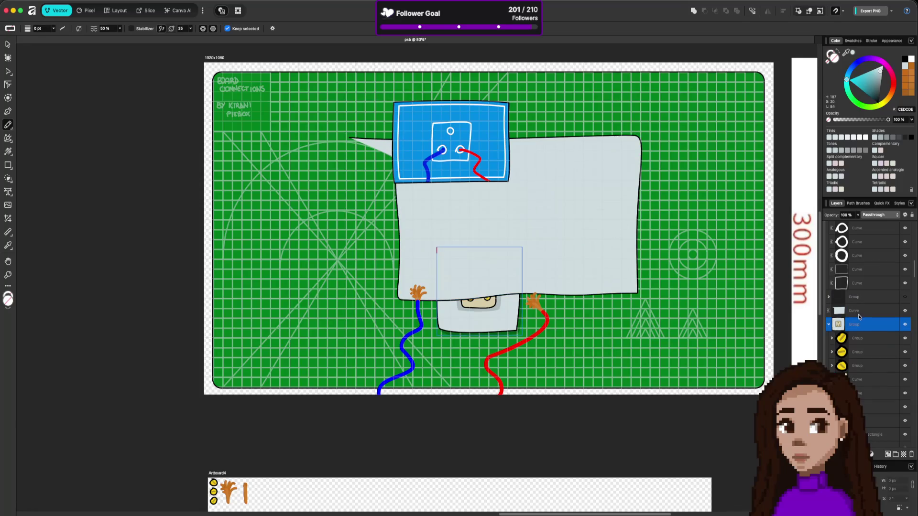
left_click(859, 312)
scroll(873, 321, "up", 2)
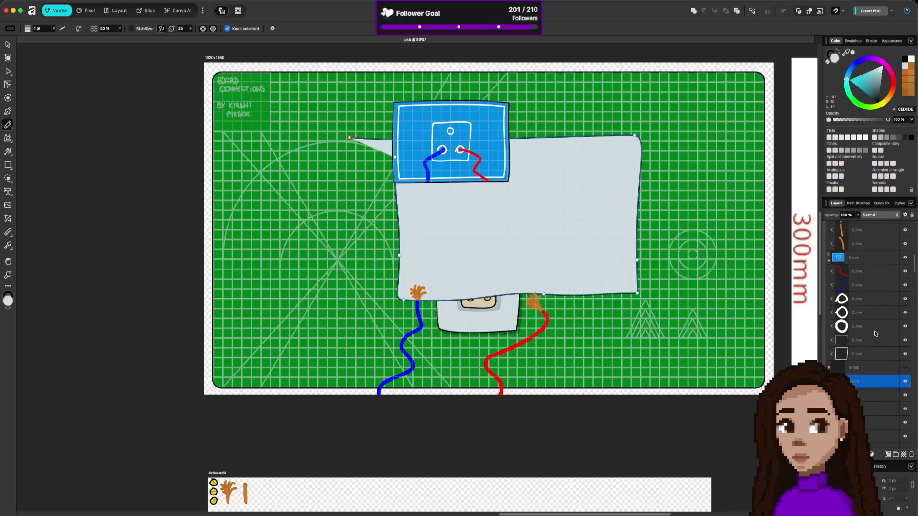
mouse_move(870, 383)
left_mouse_down()
mouse_move(877, 267)
mouse_move(878, 275)
left_mouse_up()
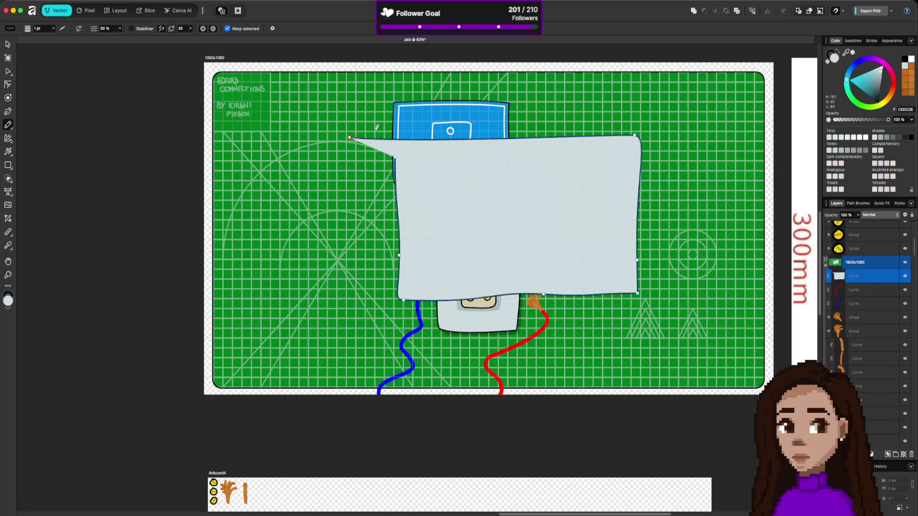
With the Node tool, straighten the panel's edges and widen and lower it into a rectangle
left_click(8, 70)
mouse_move(349, 137)
left_mouse_down()
mouse_move(393, 158)
mouse_move(398, 202)
left_mouse_up()
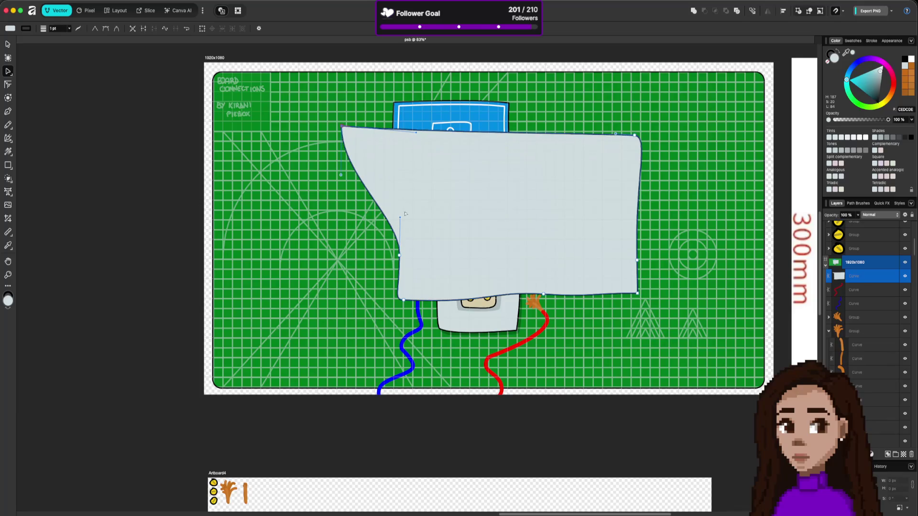
left_click_drag(400, 263, 340, 274)
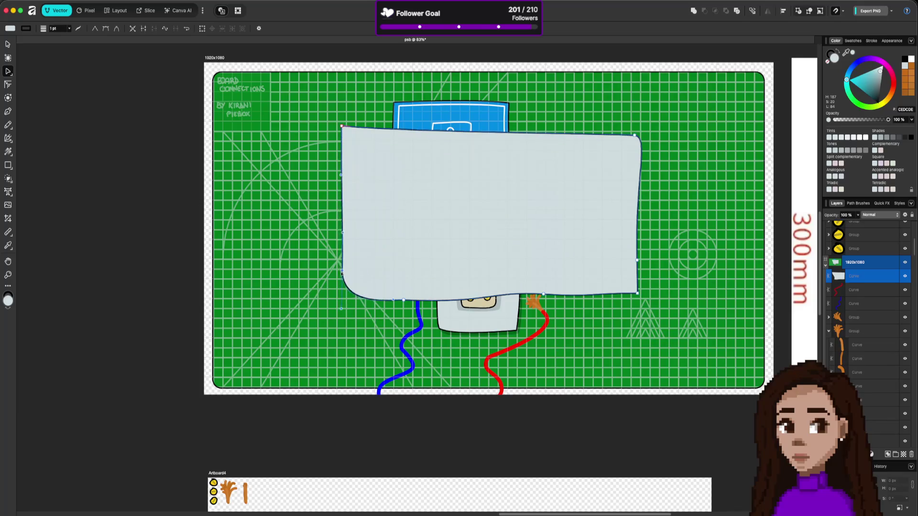
left_click_drag(638, 135, 636, 122)
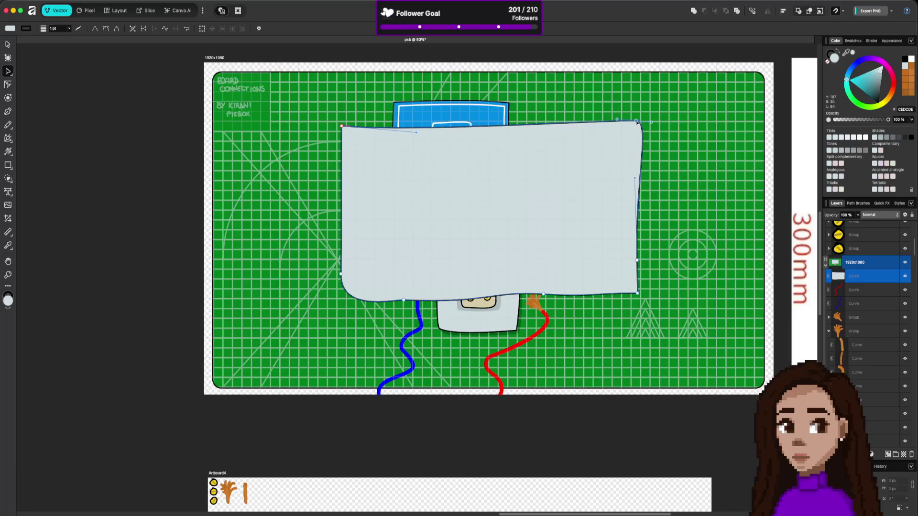
left_click_drag(343, 126, 334, 121)
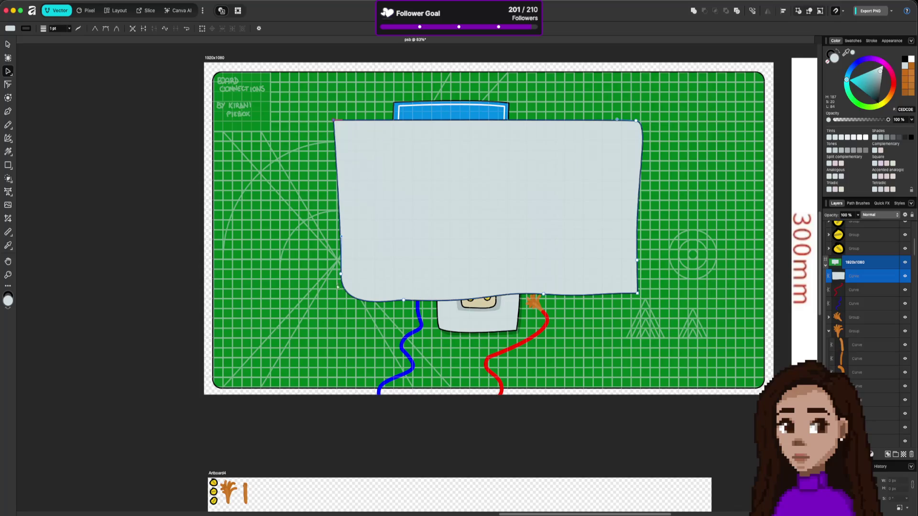
mouse_move(340, 286)
left_mouse_down()
mouse_move(332, 294)
mouse_move(391, 295)
mouse_move(406, 312)
left_mouse_up()
left_click_drag(532, 281, 638, 329)
left_click_drag(637, 293, 641, 312)
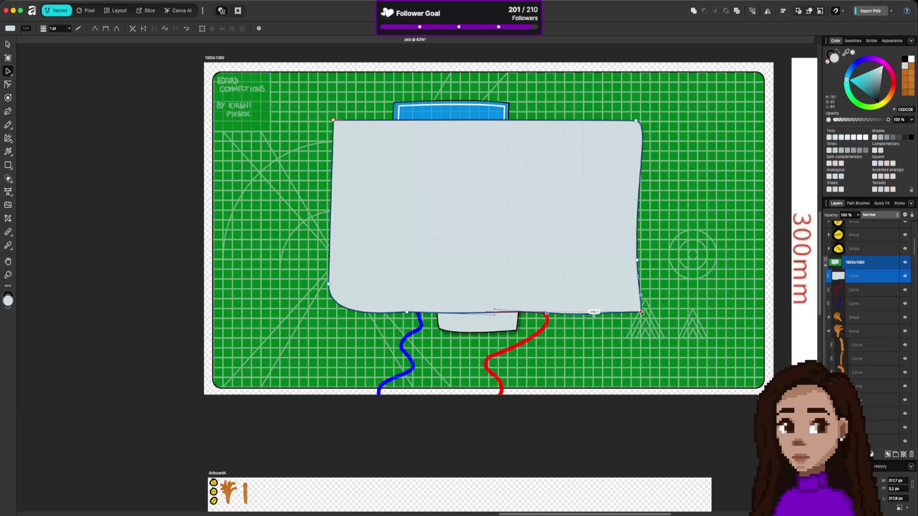
Round the panel's top-left corner and flatten its top edge
mouse_move(333, 121)
left_mouse_down()
mouse_move(311, 134)
mouse_move(323, 125)
left_mouse_up()
left_click(342, 119)
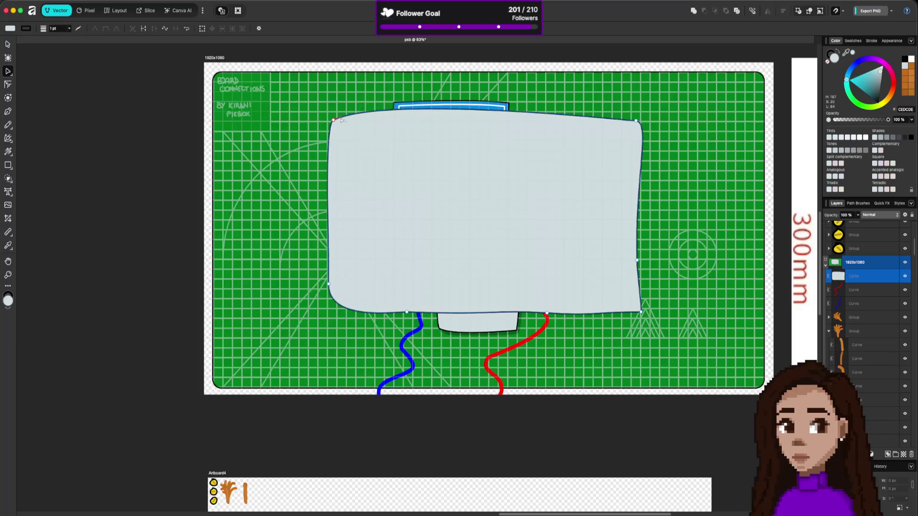
left_click_drag(386, 98, 390, 116)
left_click(257, 292)
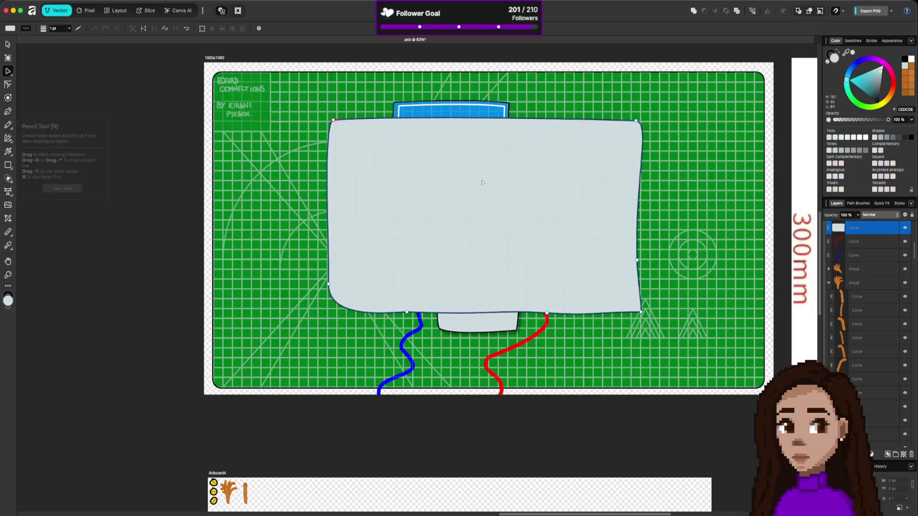
scroll(367, 306, "down", 4)
scroll(391, 314, "up", 5)
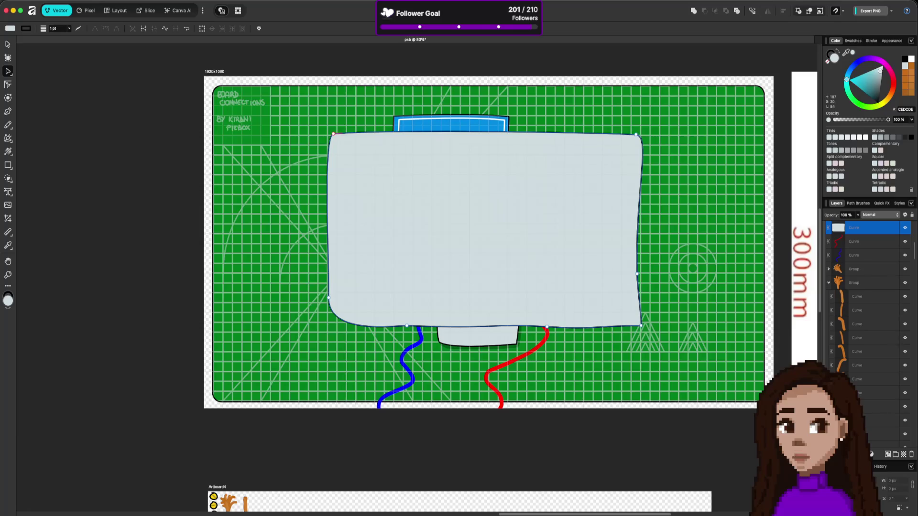
Bring the browser with the physics docs forward and open a new blank tab
key("super+Tab")
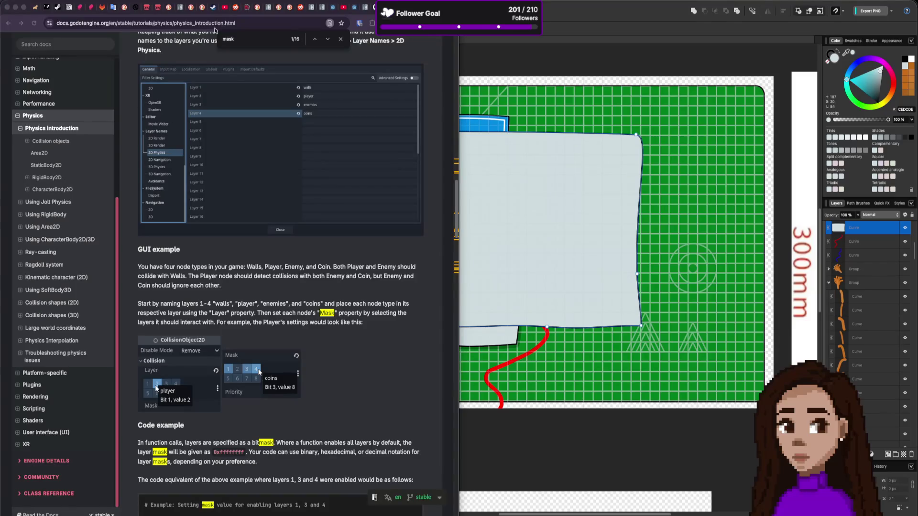
key("super+t")
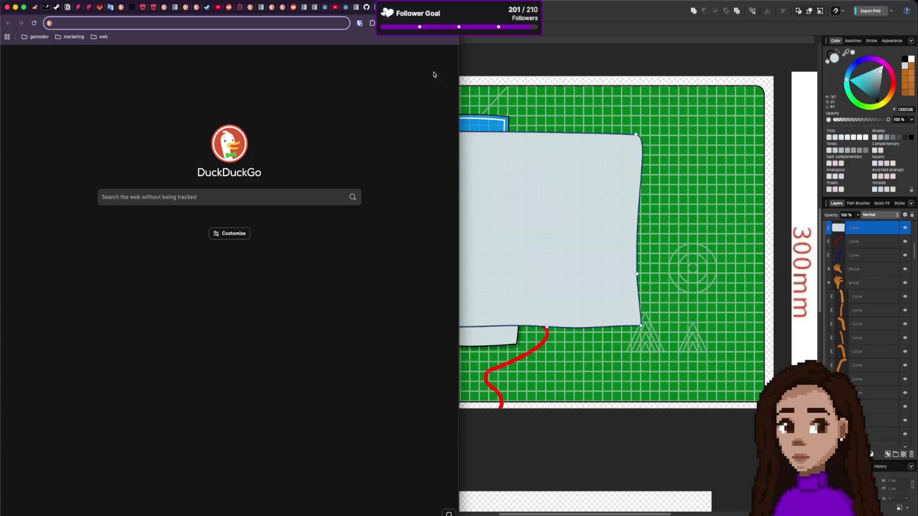
Search the web for dafont, open the DaFont site and dismiss the cookie dialog
type("dafont")
key("Return")
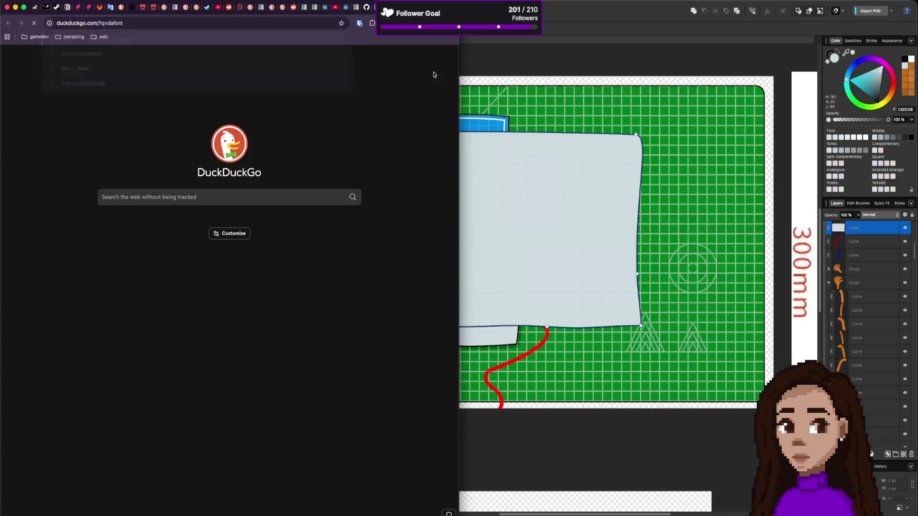
left_click(89, 117)
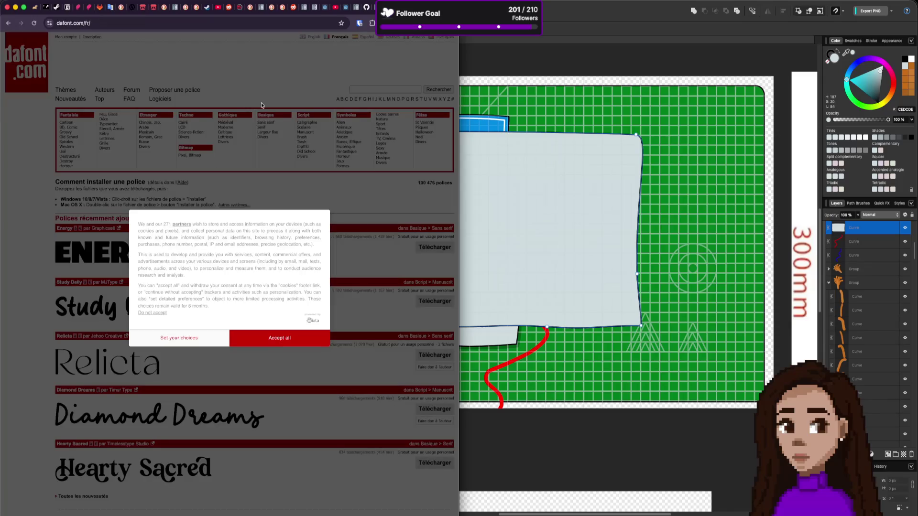
left_click(282, 338)
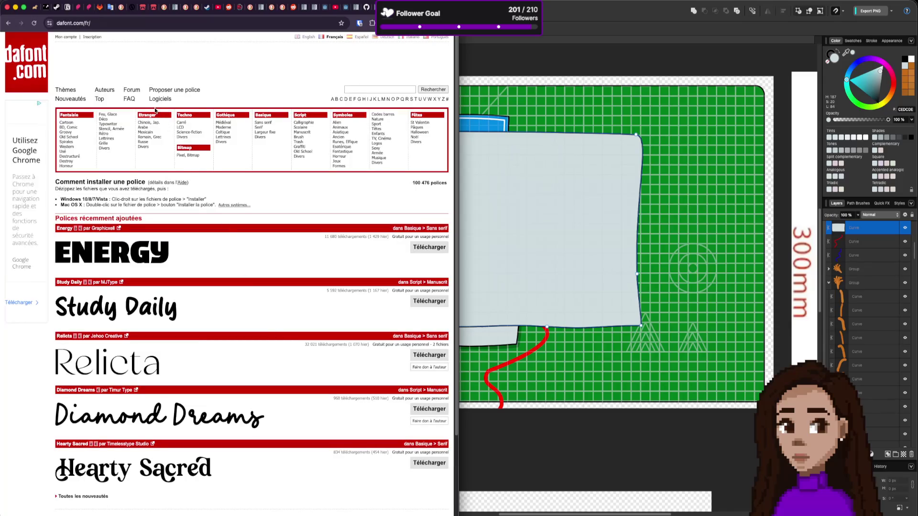
Search DaFont for cable fonts, then for candy fonts, browsing the results
left_click(366, 90)
type("cable")
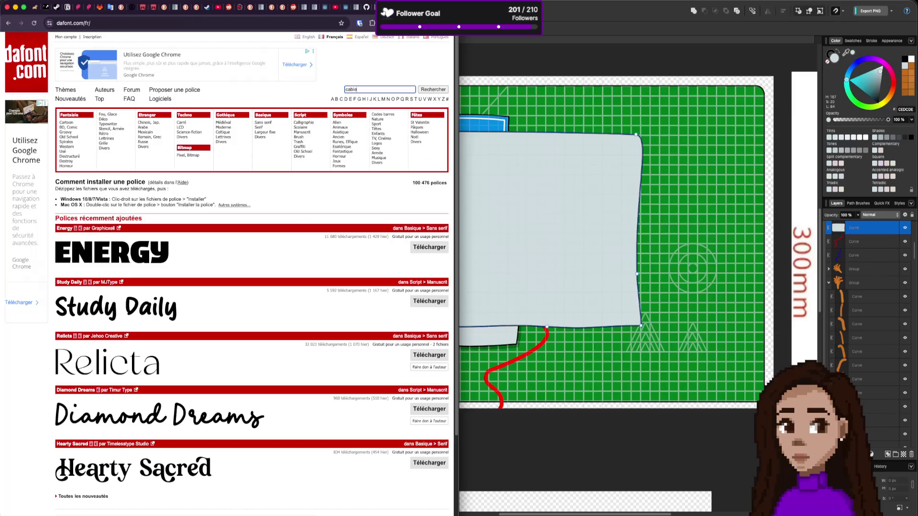
key("Return")
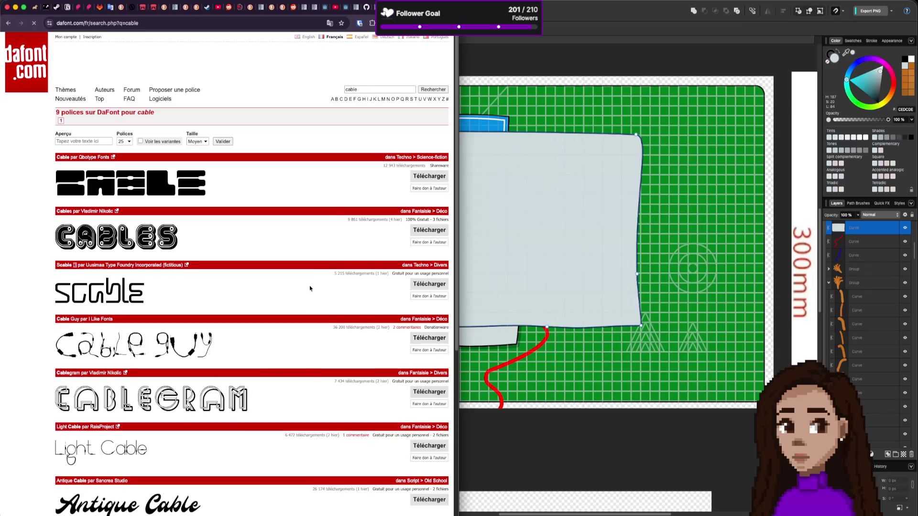
scroll(281, 288, "down", 2)
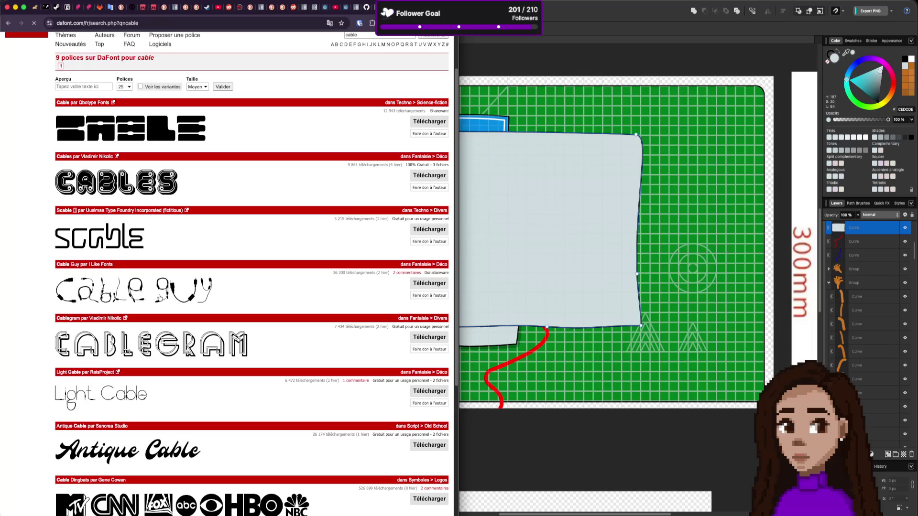
scroll(193, 292, "down", 3)
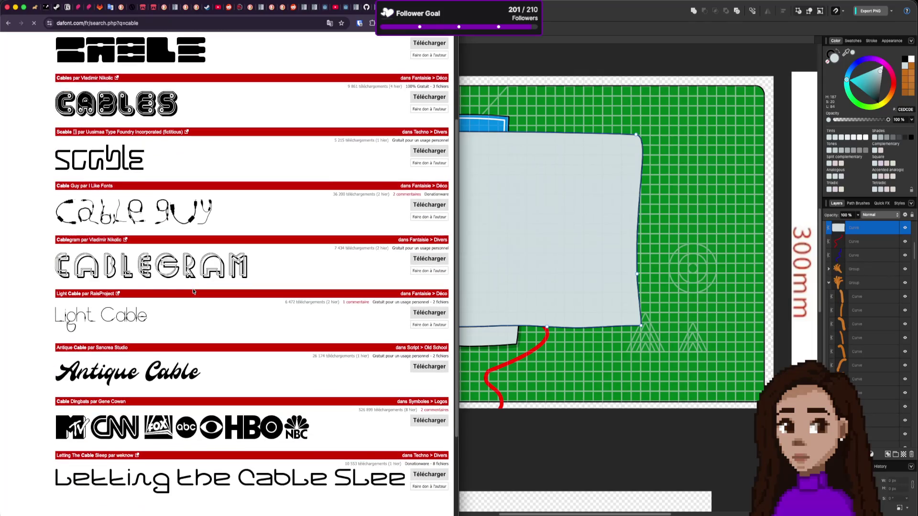
scroll(193, 292, "down", 6)
scroll(193, 291, "up", 10)
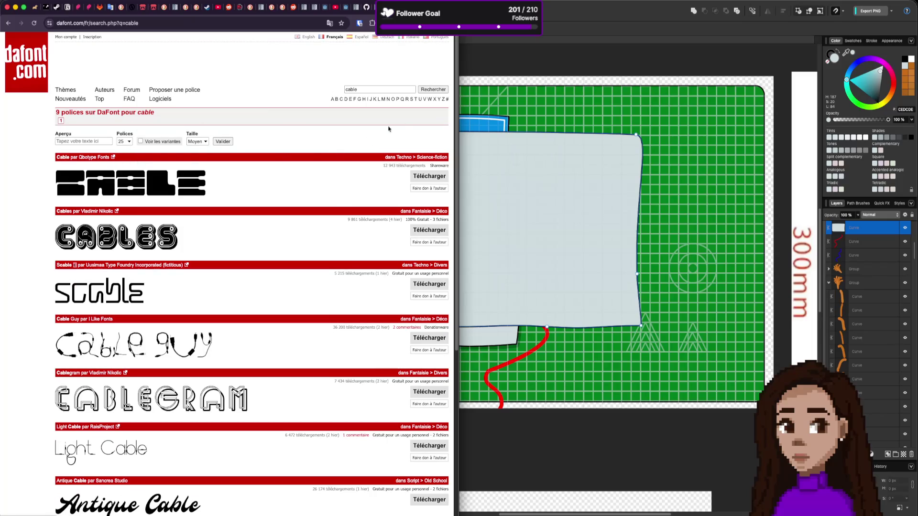
double_click(391, 90)
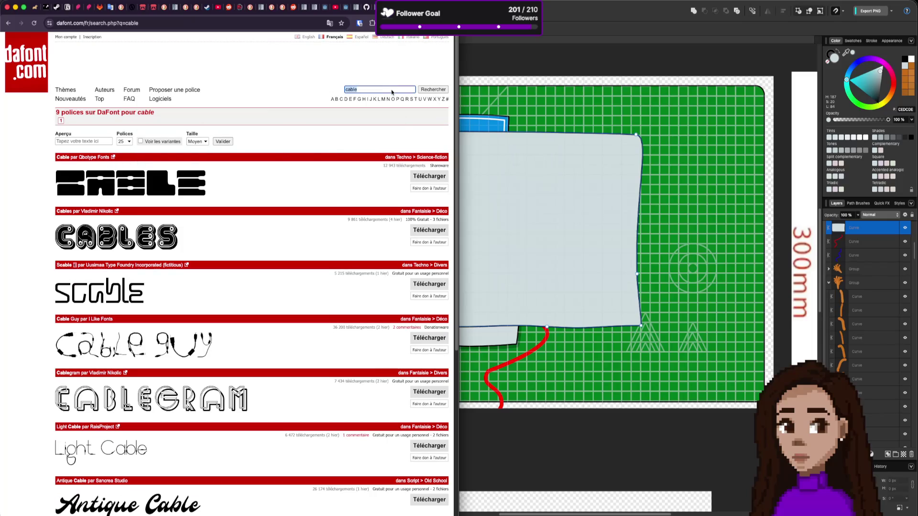
key("BackSpace")
type("candy")
key("Return")
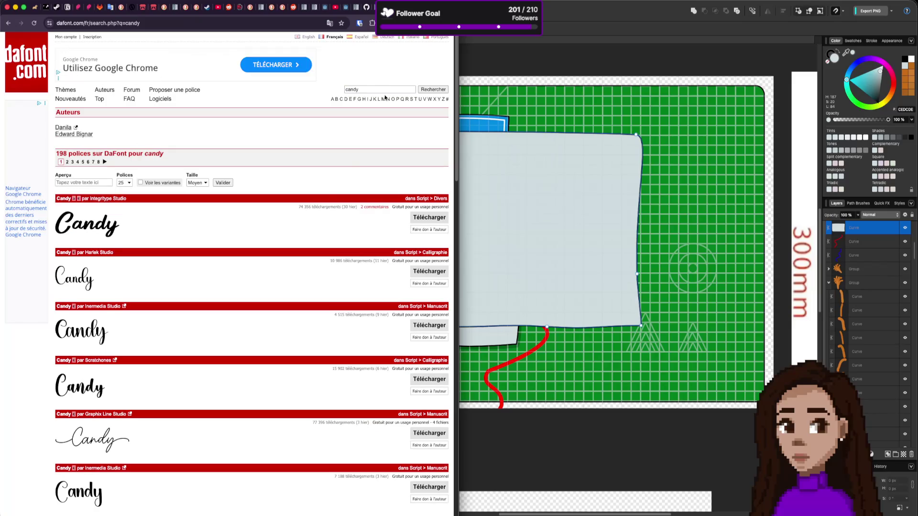
scroll(269, 281, "down", 2)
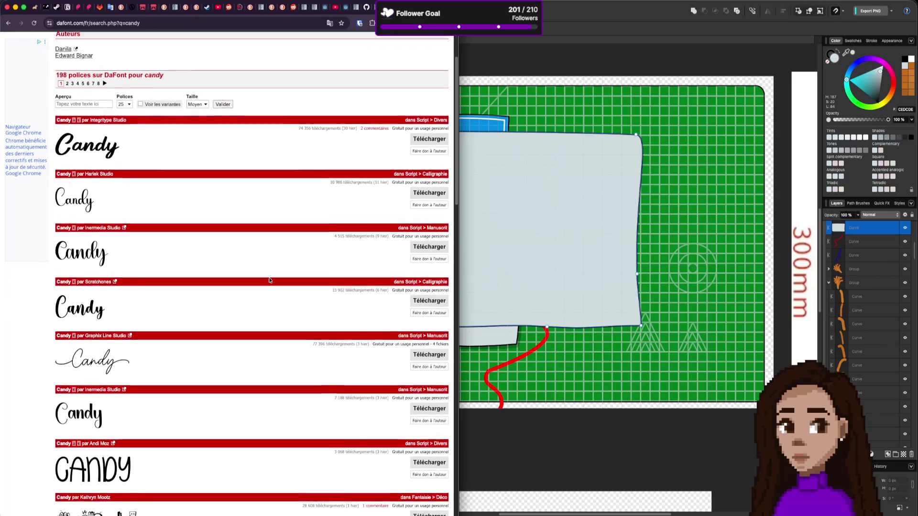
scroll(269, 280, "up", 2)
Search for chequered ink and open the Chequered Ink author's font list
triple_click(364, 90)
type("chequered in")
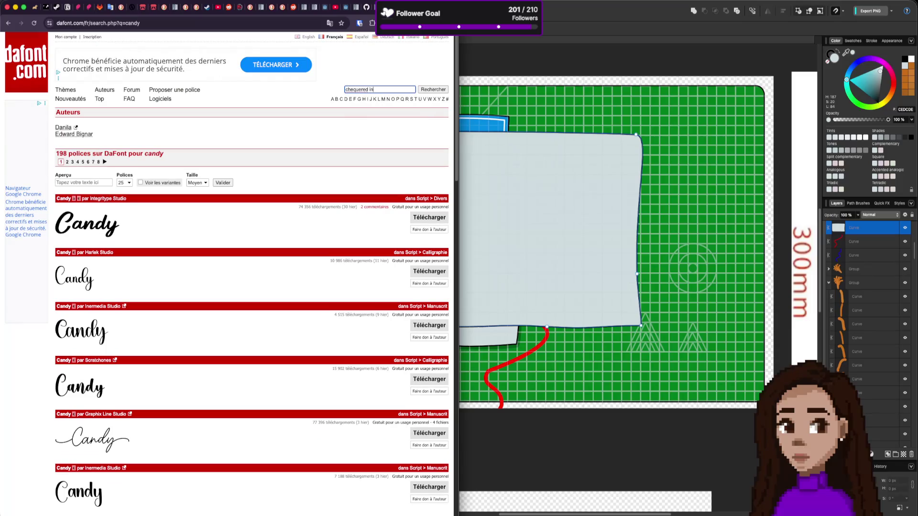
type("k")
key("Return")
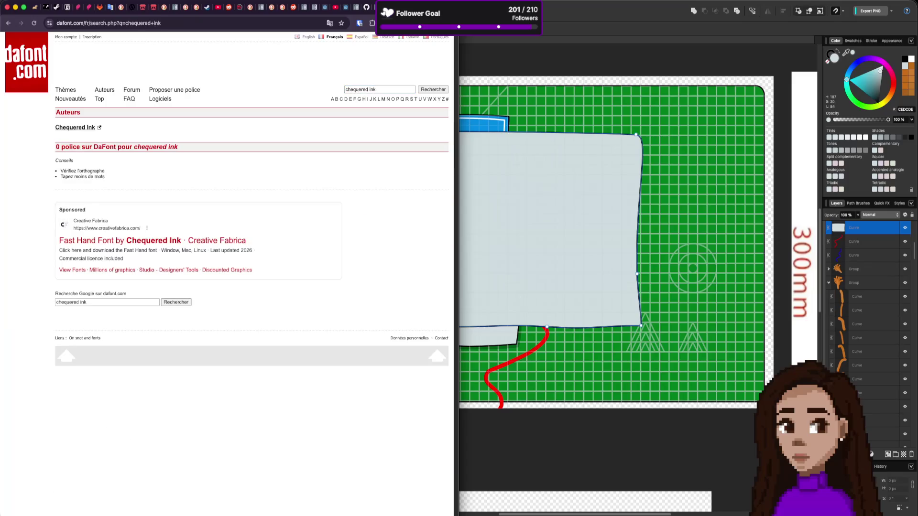
left_click(83, 128)
Browse Chequered Ink's fonts through pages 1 and 2, moving on to page 3
scroll(281, 234, "down", 5)
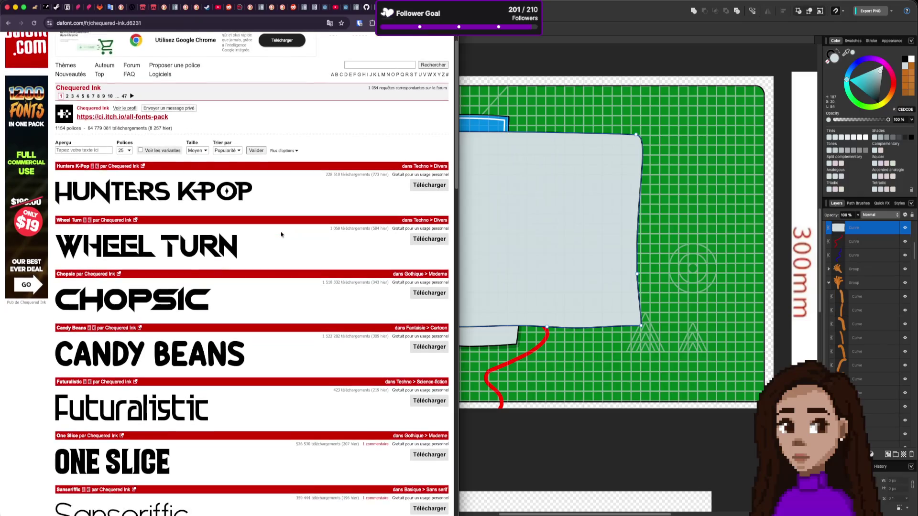
scroll(281, 234, "down", 2)
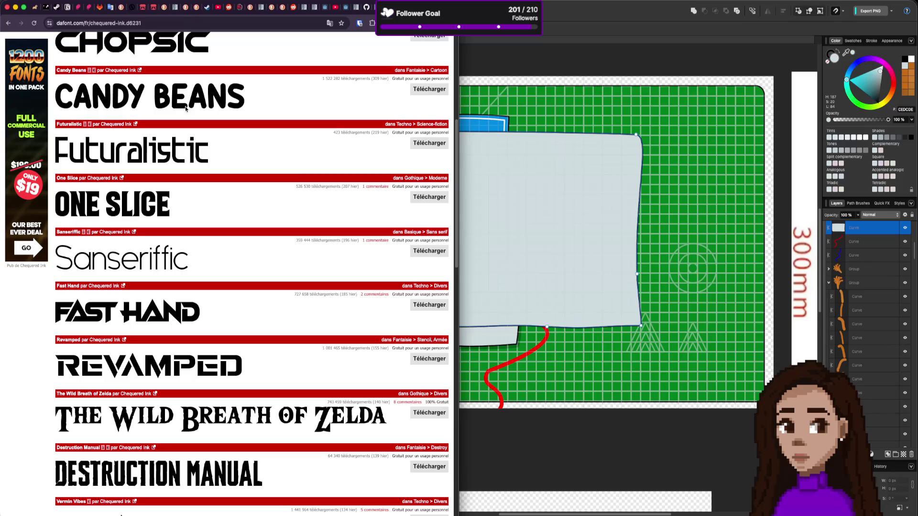
scroll(243, 141, "down", 3)
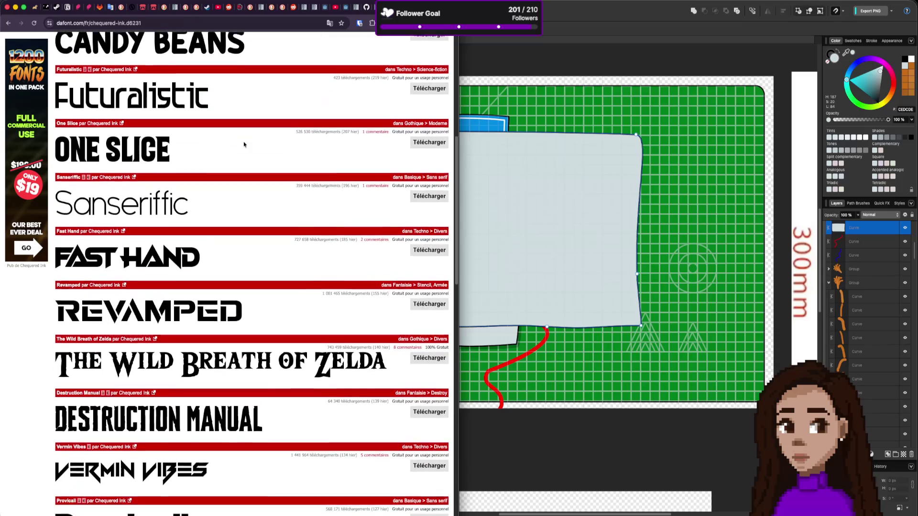
scroll(244, 144, "down", 10)
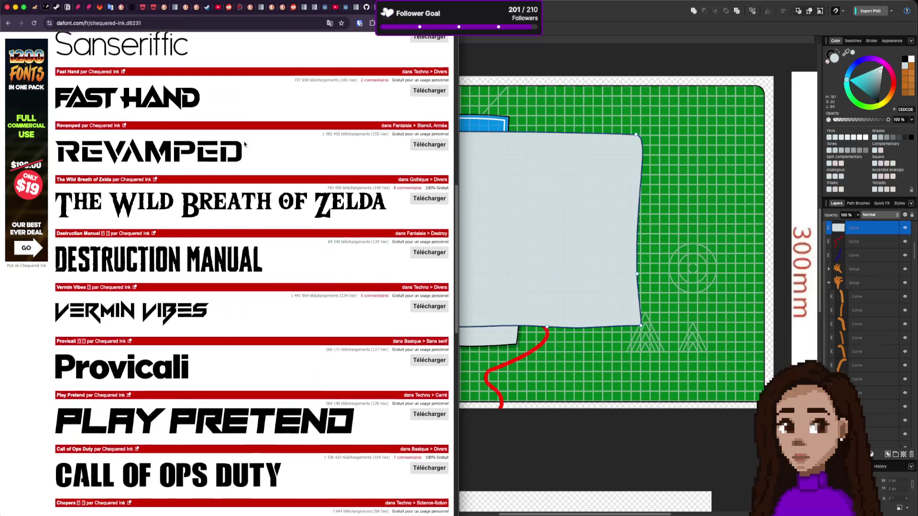
scroll(245, 143, "down", 9)
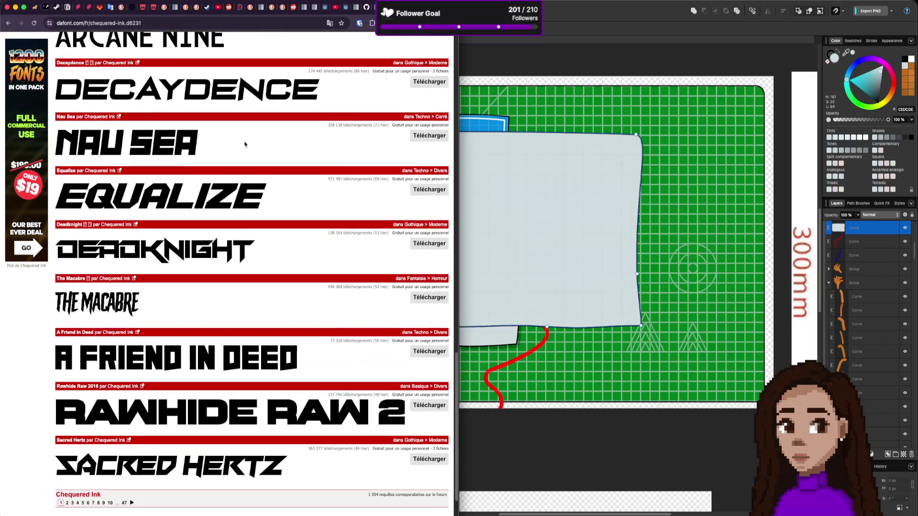
scroll(244, 143, "down", 1)
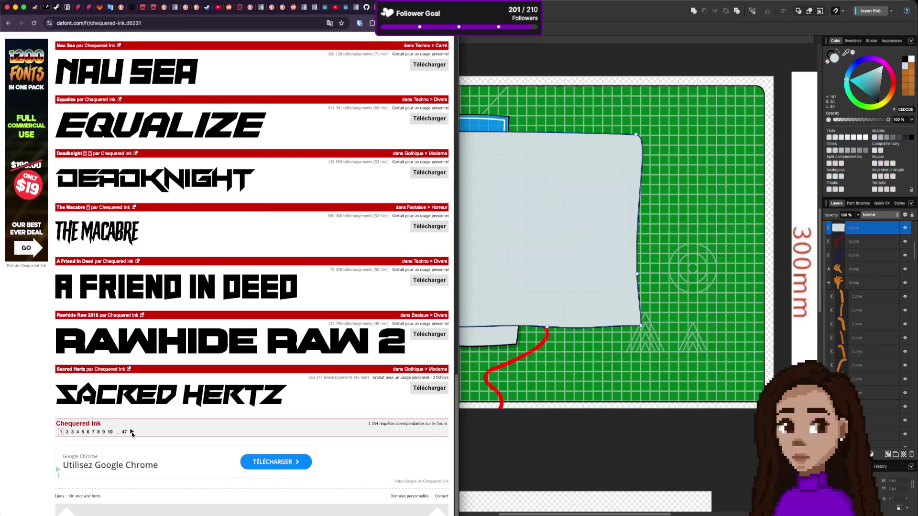
left_click(132, 433)
scroll(219, 380, "down", 8)
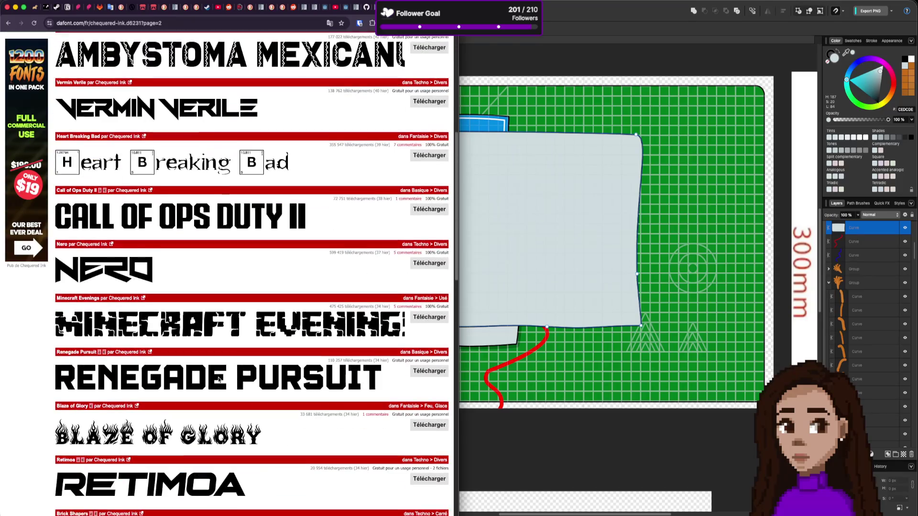
scroll(218, 380, "down", 3)
scroll(218, 380, "down", 6)
scroll(218, 380, "down", 5)
scroll(218, 380, "down", 2)
left_click(145, 437)
Keep scrolling Chequered Ink's listings until reaching and browsing page 5
scroll(231, 306, "down", 2)
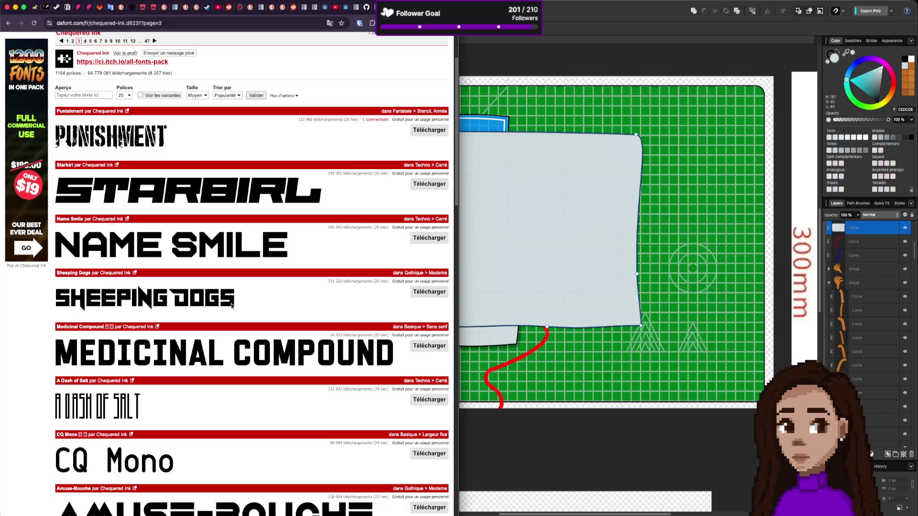
scroll(232, 306, "down", 5)
scroll(232, 306, "down", 1)
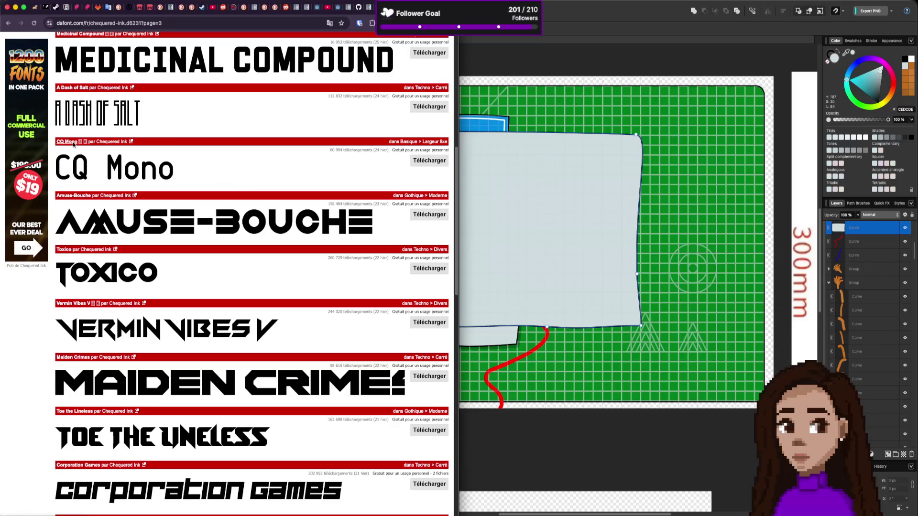
scroll(206, 299, "down", 3)
scroll(207, 299, "down", 12)
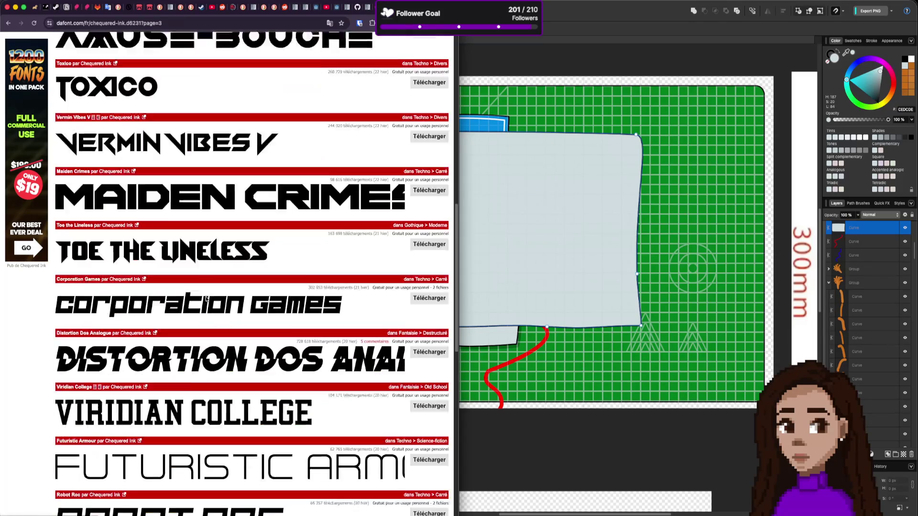
scroll(206, 299, "down", 11)
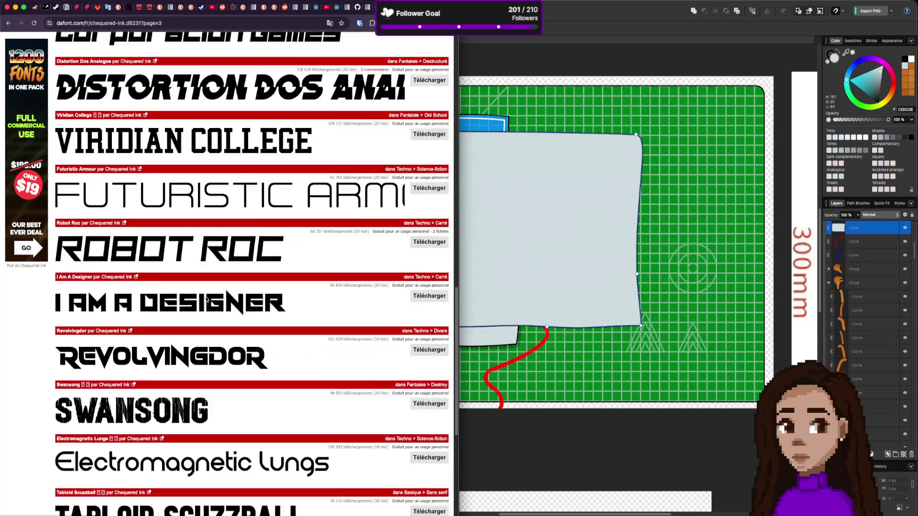
scroll(207, 299, "down", 3)
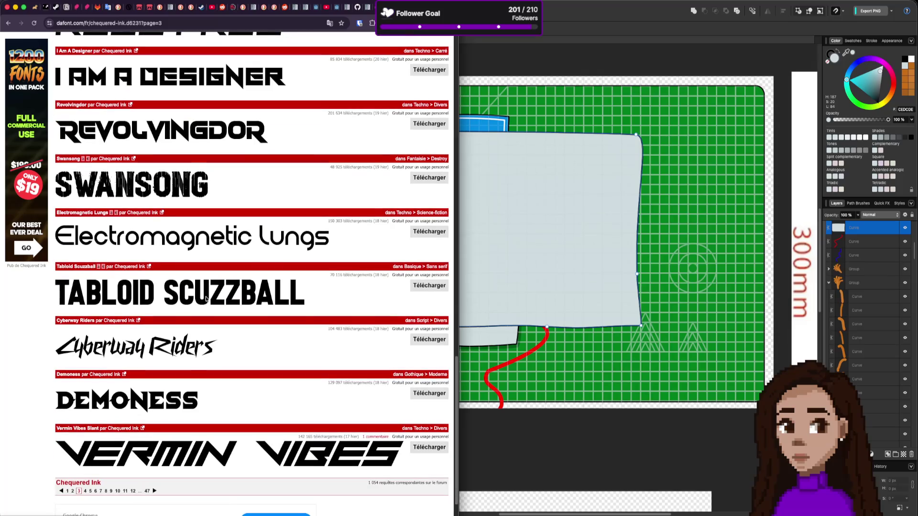
scroll(92, 223, "down", 1)
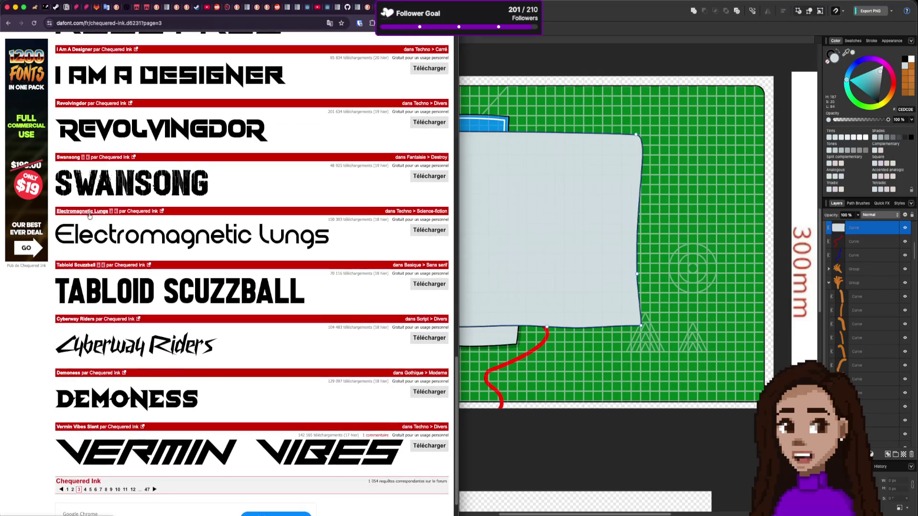
scroll(186, 290, "down", 2)
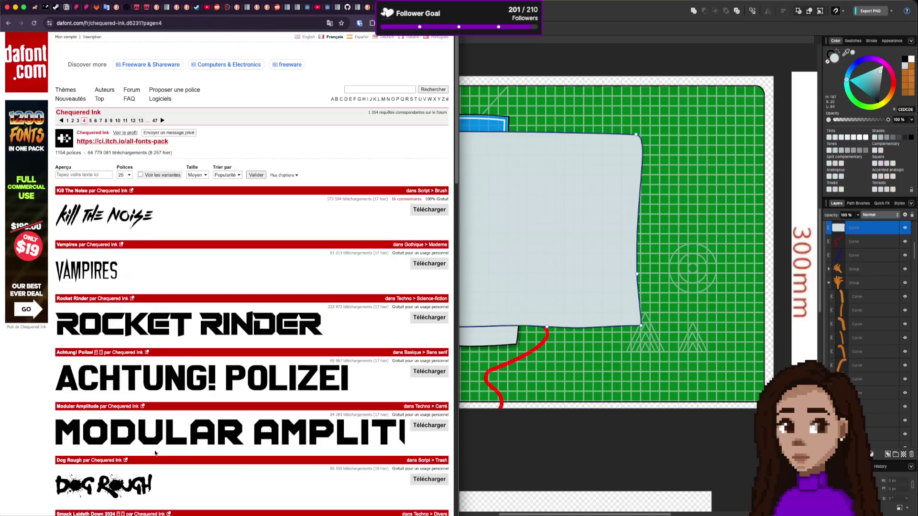
scroll(164, 405, "down", 7)
scroll(164, 405, "down", 4)
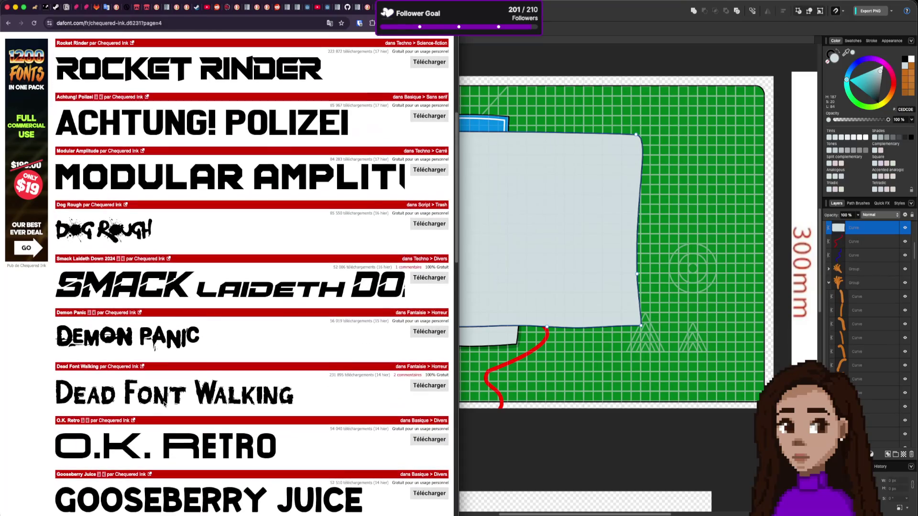
scroll(164, 405, "down", 4)
scroll(164, 403, "down", 14)
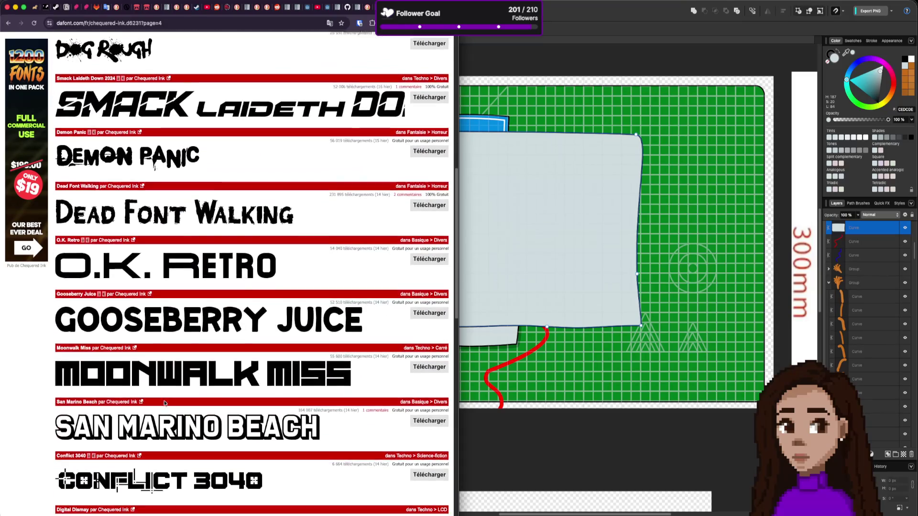
scroll(164, 403, "down", 13)
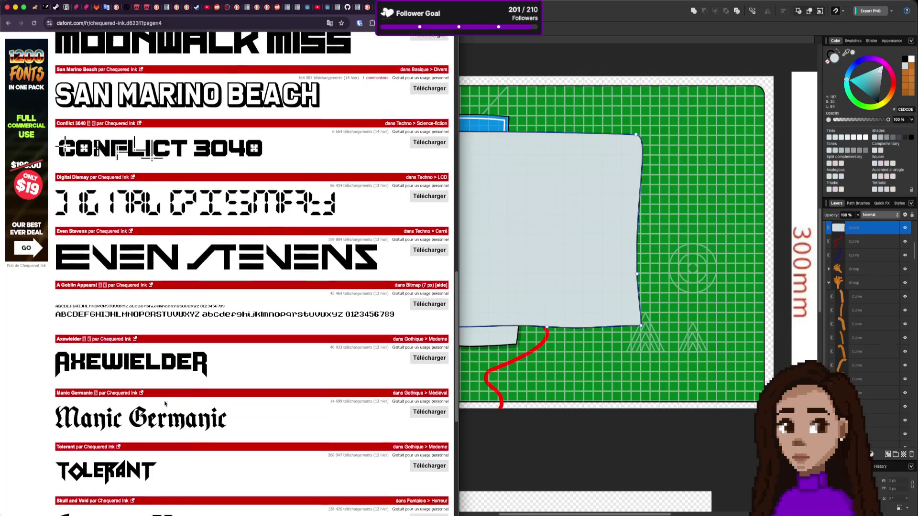
scroll(165, 404, "down", 6)
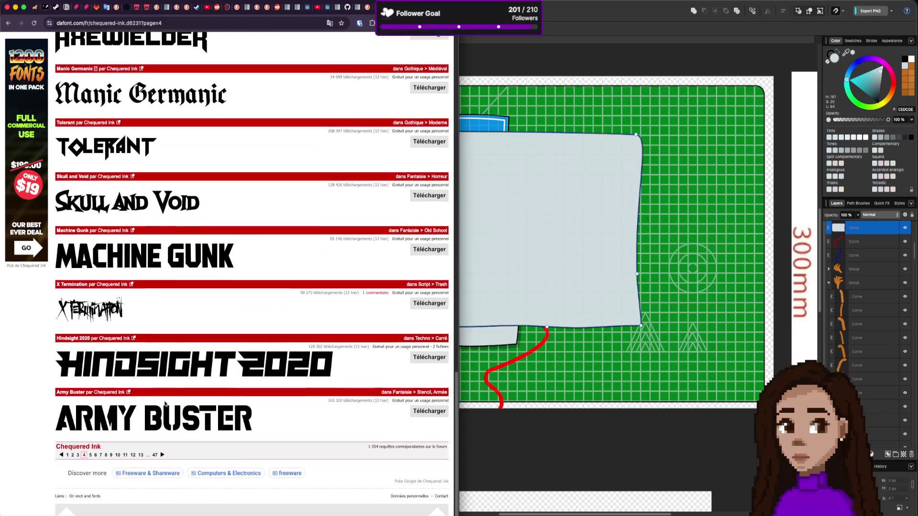
left_click(163, 456)
scroll(172, 416, "down", 7)
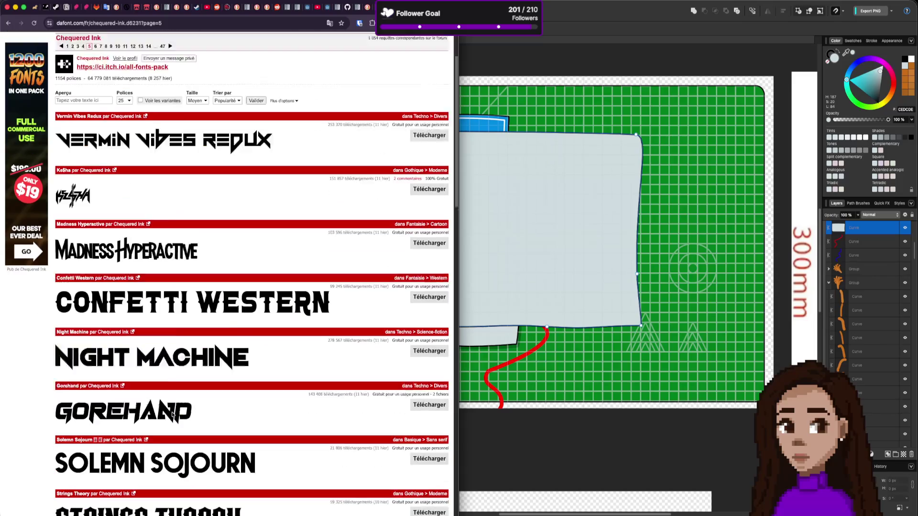
scroll(172, 415, "down", 9)
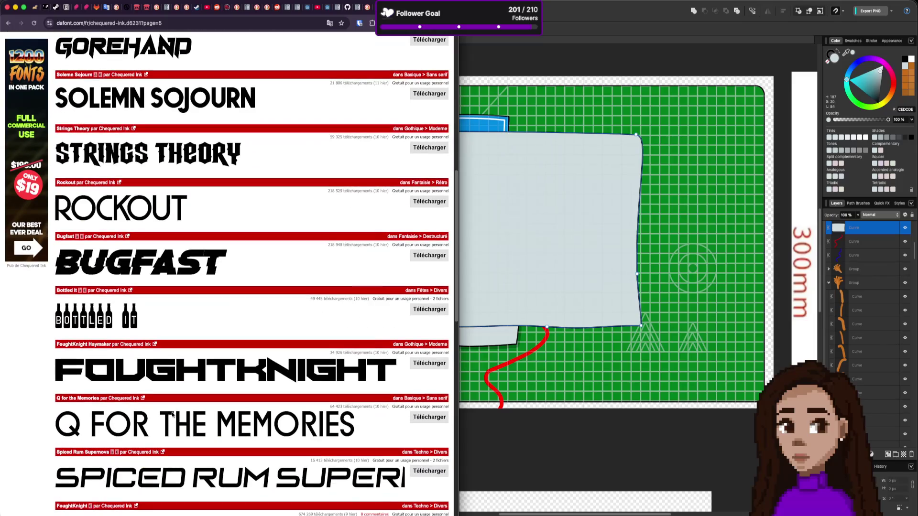
scroll(173, 415, "down", 9)
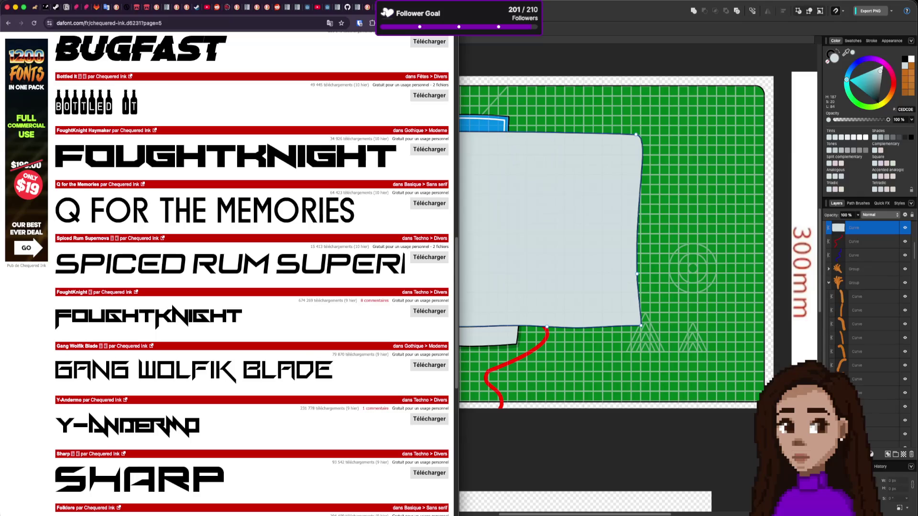
key("super+Tab")
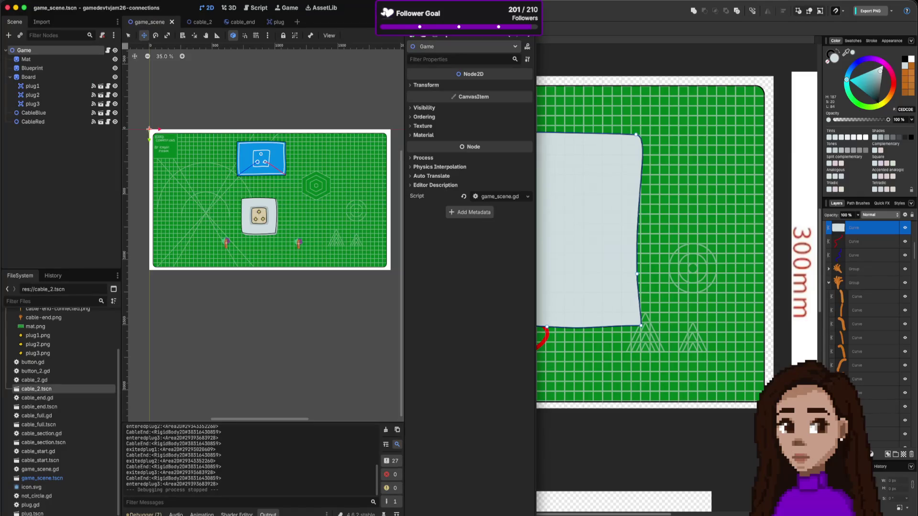
key("super+Tab")
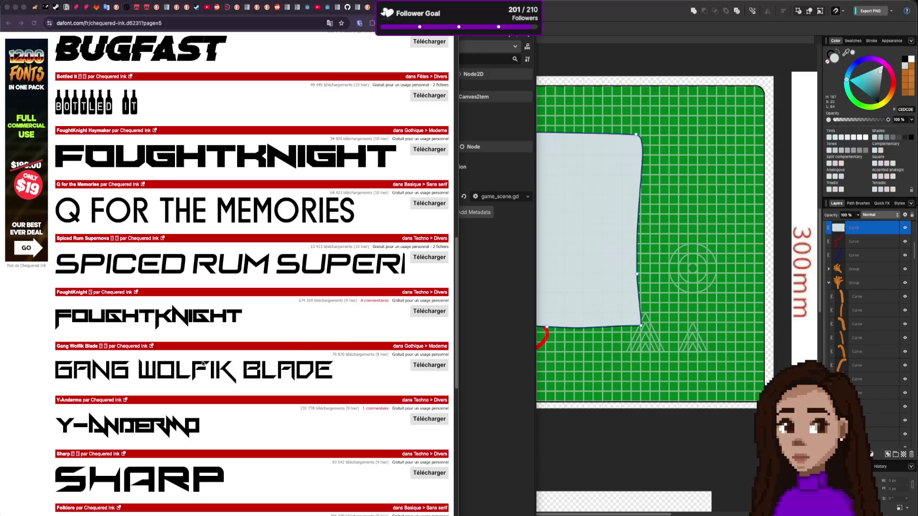
Scroll down through the current Chequered Ink font page to the bottom
scroll(205, 363, "down", 5)
scroll(199, 365, "down", 4)
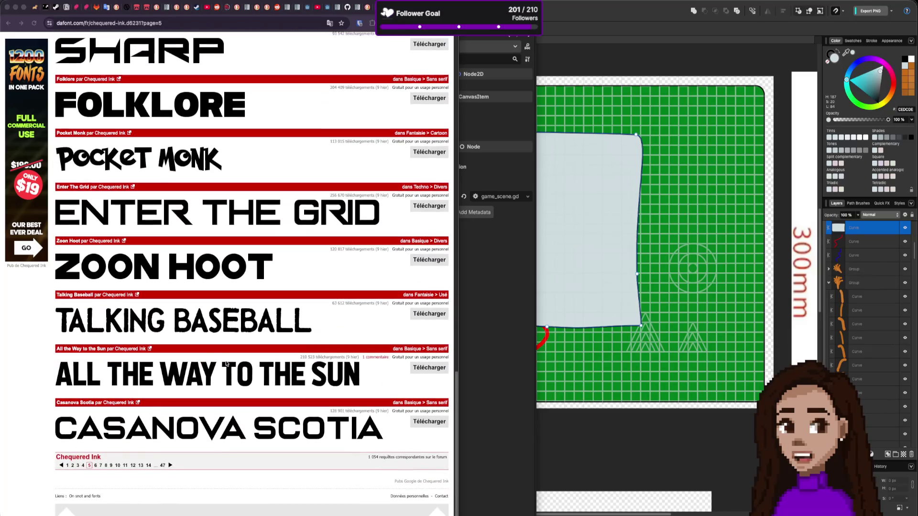
left_click(170, 465)
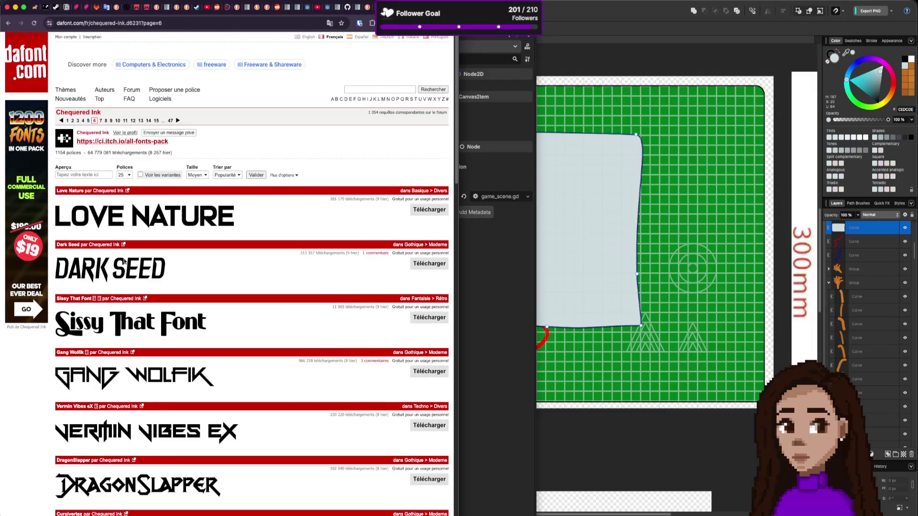
scroll(130, 285, "down", 5)
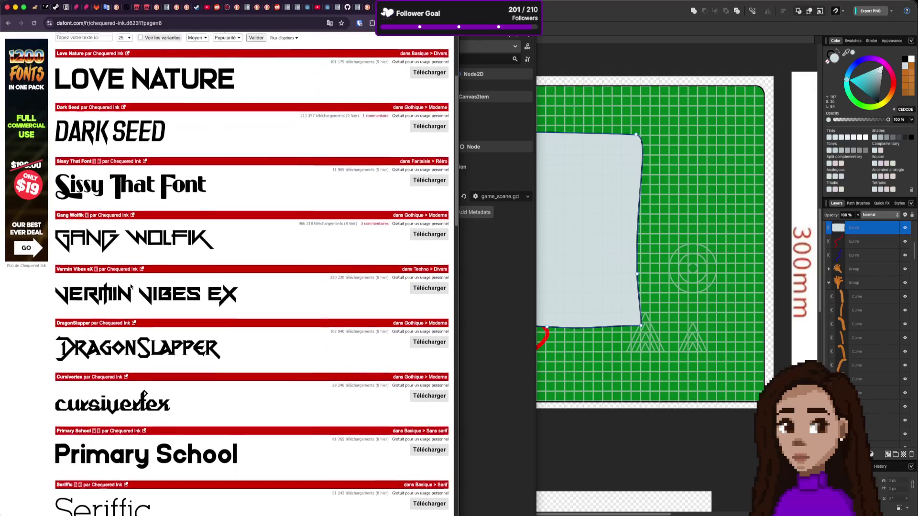
scroll(134, 296, "down", 3)
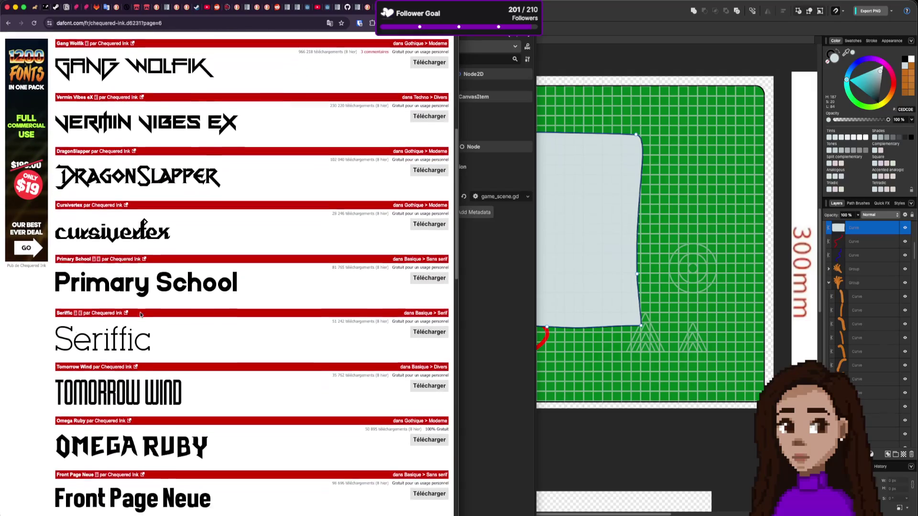
scroll(140, 314, "down", 5)
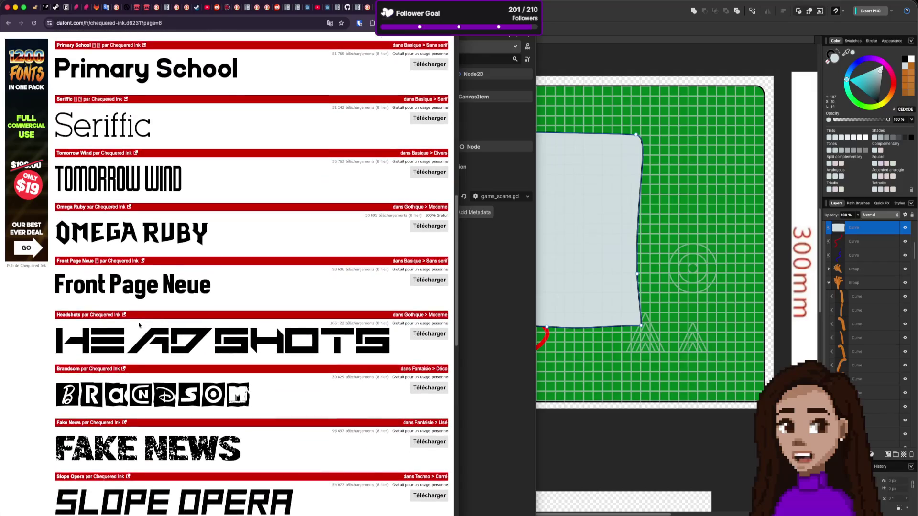
scroll(138, 326, "down", 7)
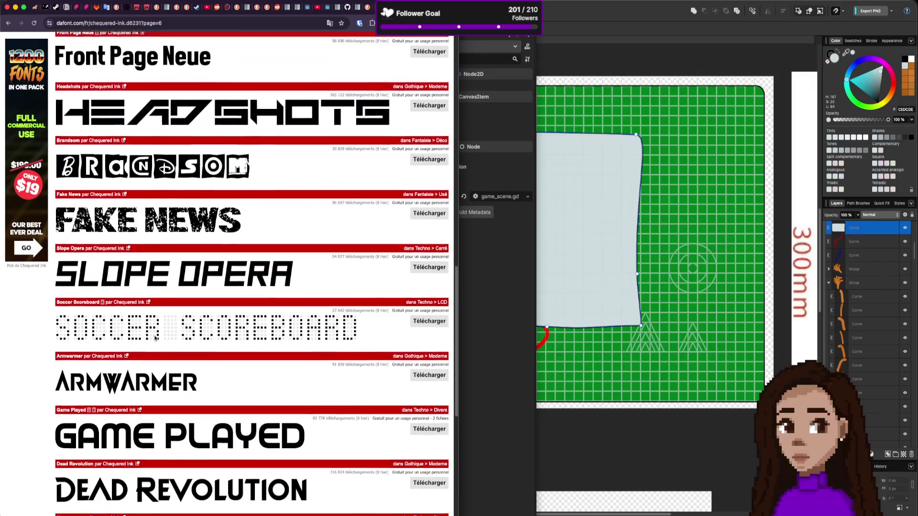
scroll(158, 336, "down", 4)
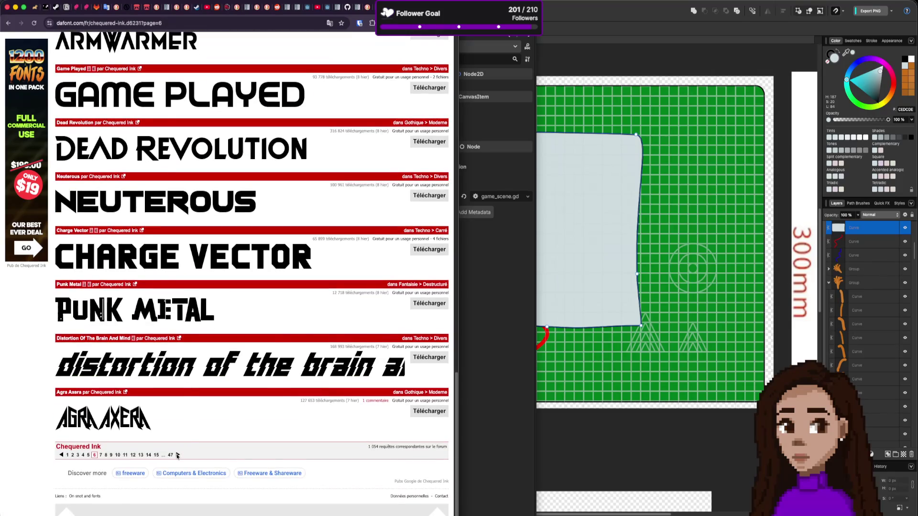
Go to page 7 of the Chequered Ink fonts and scroll through it
left_click(177, 455)
scroll(177, 300, "down", 8)
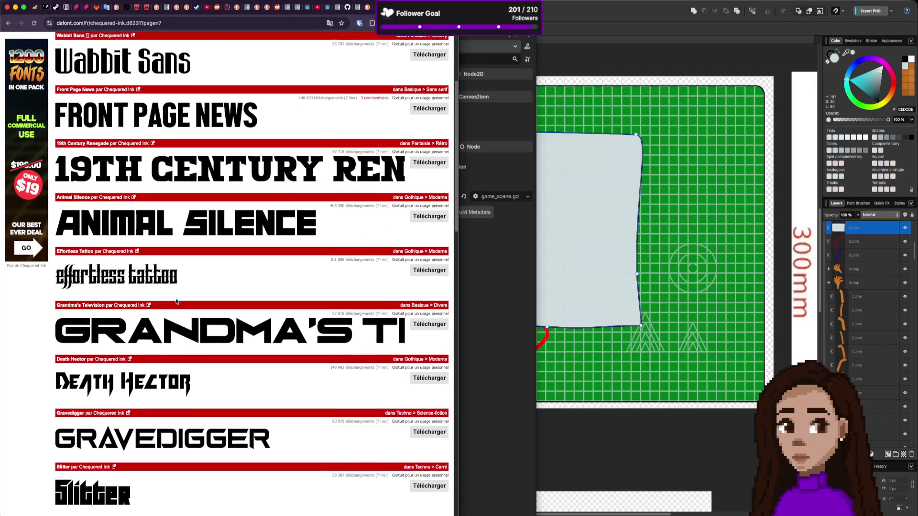
scroll(176, 301, "down", 3)
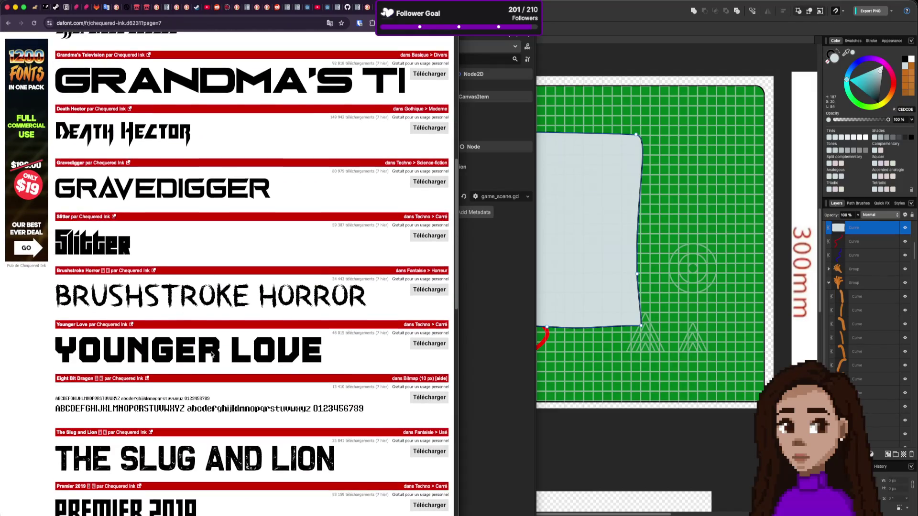
scroll(208, 358, "down", 6)
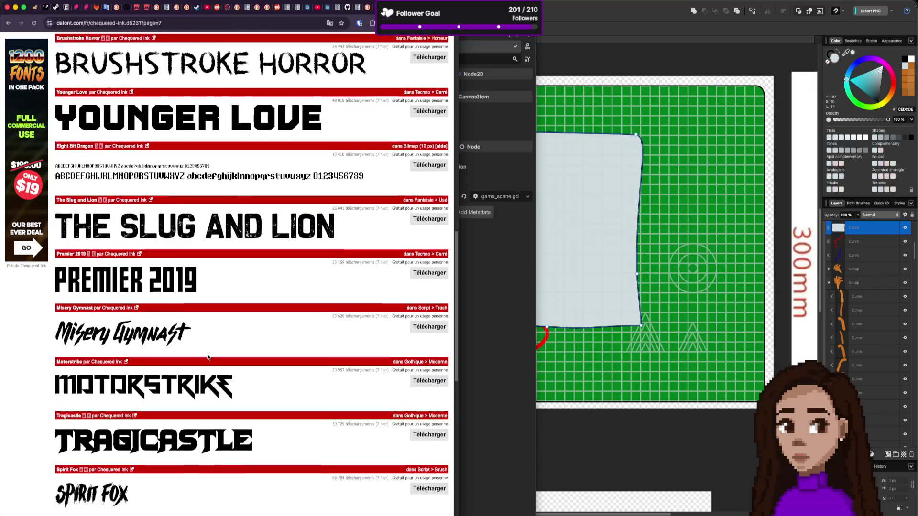
scroll(207, 357, "down", 4)
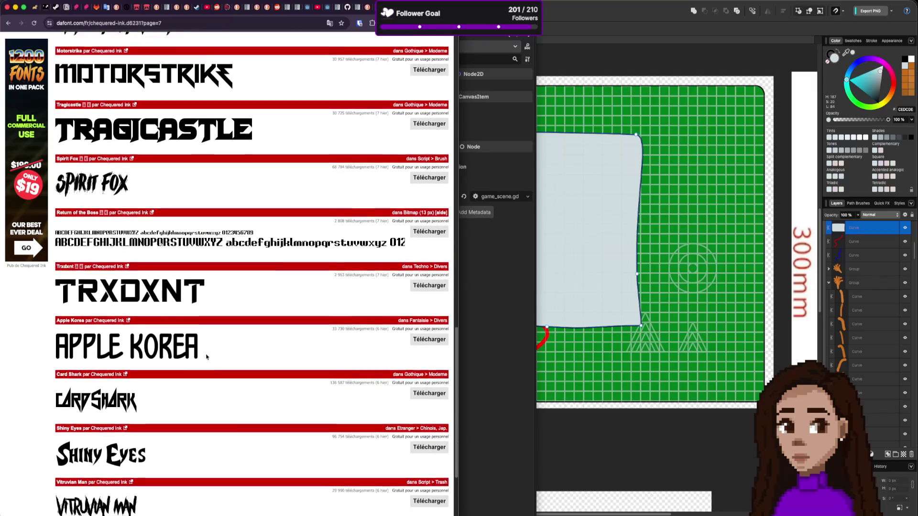
scroll(154, 337, "down", 2)
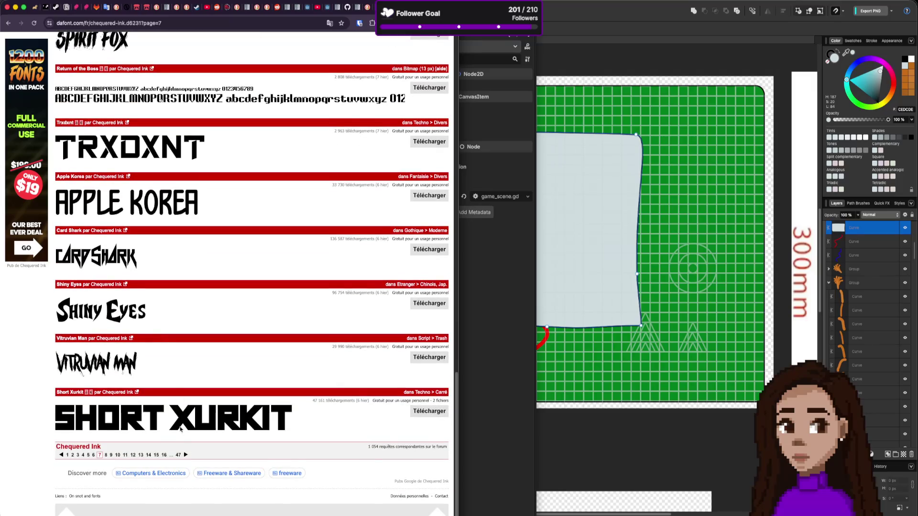
Browse page 8, opening the Platonica font in a background tab
left_click(186, 455)
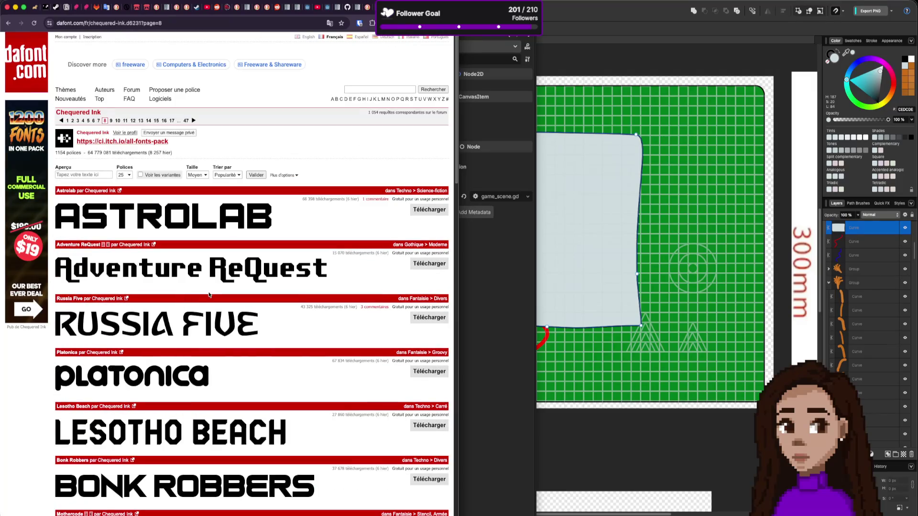
scroll(103, 355, "down", 3)
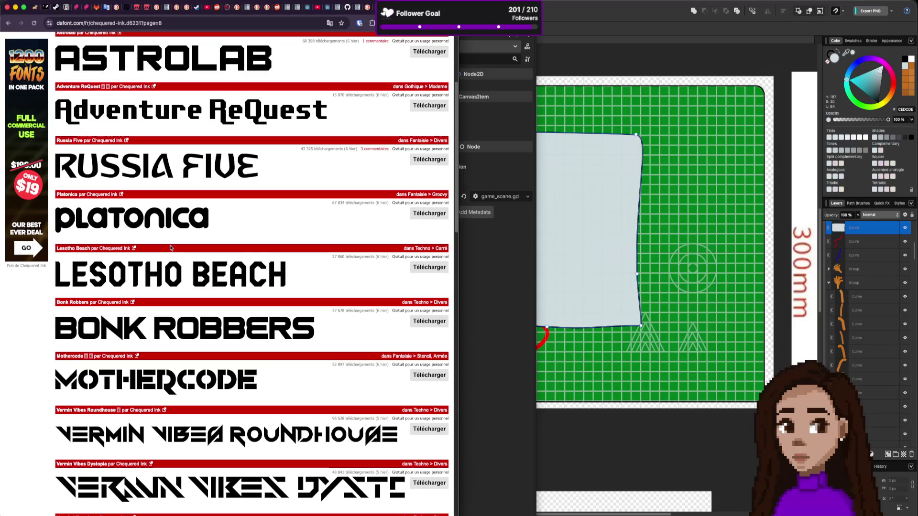
left_click(68, 195, "super")
scroll(152, 308, "down", 8)
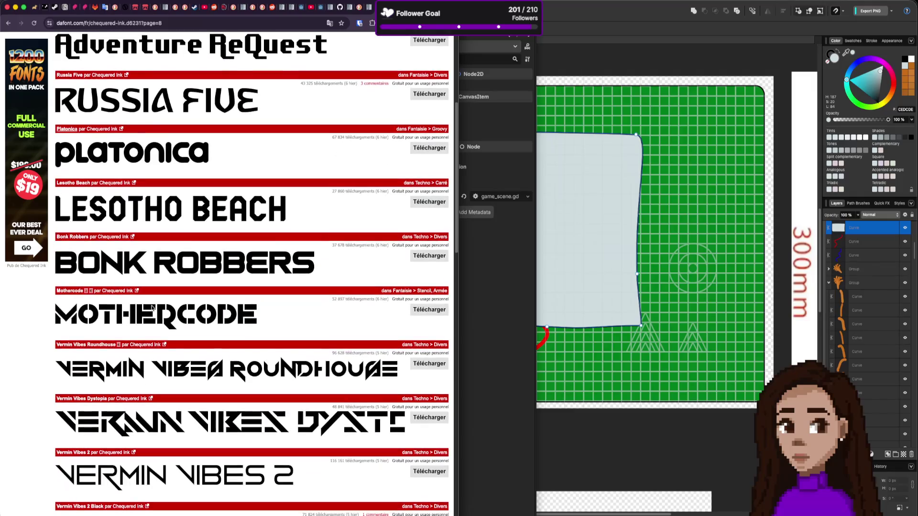
scroll(153, 308, "down", 5)
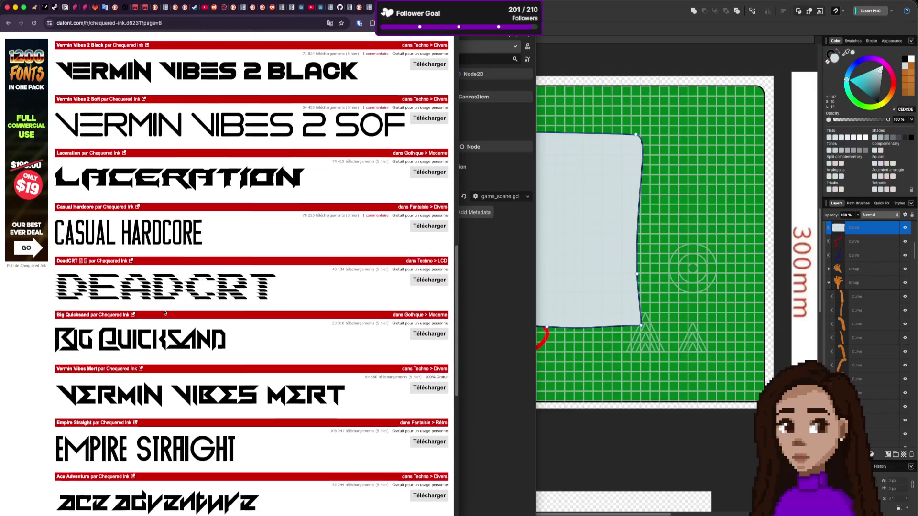
scroll(165, 311, "down", 4)
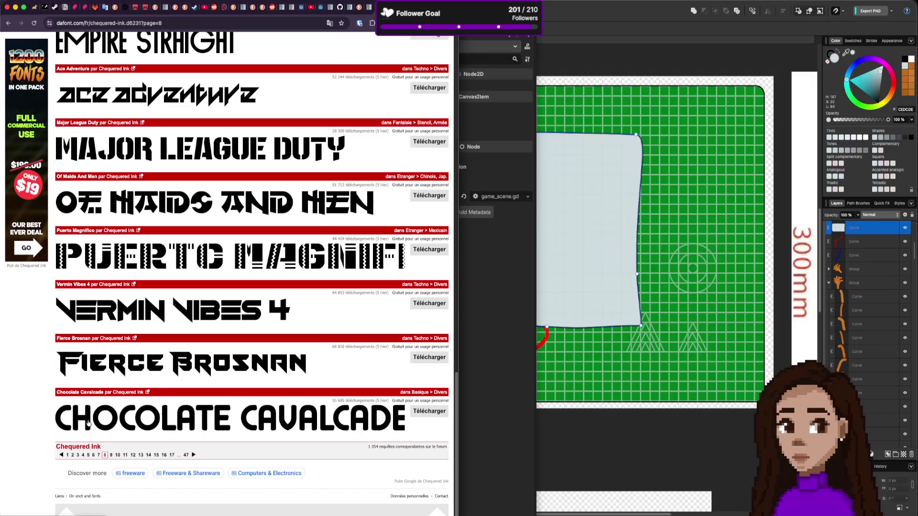
Browse page 9, opening the Chibi Metro Lines font in a background tab
left_click(193, 455)
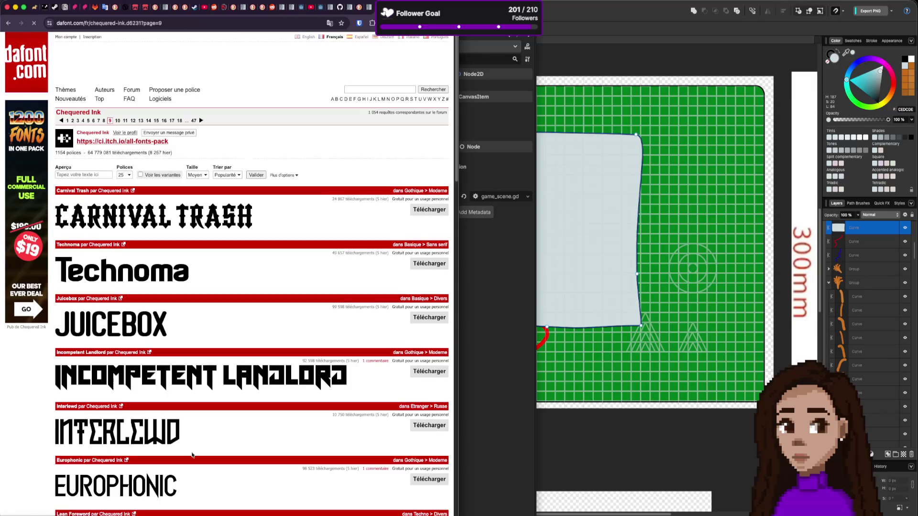
scroll(189, 318, "down", 6)
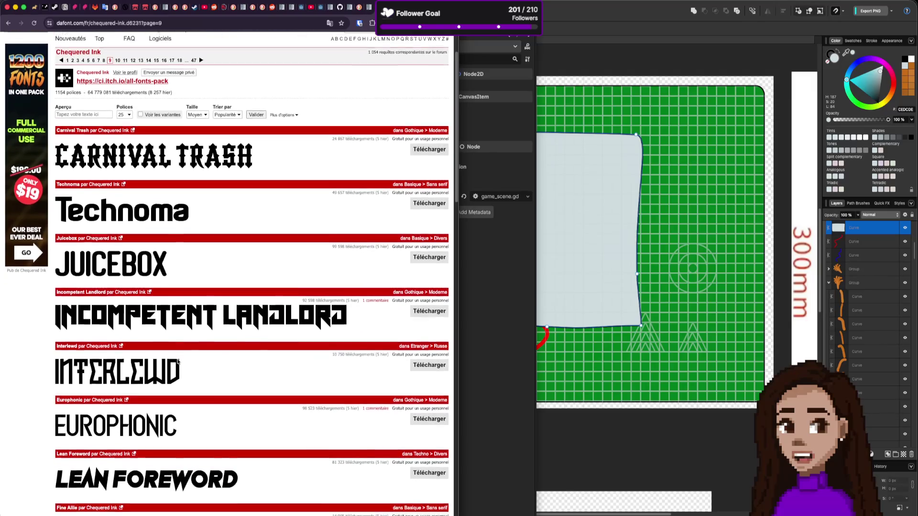
scroll(177, 362, "down", 4)
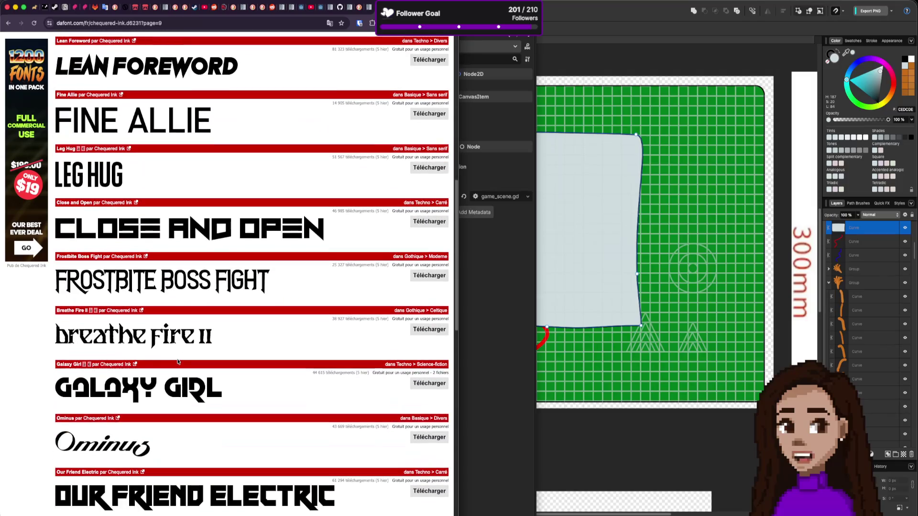
scroll(177, 362, "down", 5)
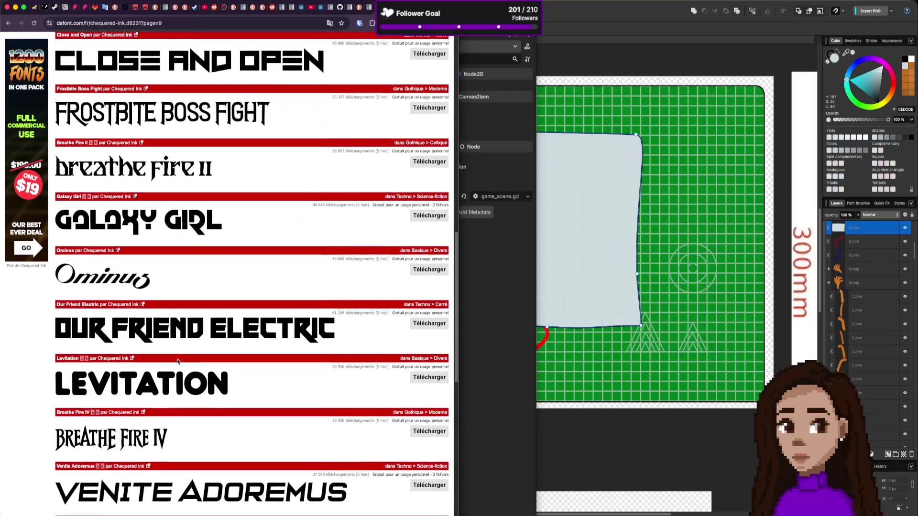
scroll(177, 362, "down", 1)
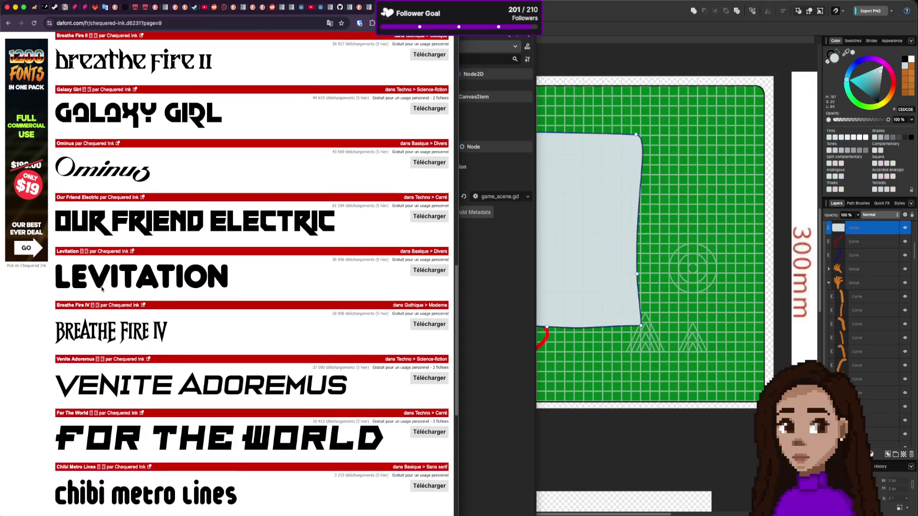
scroll(135, 338, "down", 5)
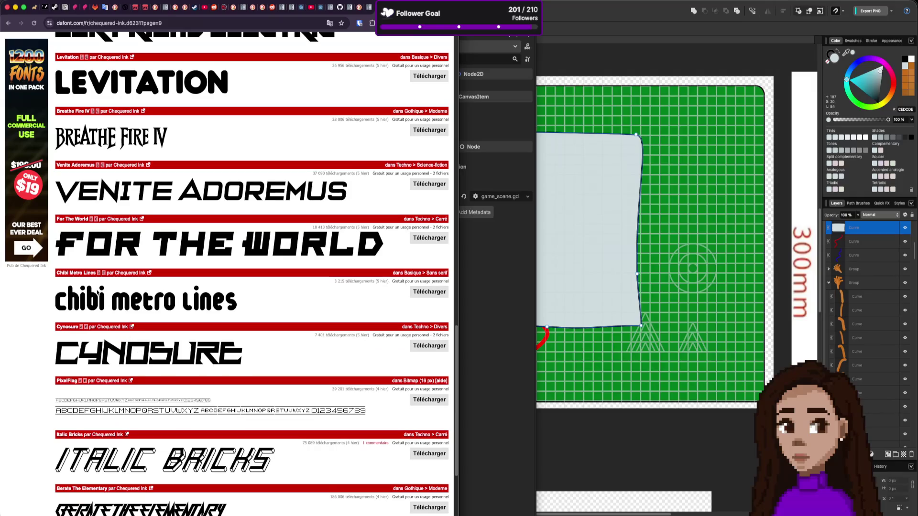
left_click(84, 275, "super")
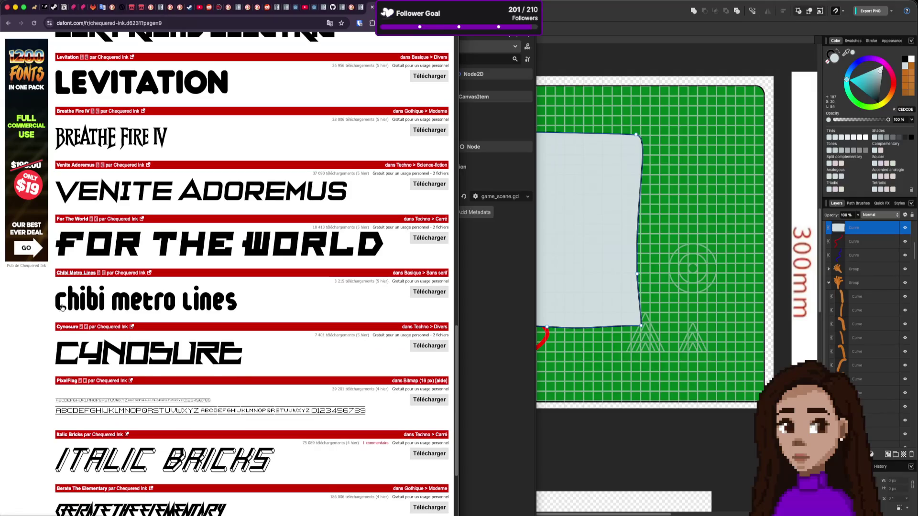
scroll(151, 337, "down", 4)
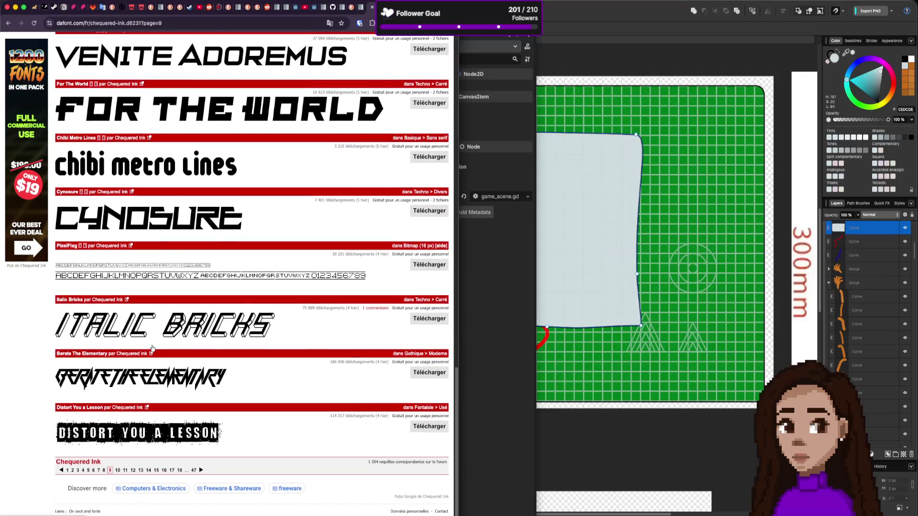
Browse page 10, opening the Be Kind to the Earth font in a background tab
left_click(201, 465)
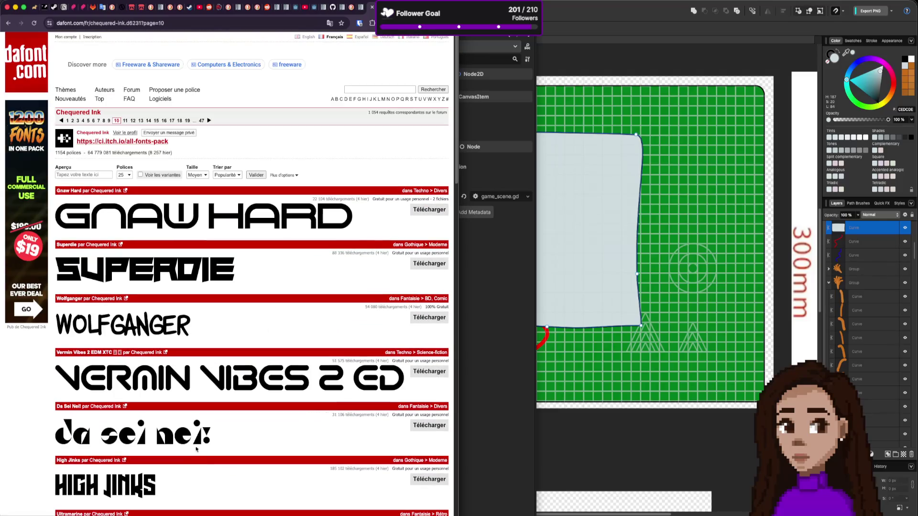
scroll(191, 423, "down", 4)
scroll(191, 424, "down", 12)
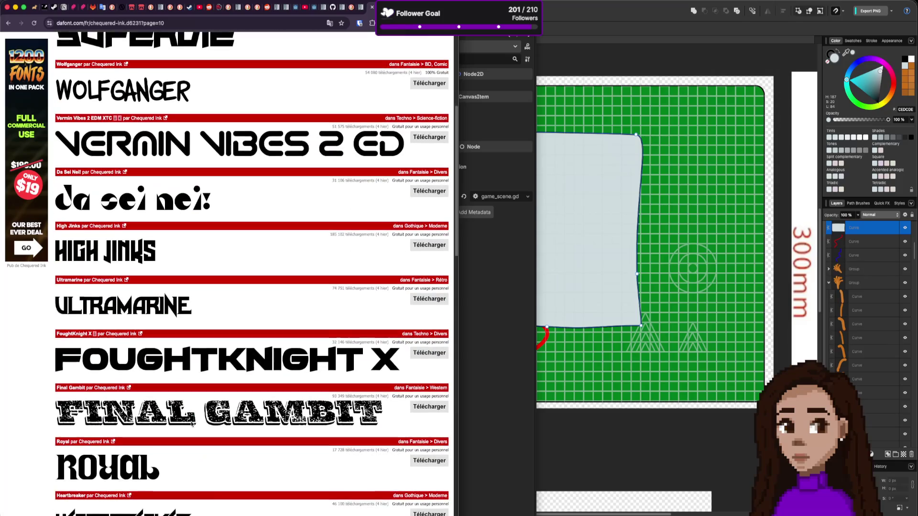
scroll(191, 423, "down", 13)
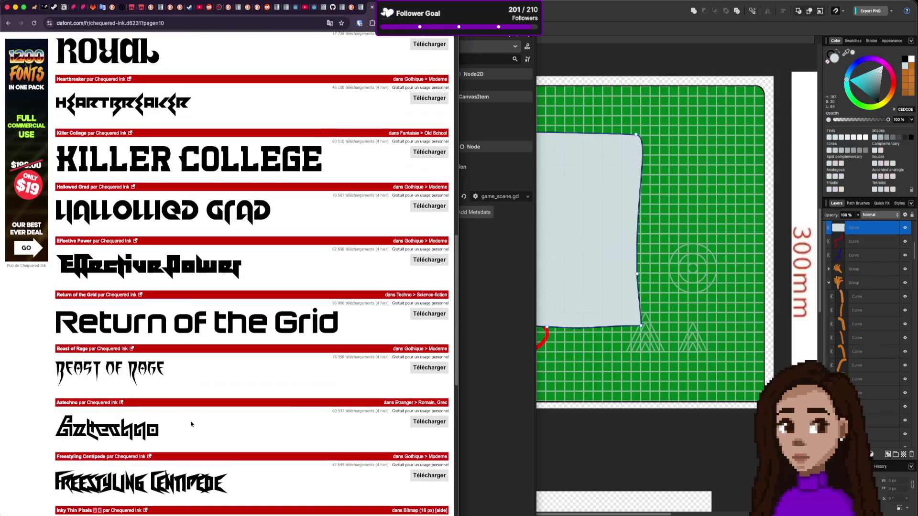
scroll(191, 424, "down", 5)
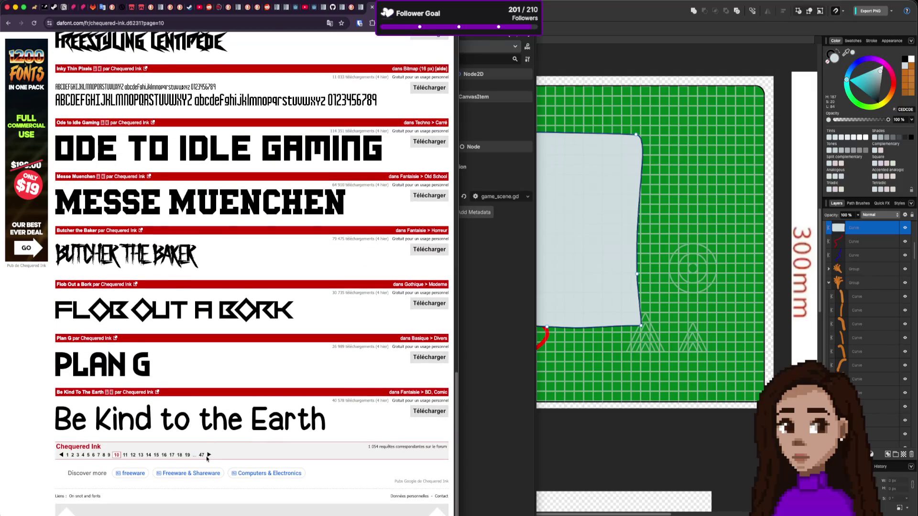
middle_click(80, 393)
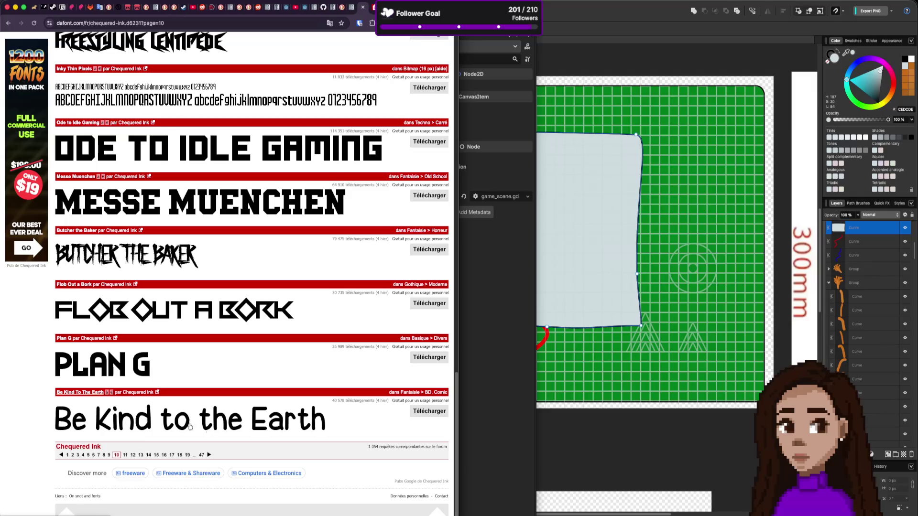
Go to page 11 of the font list and scroll to its bottom
left_click(208, 455)
scroll(210, 444, "down", 7)
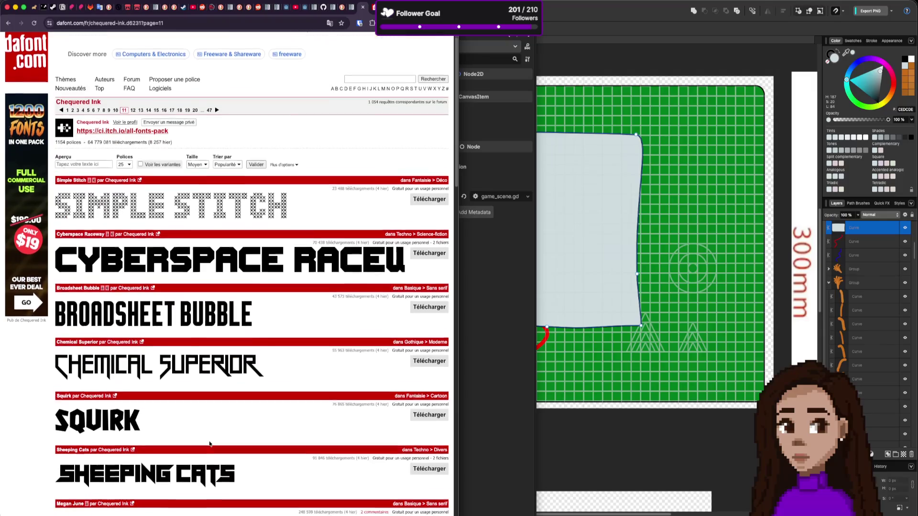
scroll(210, 443, "down", 8)
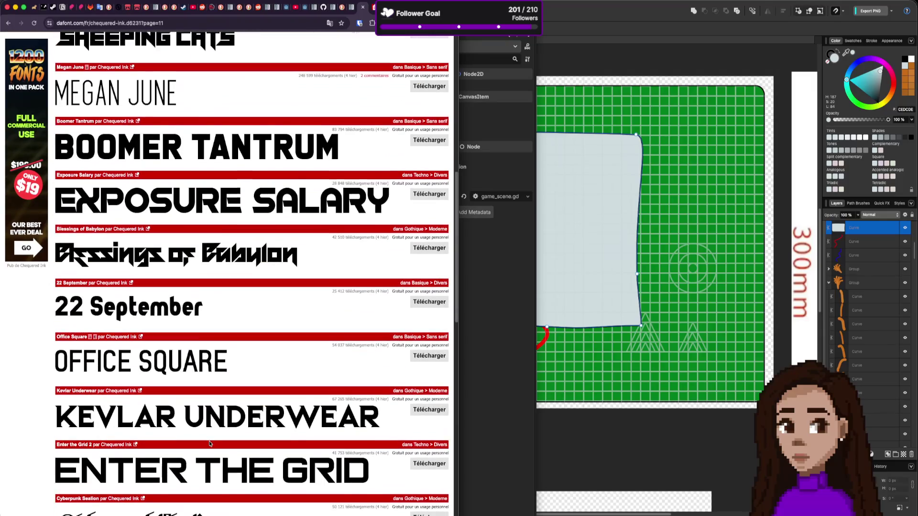
scroll(210, 443, "down", 8)
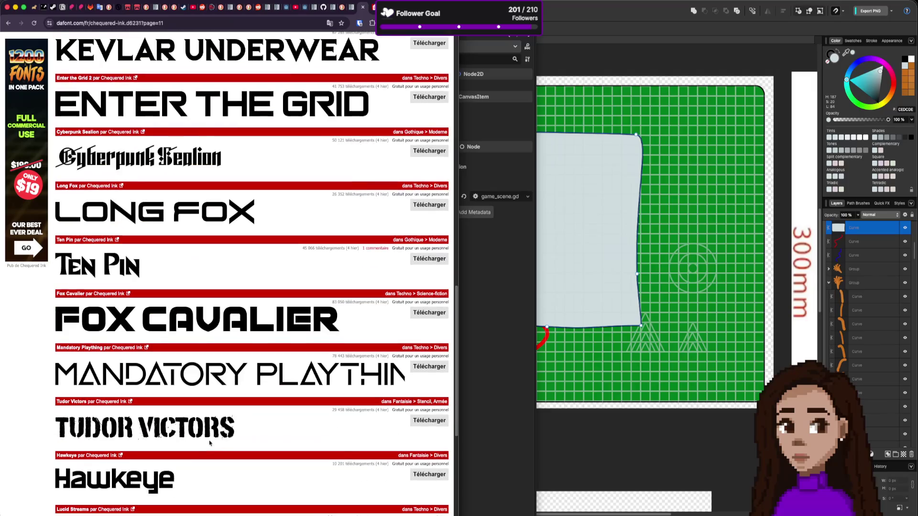
scroll(210, 443, "down", 3)
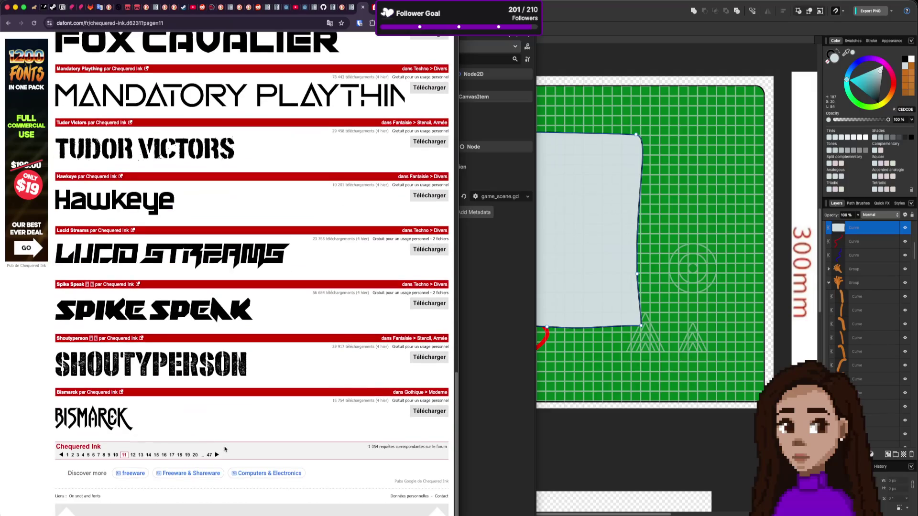
Browse page 12 down to Questrian, then advance to page 13
left_click(216, 456)
scroll(215, 443, "down", 5)
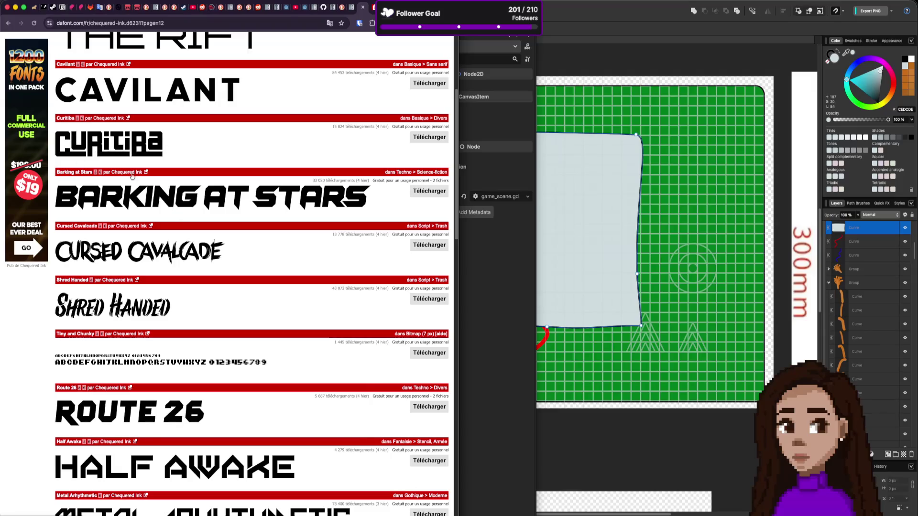
scroll(161, 241, "down", 3)
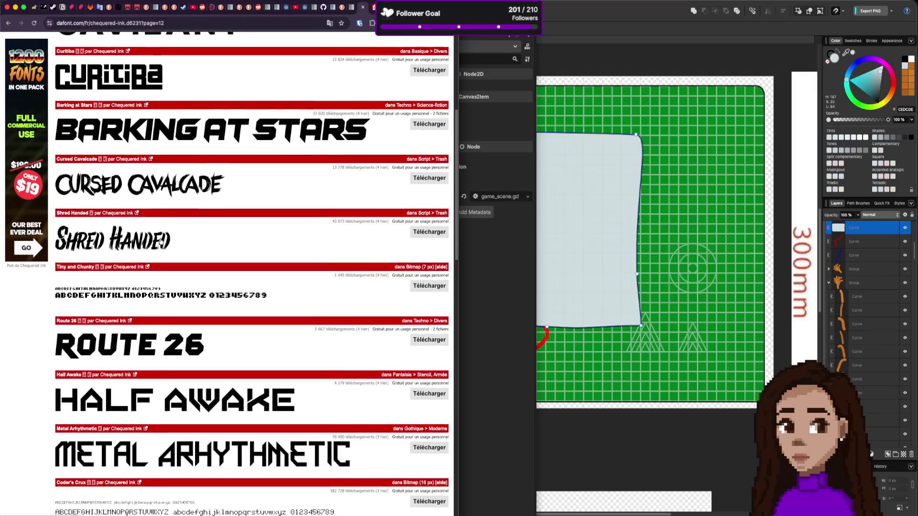
scroll(161, 240, "down", 6)
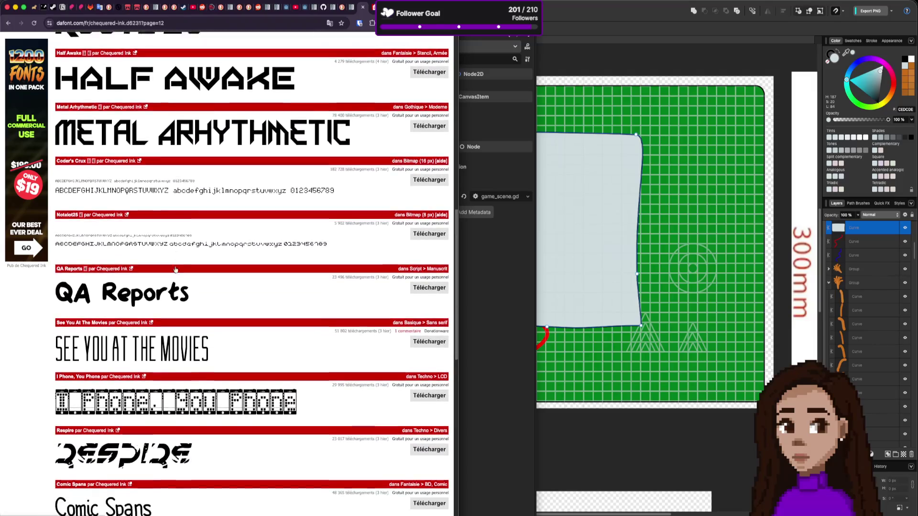
scroll(176, 274, "down", 4)
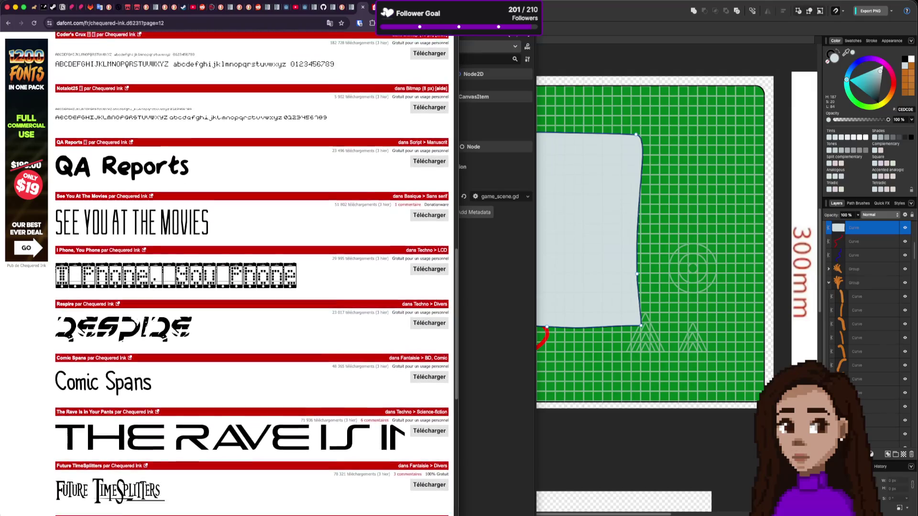
scroll(175, 278, "down", 2)
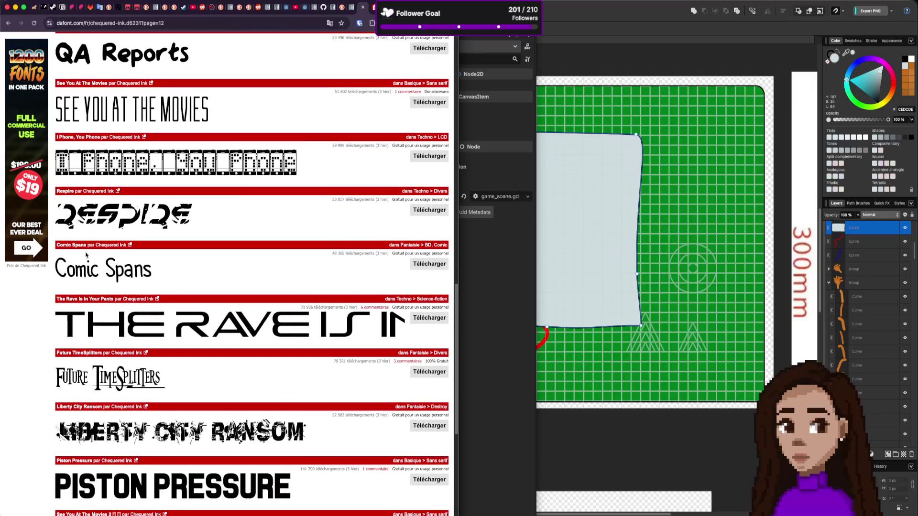
scroll(191, 289, "down", 5)
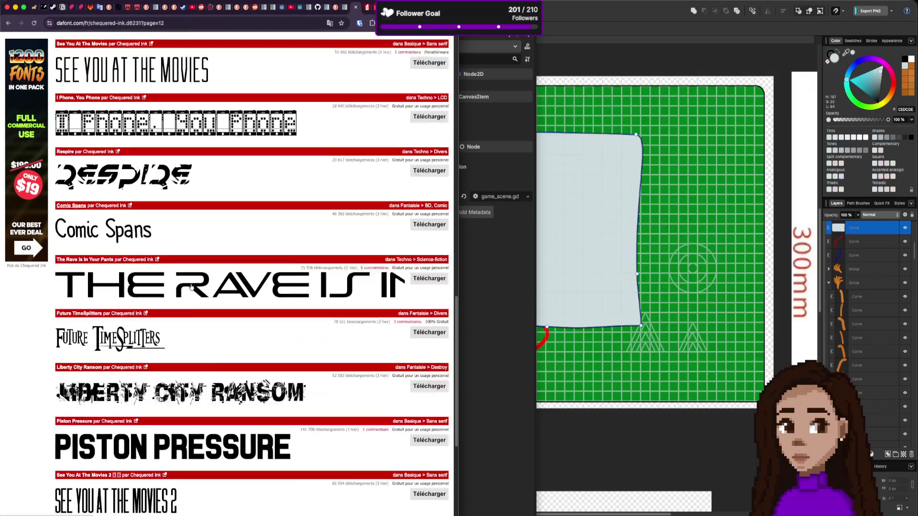
scroll(190, 288, "down", 2)
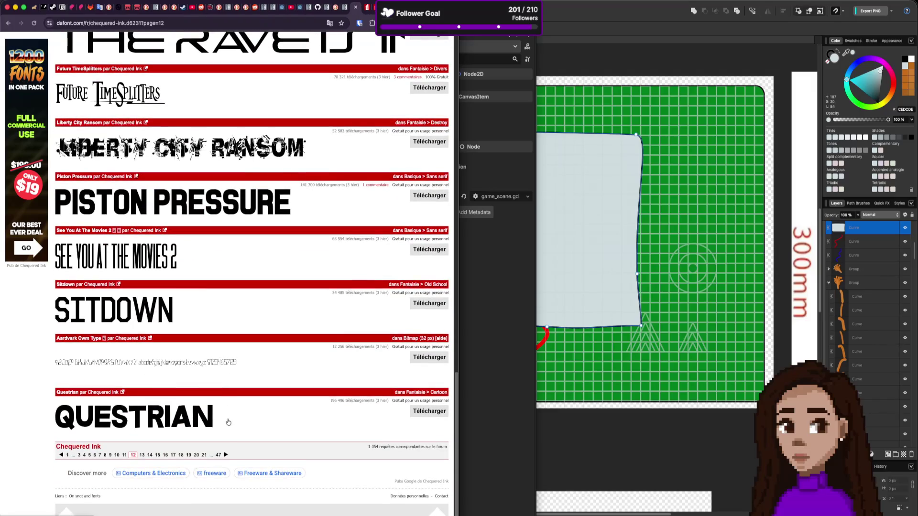
left_click(226, 456)
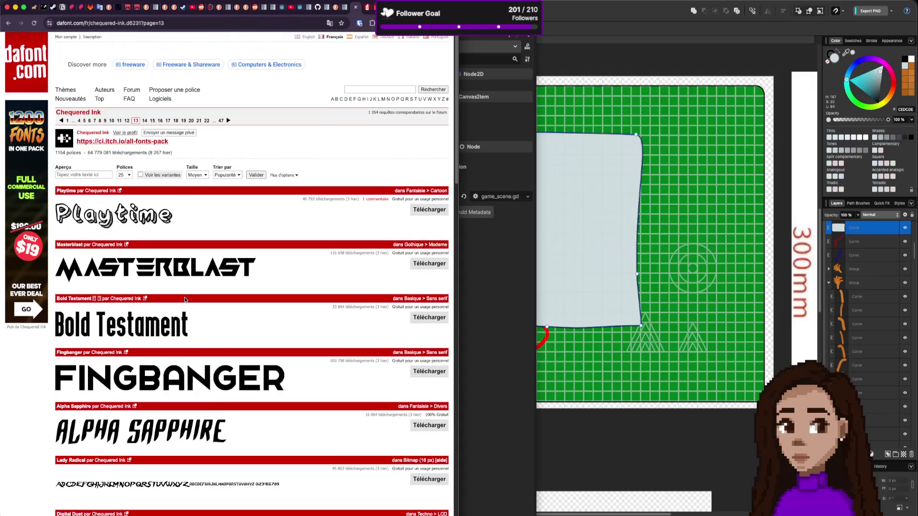
Scroll through the font list and open Cupcake Smiles in a new tab
scroll(184, 300, "down", 1)
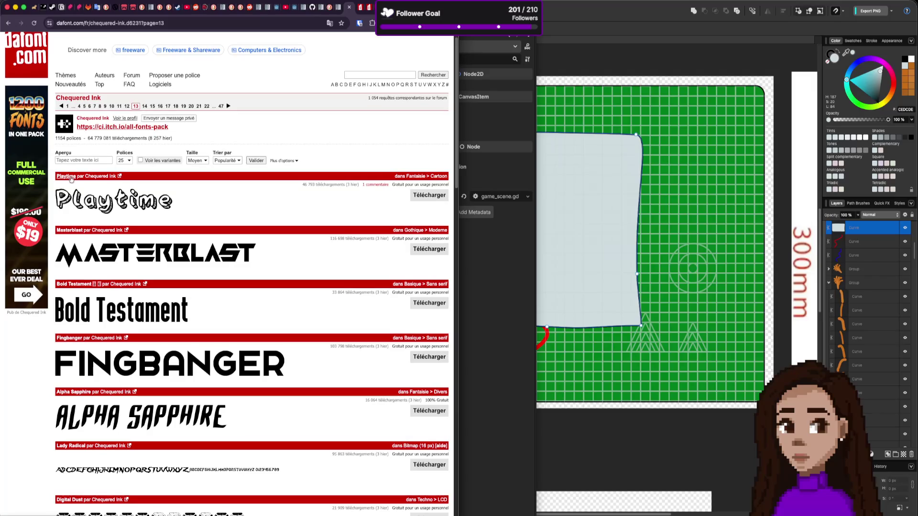
scroll(255, 276, "down", 5)
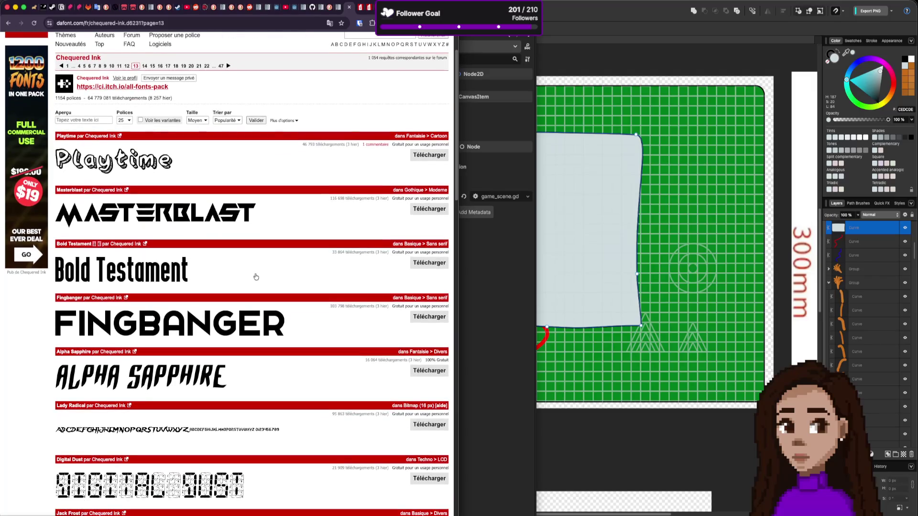
scroll(256, 276, "down", 7)
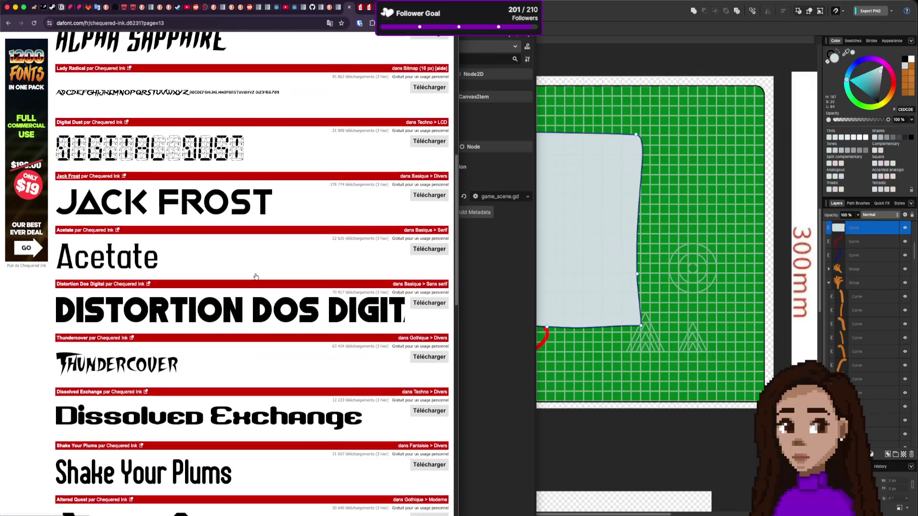
scroll(256, 277, "down", 8)
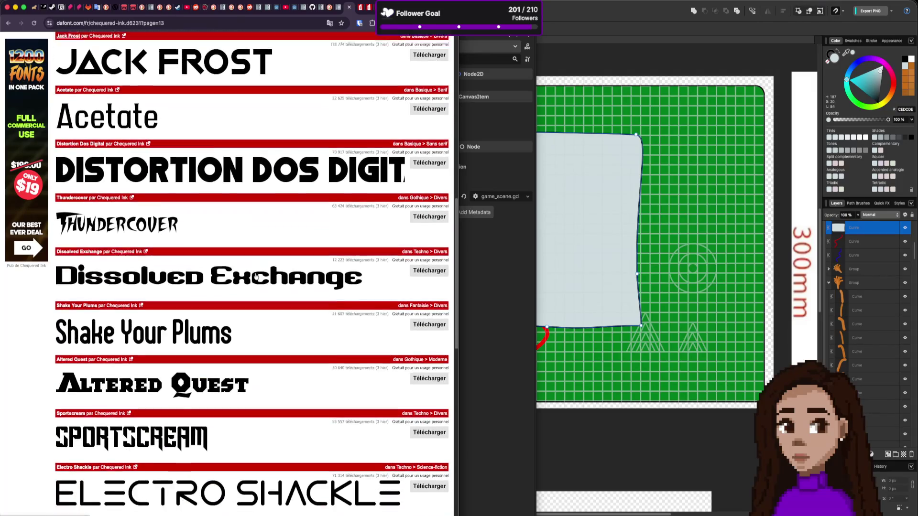
scroll(256, 276, "down", 7)
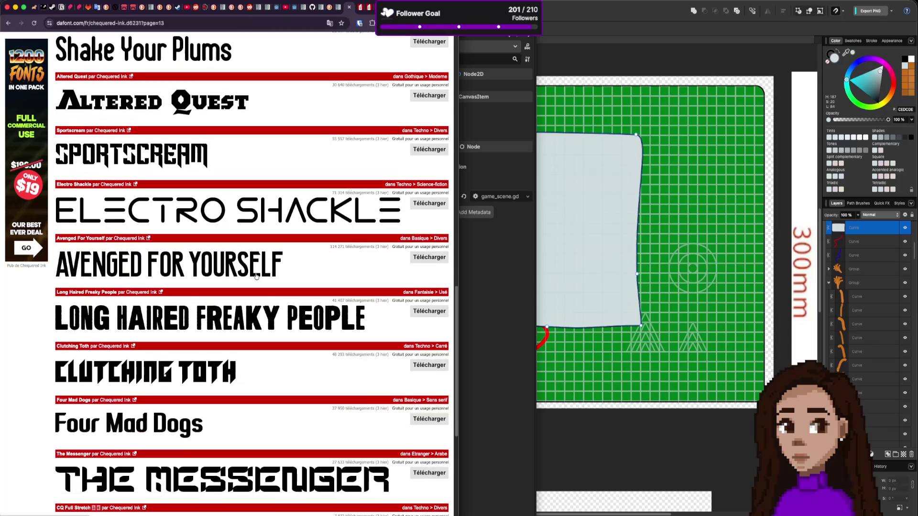
scroll(255, 276, "down", 6)
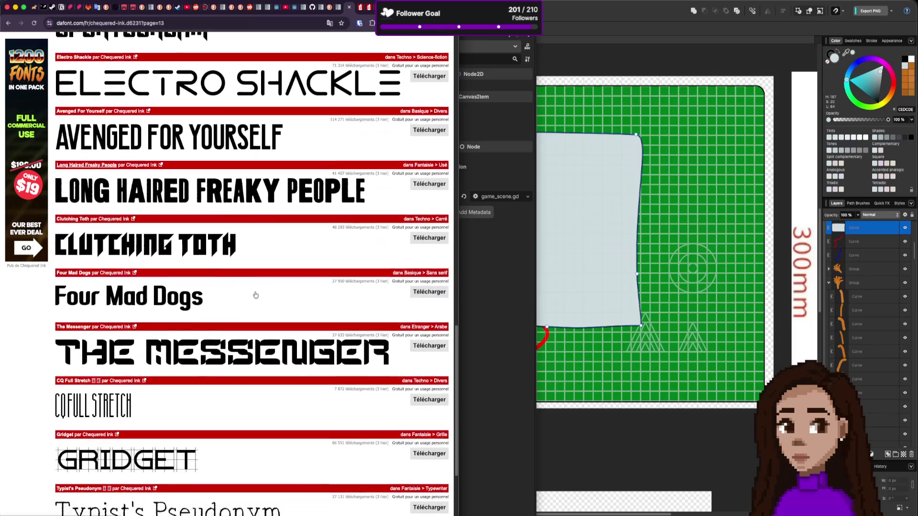
scroll(251, 311, "down", 1)
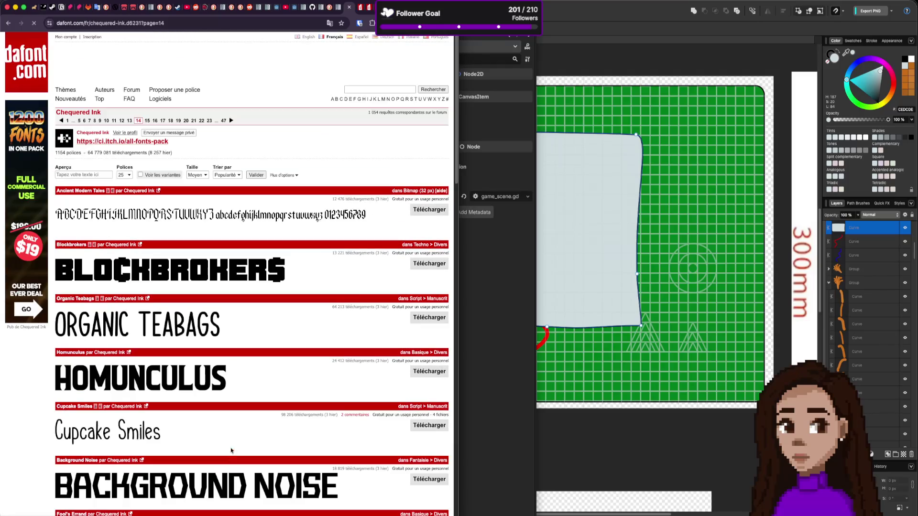
scroll(228, 416, "down", 5)
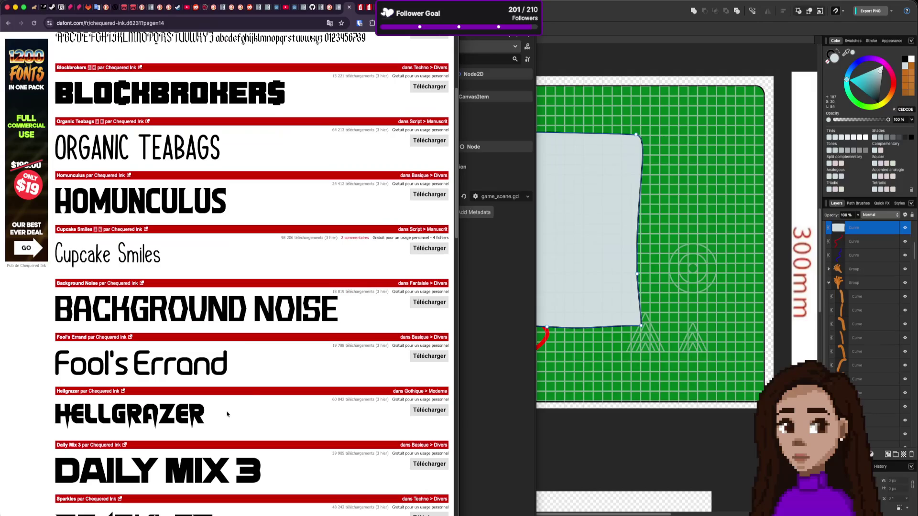
left_click(78, 230, "super")
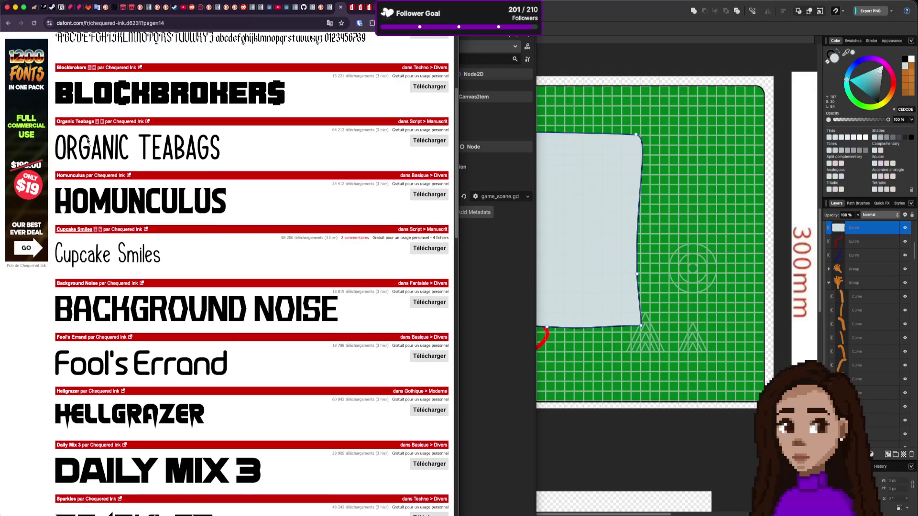
Scroll on down through the remaining fonts on the page
scroll(184, 372, "down", 1)
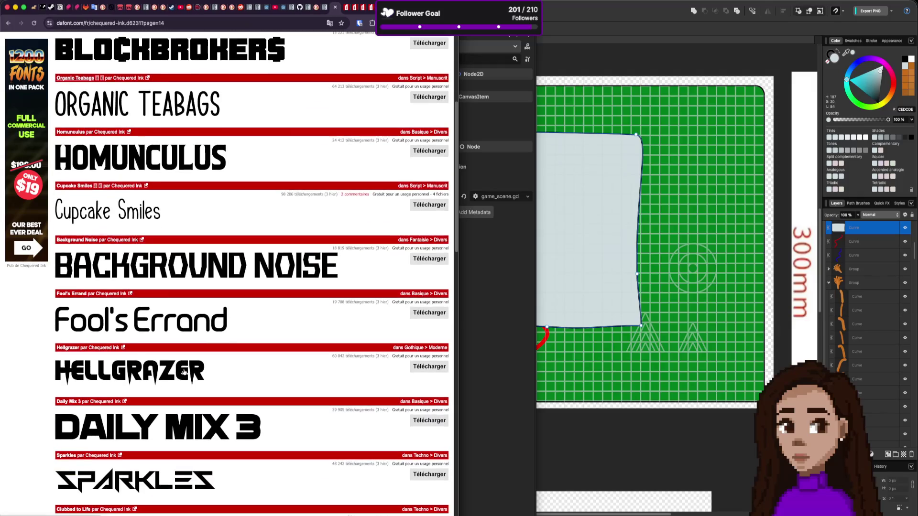
scroll(71, 297, "down", 1)
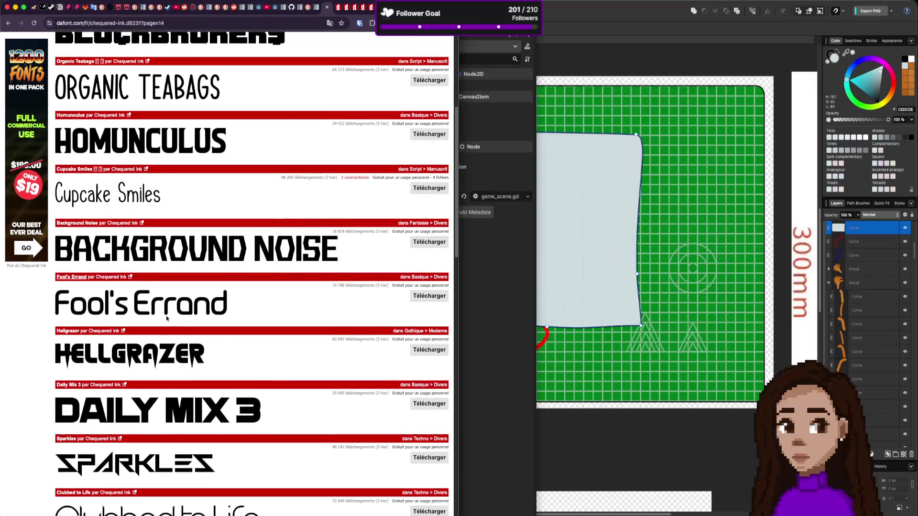
scroll(208, 361, "down", 5)
scroll(208, 361, "down", 6)
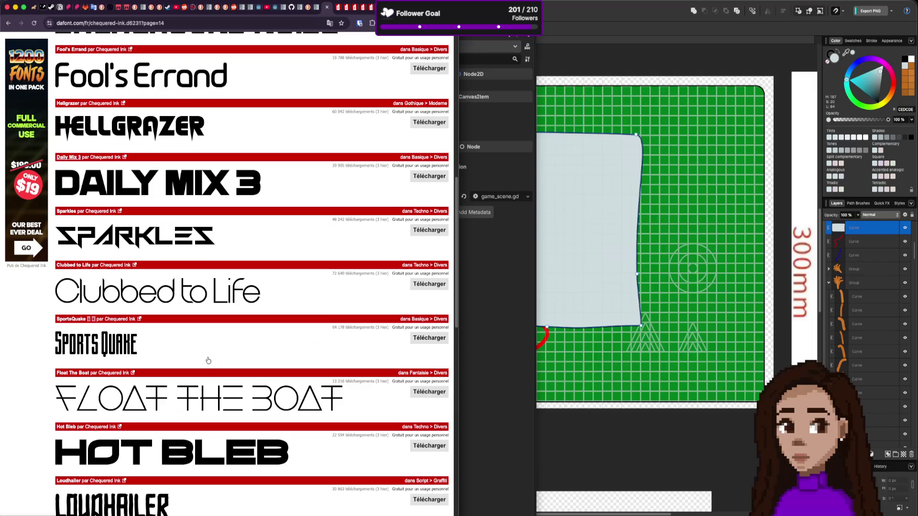
scroll(207, 364, "down", 10)
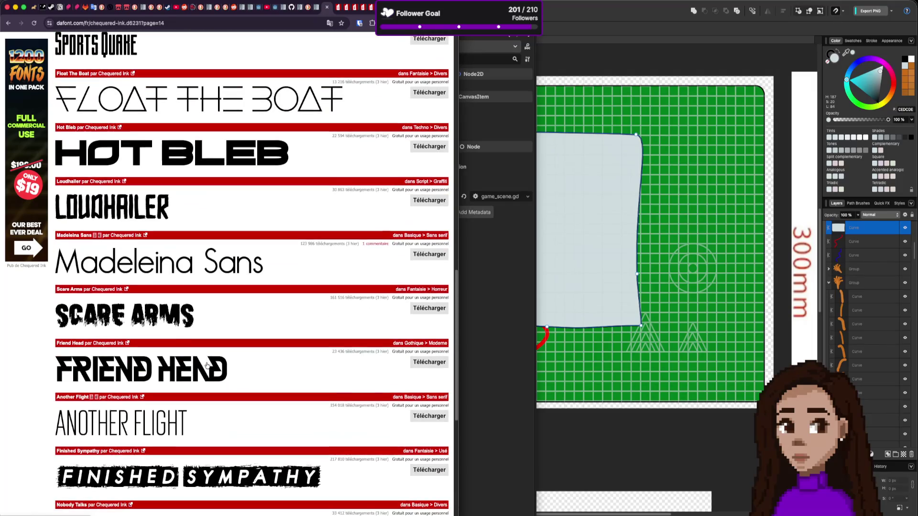
scroll(207, 366, "down", 1)
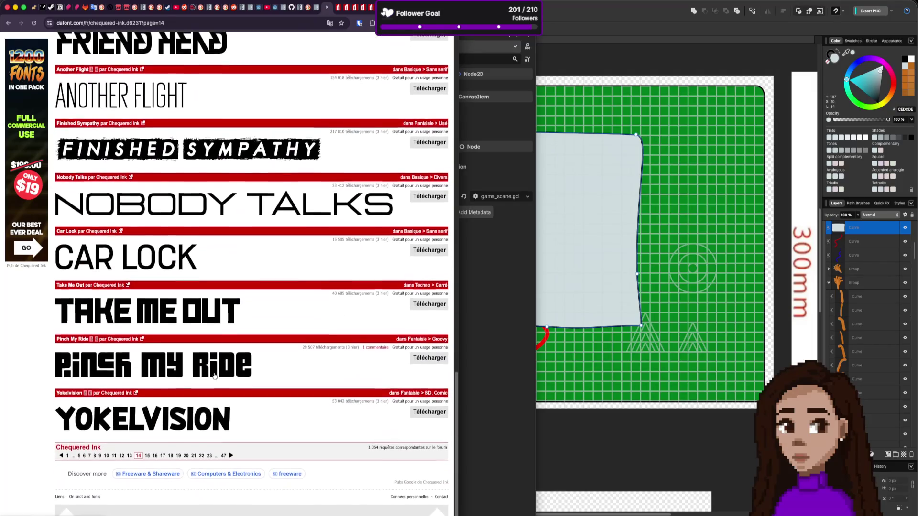
Go to pages 15 and 16 of the font list, scrolling through each
left_click(230, 456)
scroll(224, 397, "down", 4)
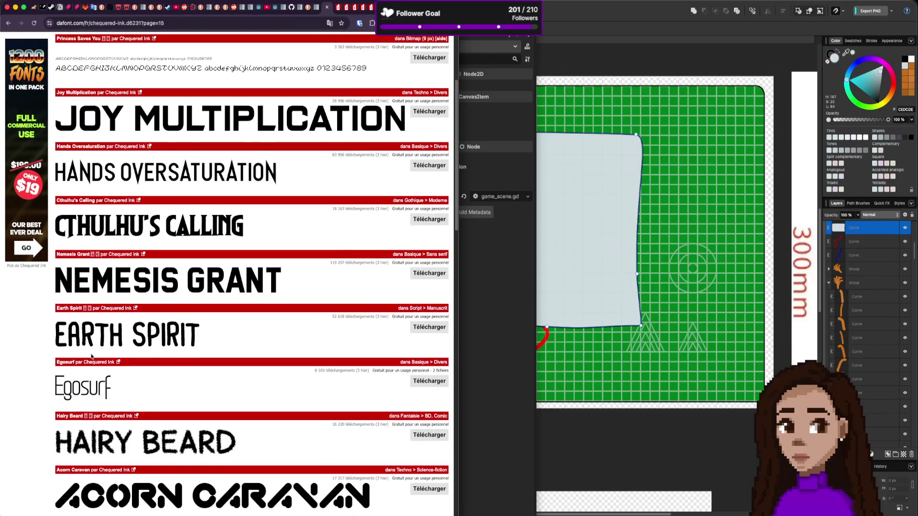
scroll(107, 341, "down", 7)
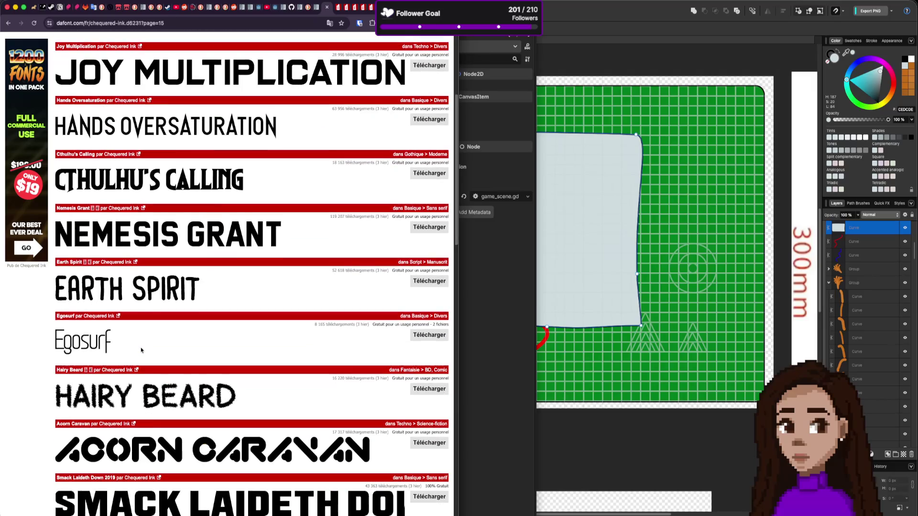
scroll(141, 350, "down", 10)
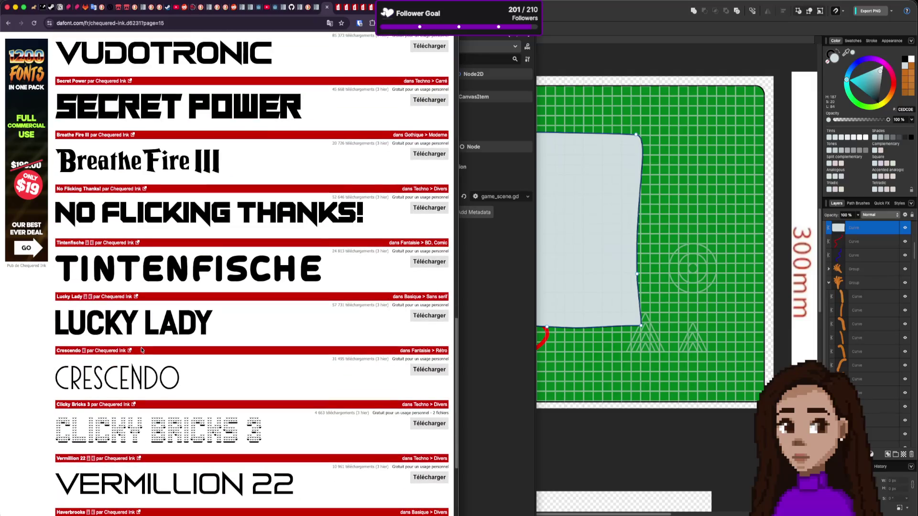
scroll(158, 311, "down", 1)
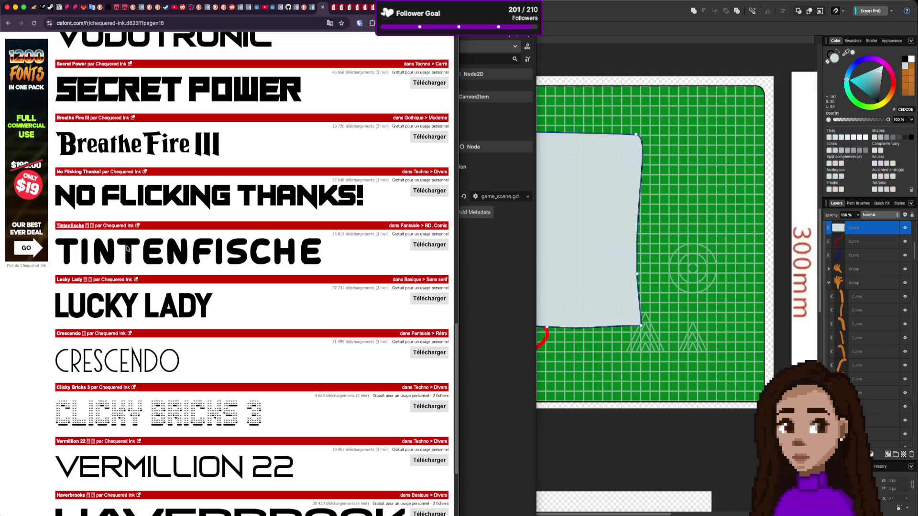
scroll(224, 287, "down", 4)
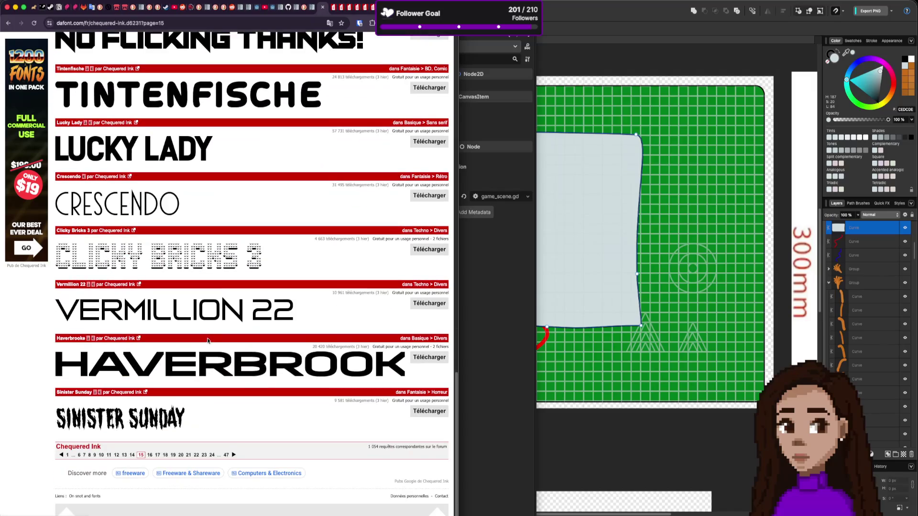
left_click(233, 454)
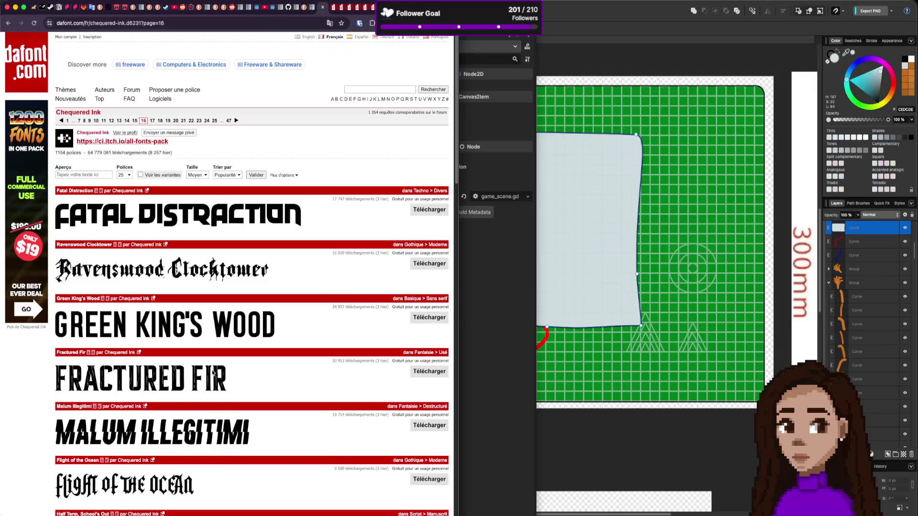
scroll(233, 382, "down", 7)
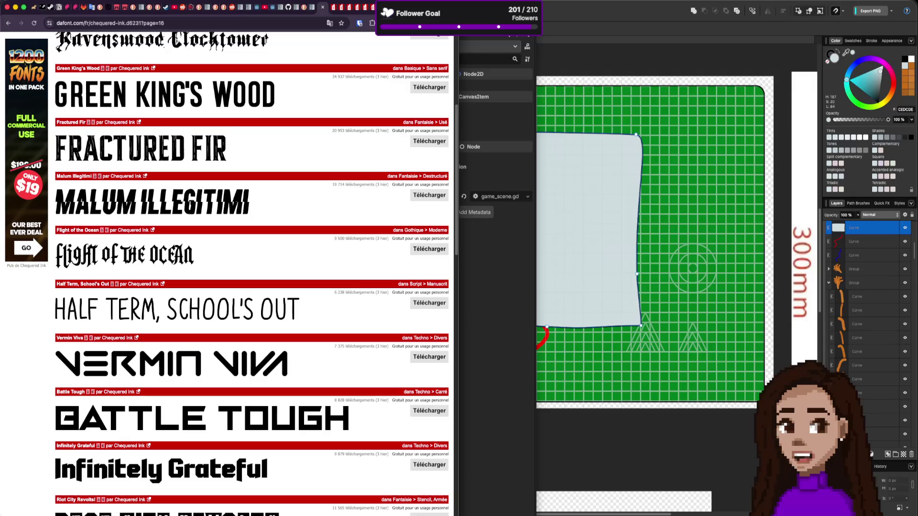
Open itch.io in a new browser tab
key("super+t")
type("itchi")
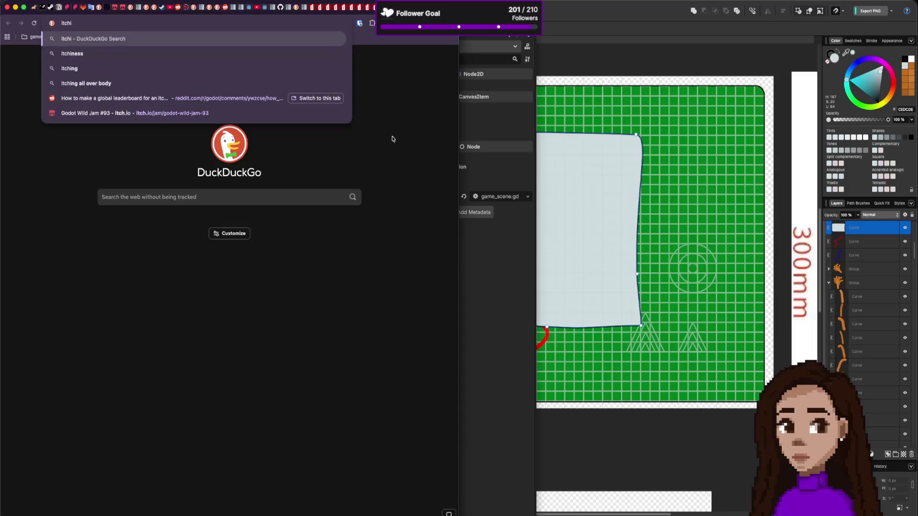
key("Down")
key("Down")
key("Return")
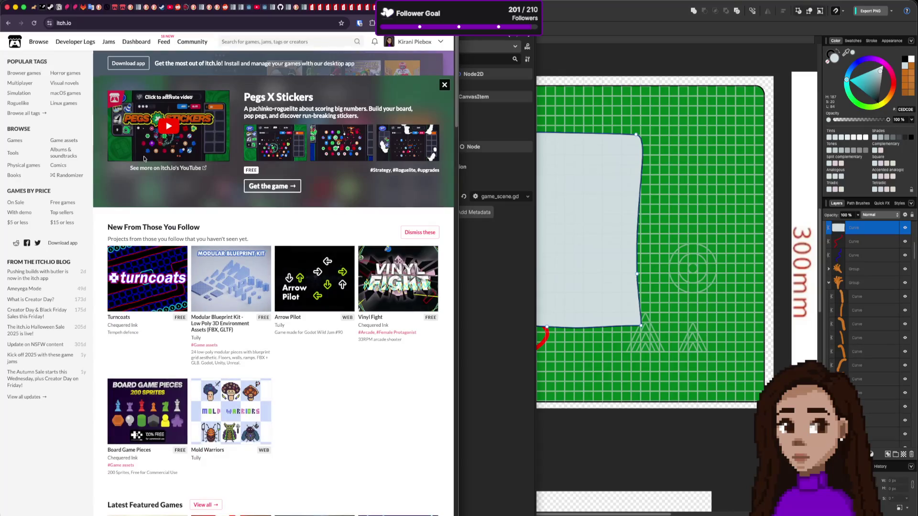
Search itch.io for 'chequere' and open Chequered Ink's 11,000 Game Assets pack page
left_click(263, 43)
type("cheke")
key("BackSpace")
key("BackSpace")
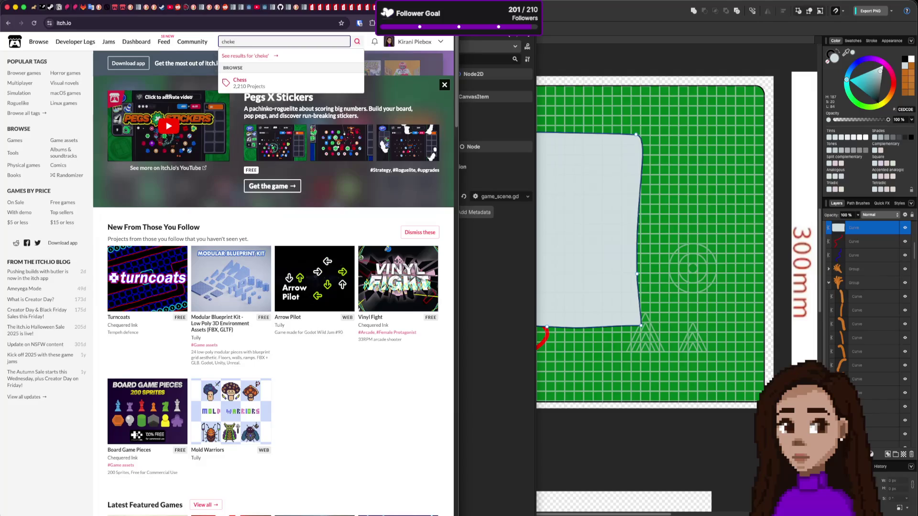
type("quere")
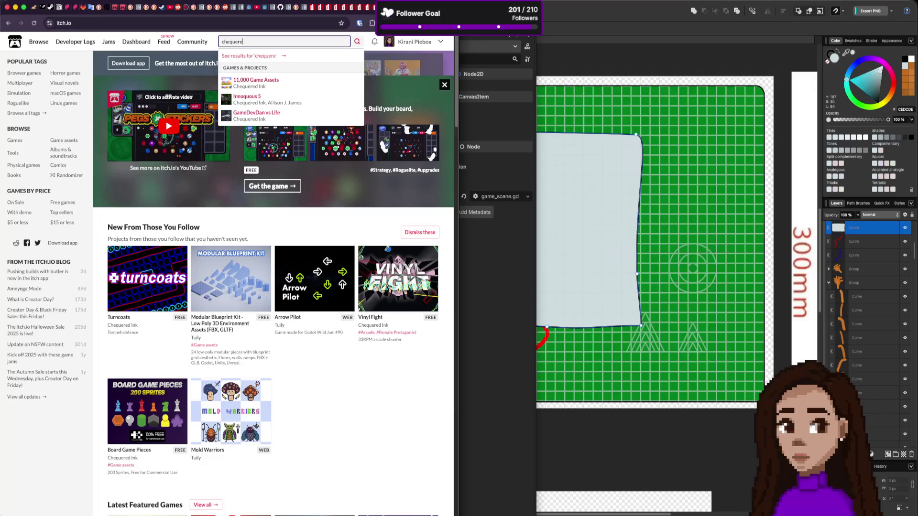
left_click(237, 85)
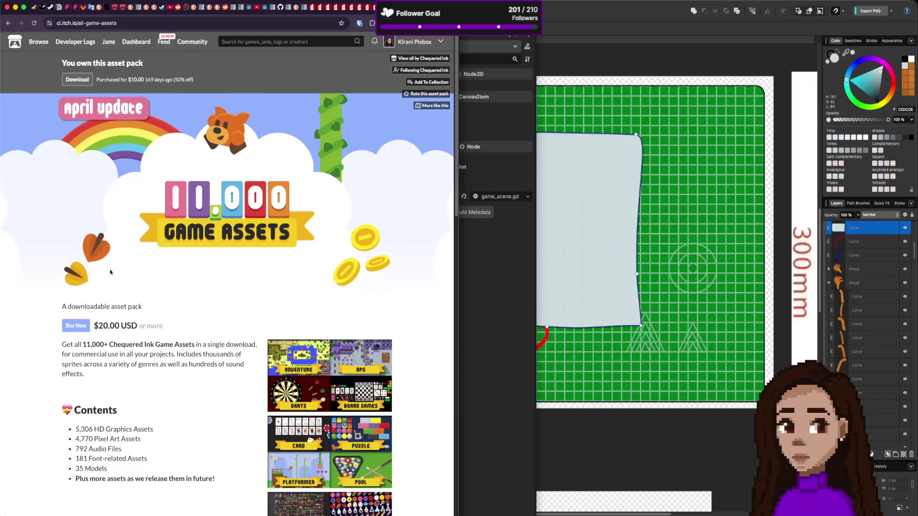
Browse Chequered Ink's ci.itch.io creator page, then return to the Tintenfische font tab
left_click(423, 59)
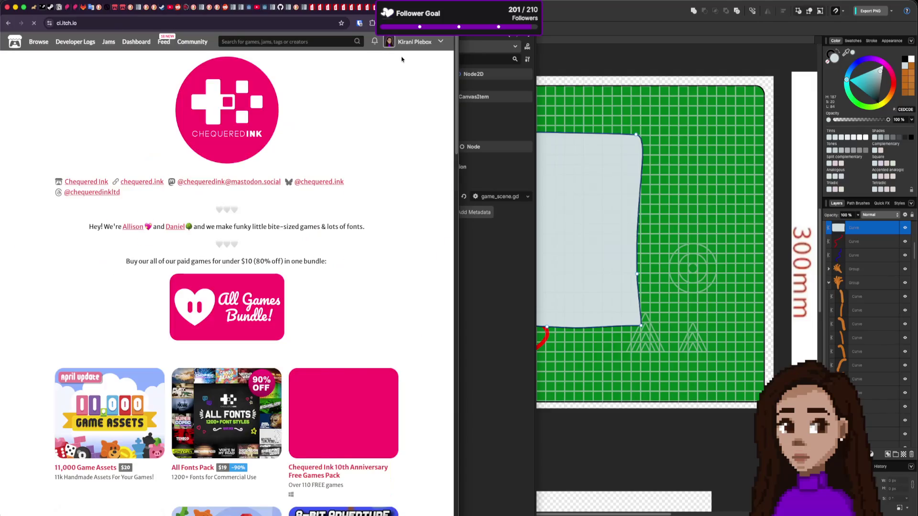
scroll(303, 254, "down", 3)
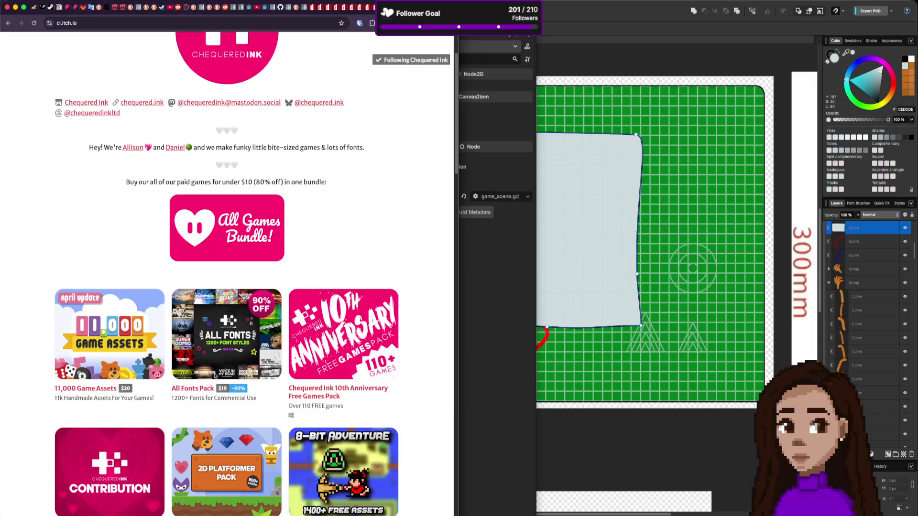
scroll(228, 371, "down", 1)
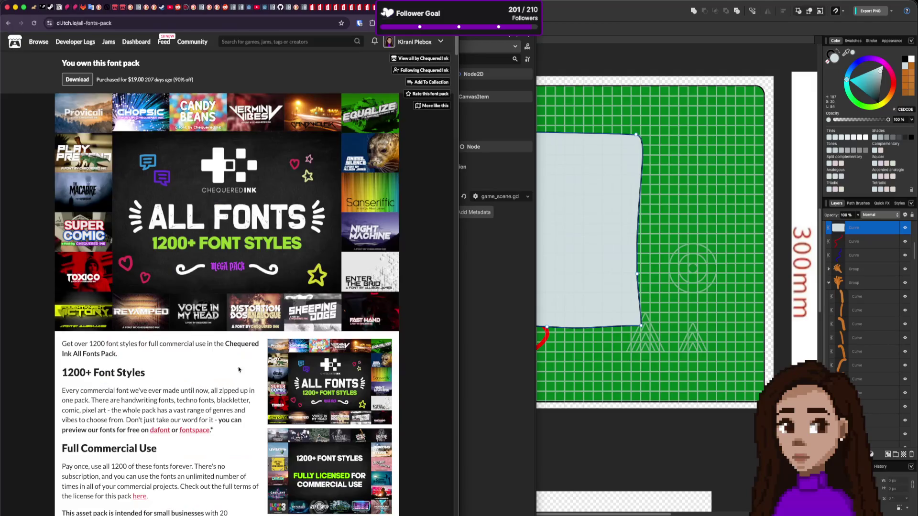
scroll(247, 337, "down", 10)
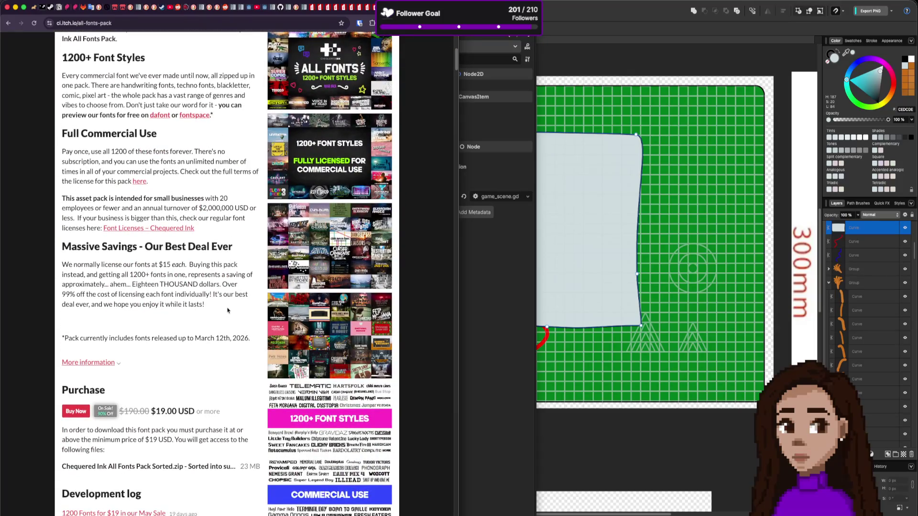
scroll(228, 324, "up", 10)
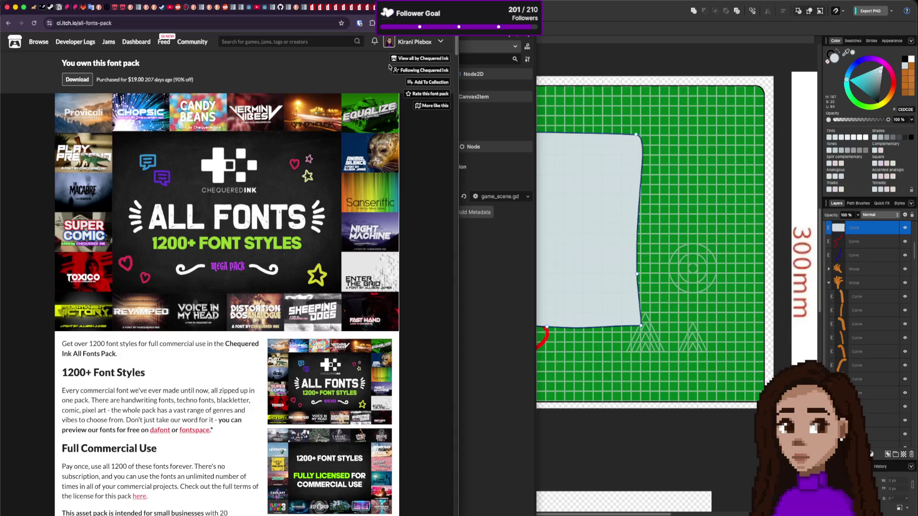
scroll(225, 289, "down", 1)
scroll(225, 290, "down", 5)
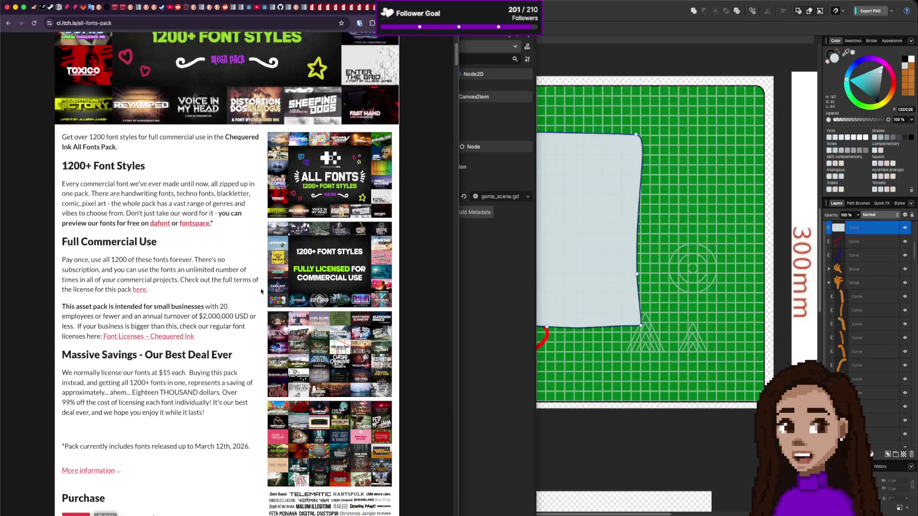
scroll(242, 281, "up", 2)
scroll(242, 280, "up", 1)
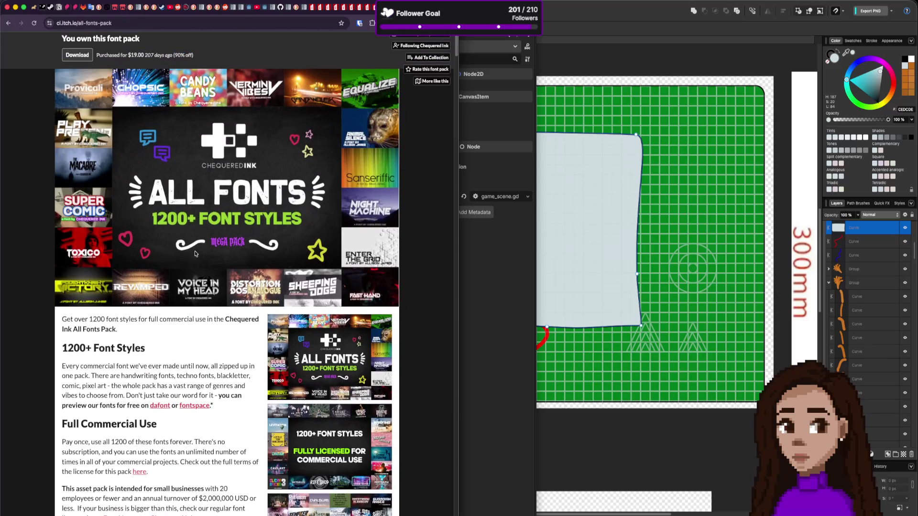
key("ctrl+Tab")
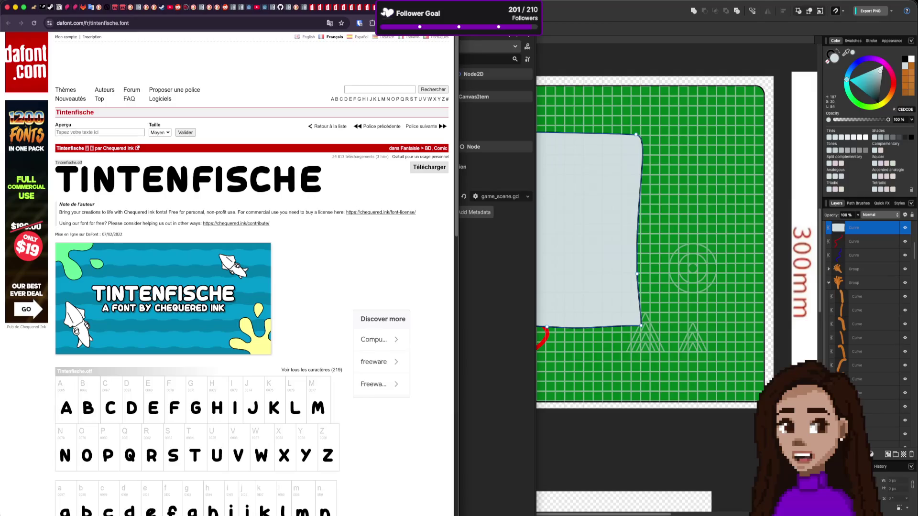
Flip through the open Chequered Ink font pages, from Fool's Errand to CQ Mono
key("ctrl+Tab")
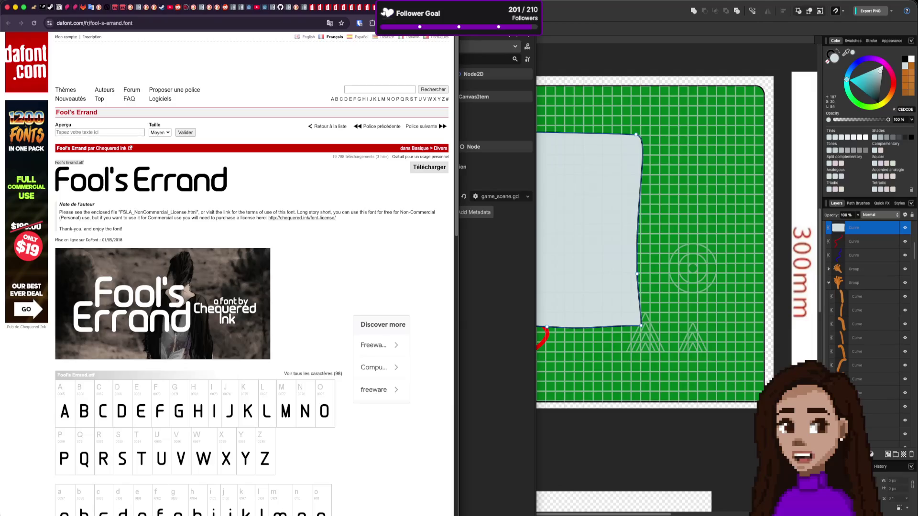
key("ctrl+Tab")
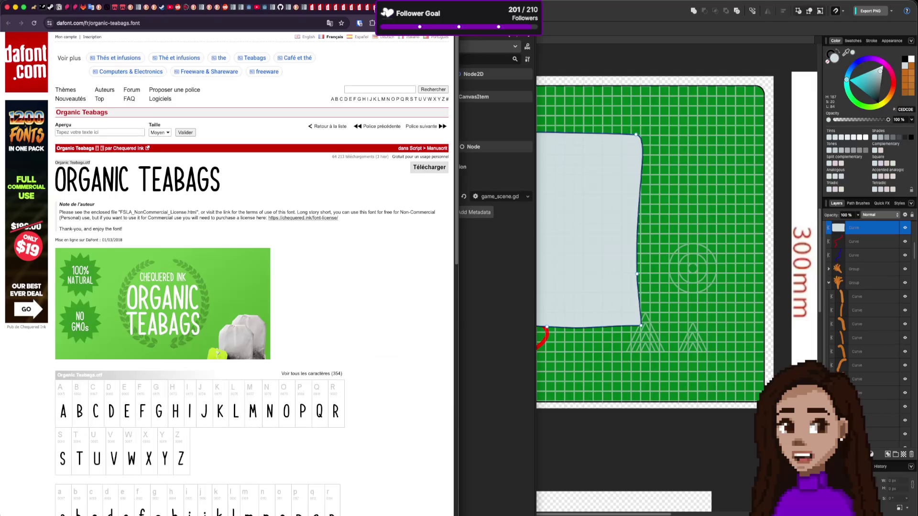
left_click(371, 8)
left_click(365, 9)
left_click(357, 10)
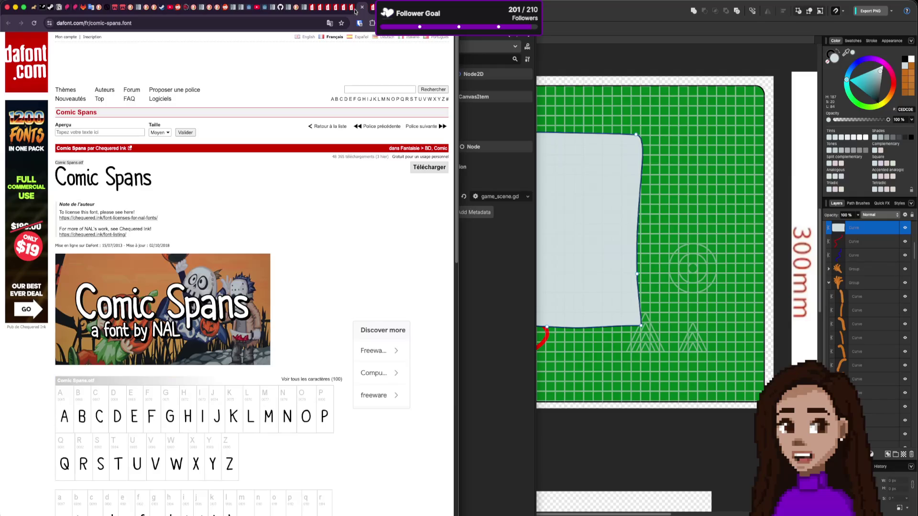
left_click(350, 10)
left_click(340, 10)
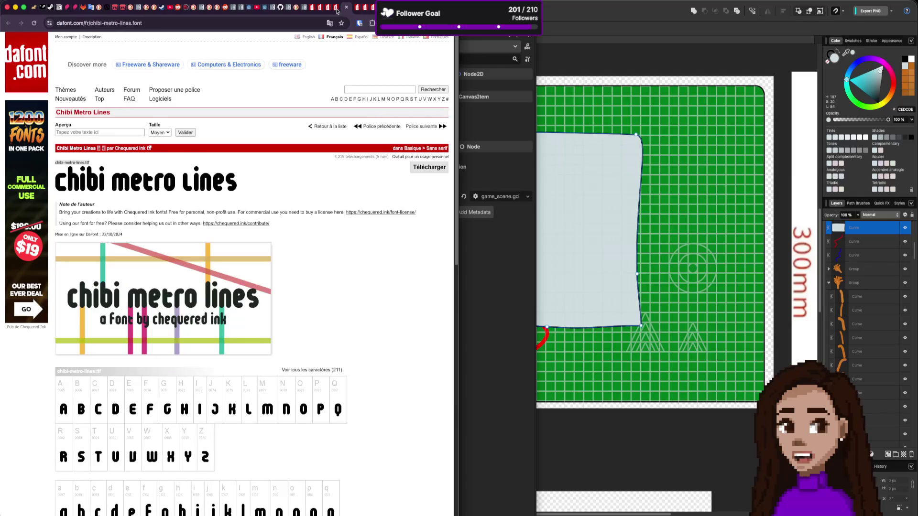
left_click(336, 11)
left_click(330, 10)
left_click(319, 10)
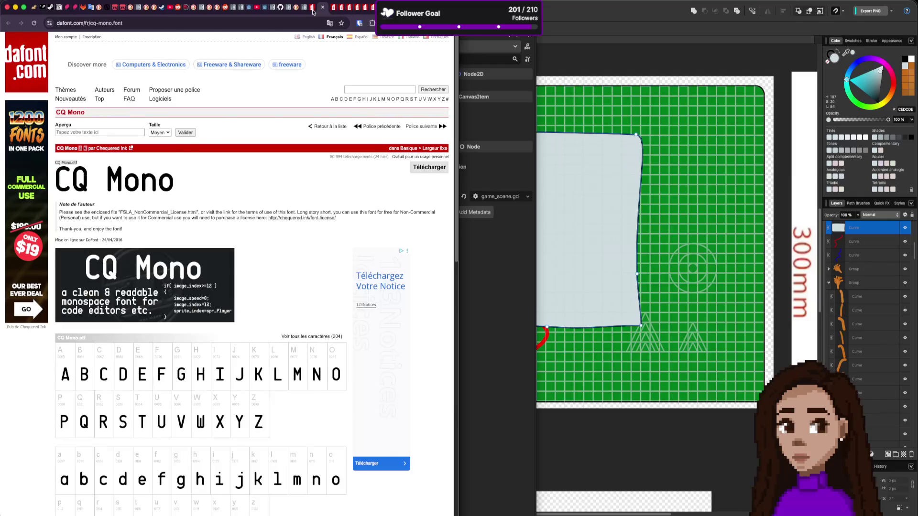
Go from the Chequered Ink font list to DaFont's French home page
left_click(310, 11)
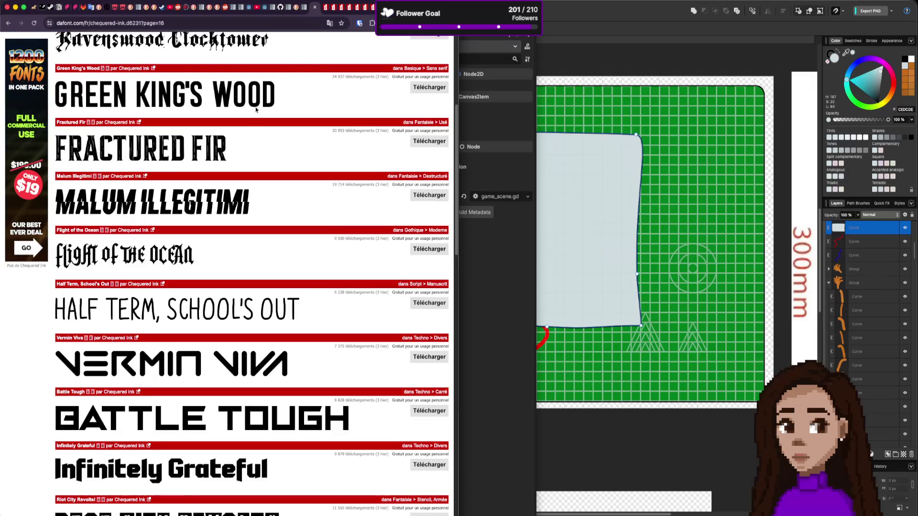
scroll(249, 106, "up", 5)
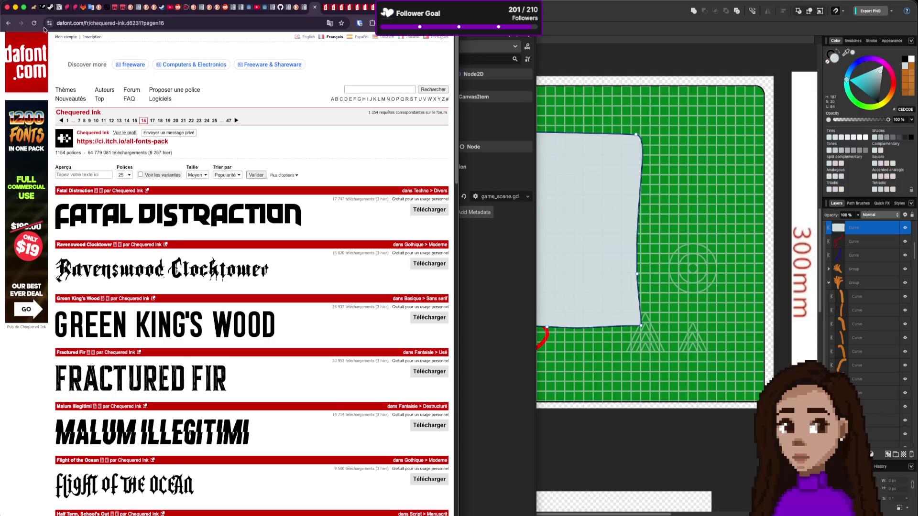
left_click(332, 38)
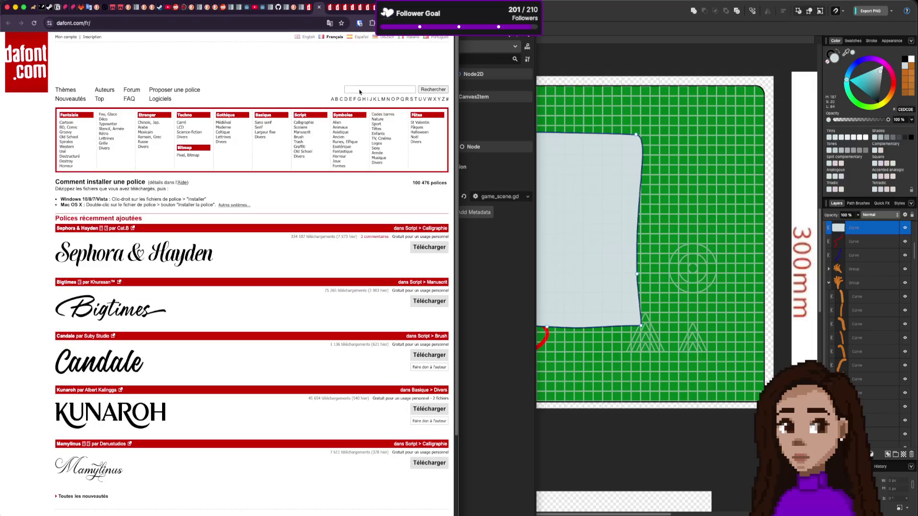
Search DaFont for 'future time splitters' and open the Future TimeSplitters font page
left_click(359, 90)
type("future")
type(" time")
type("tters")
key("Return")
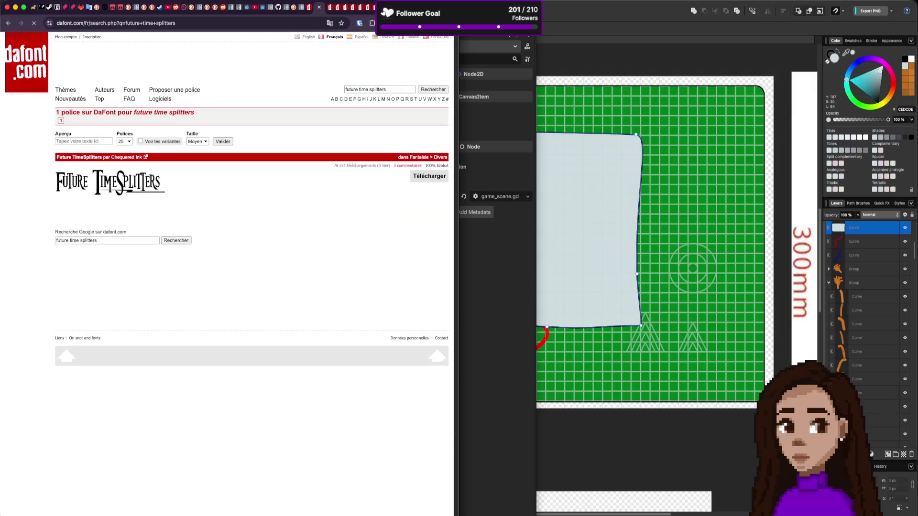
left_click(110, 182)
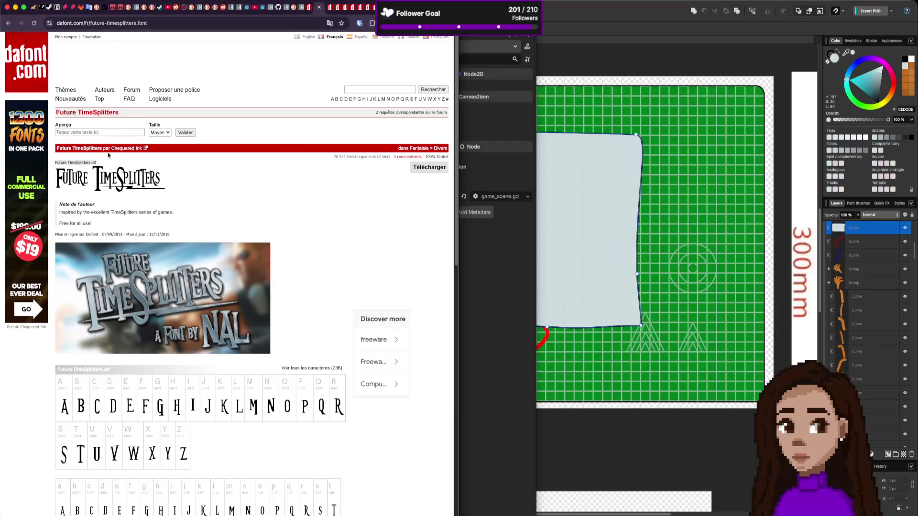
scroll(261, 273, "down", 1)
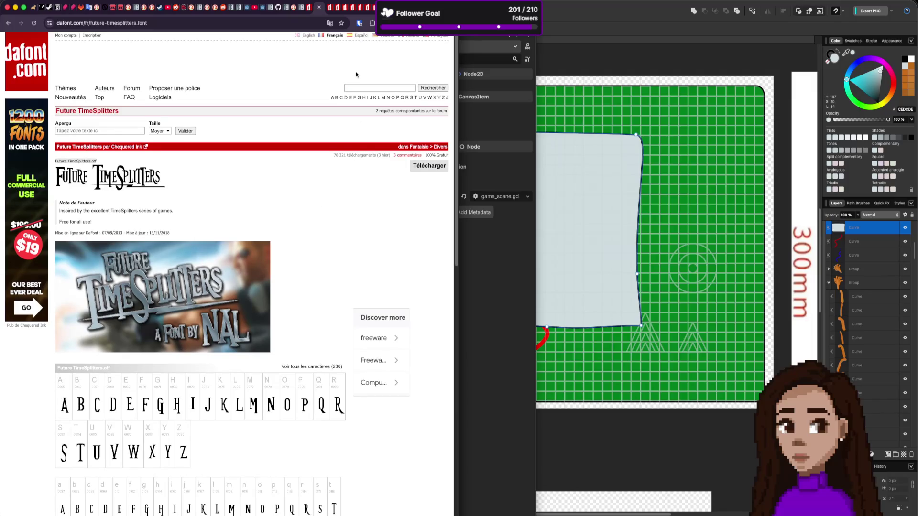
Close the Future TimeSplitters, All Fonts Pack, Tintenfische and Chequered Ink list tabs
left_click(320, 8)
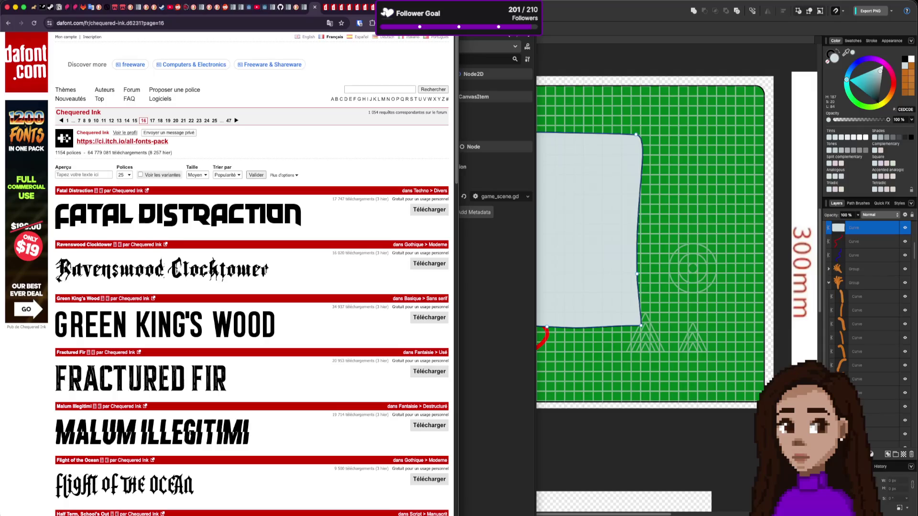
scroll(239, 287, "down", 10)
scroll(650, 239, "down", 3)
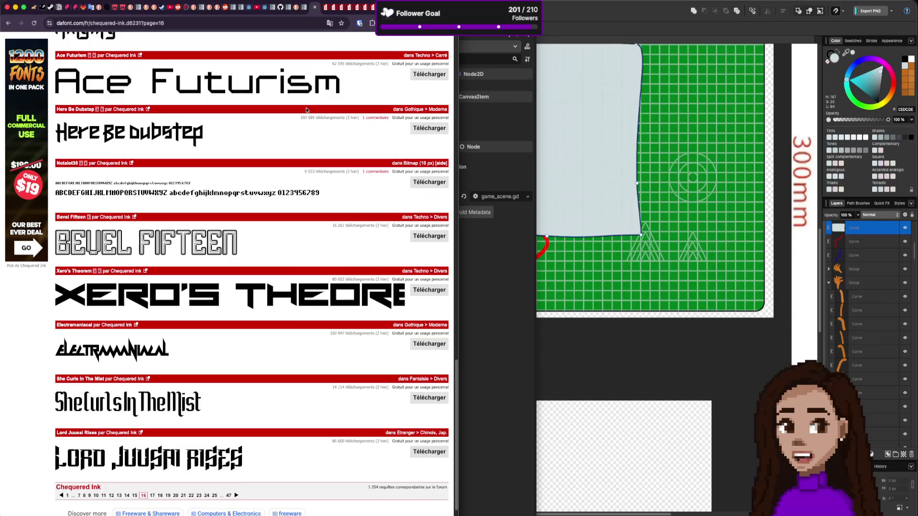
scroll(239, 239, "up", 3)
left_click(314, 7)
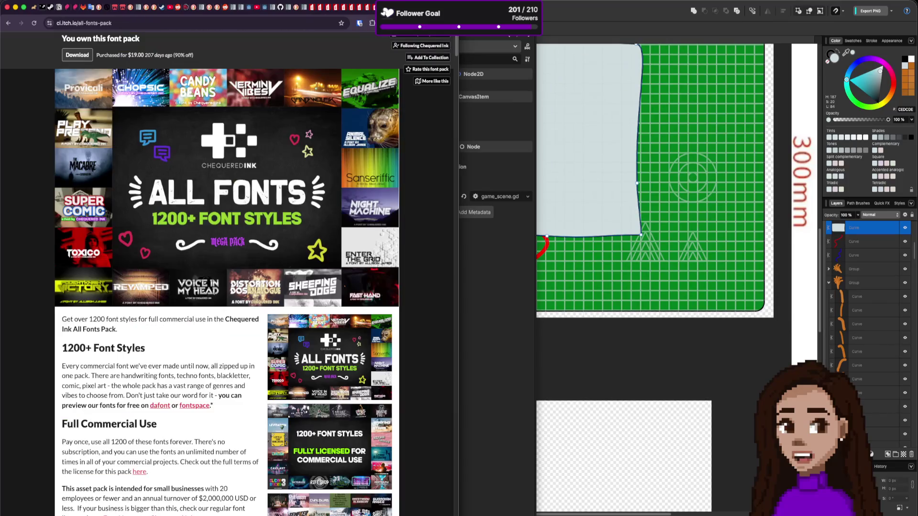
left_click(315, 6)
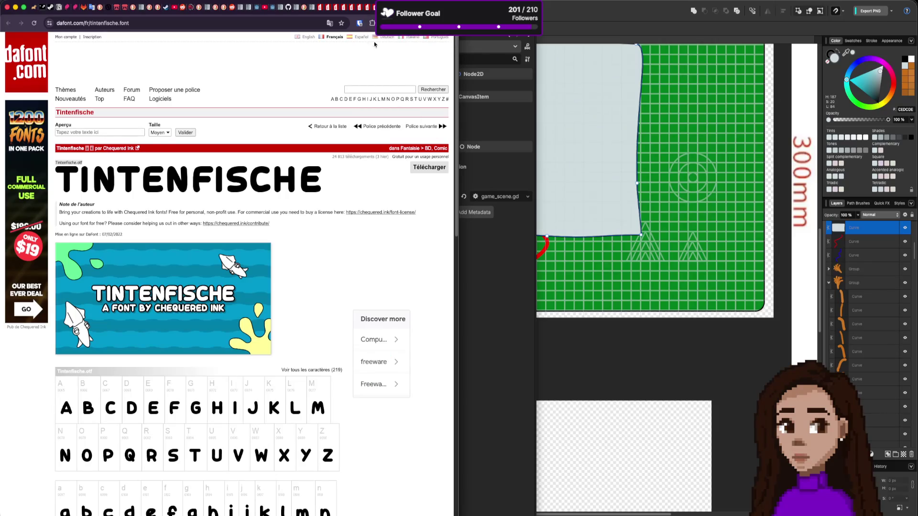
left_click(323, 7)
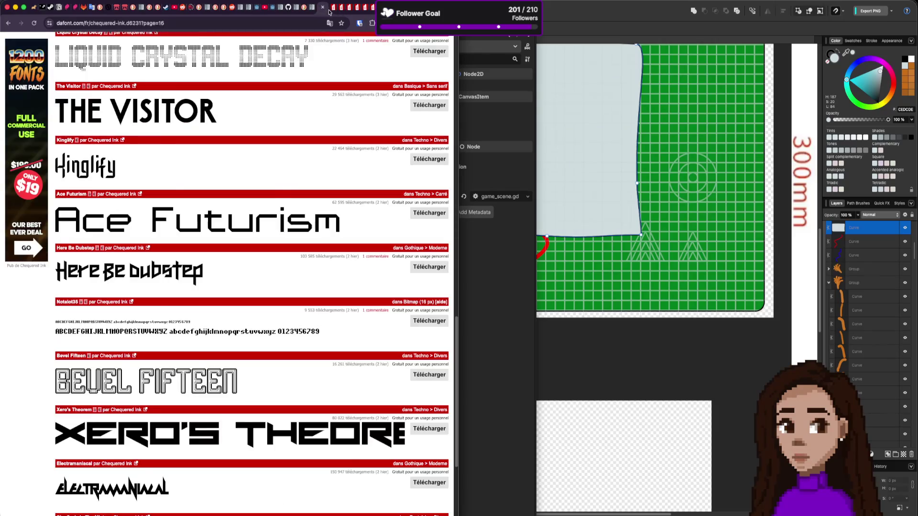
left_click(328, 12)
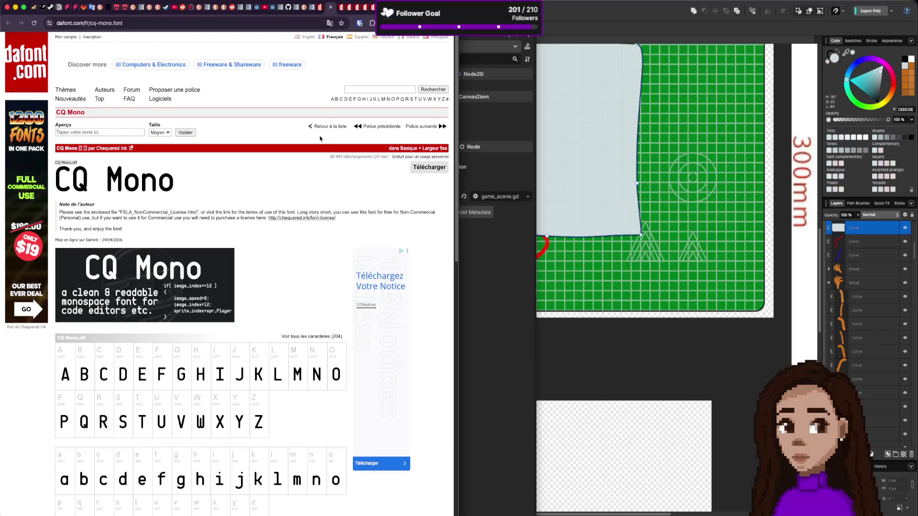
scroll(273, 242, "down", 7)
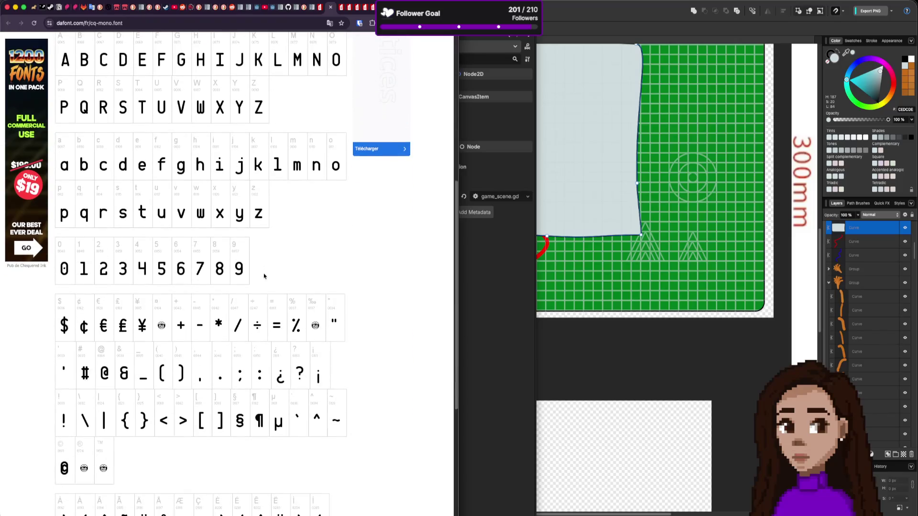
scroll(264, 277, "up", 7)
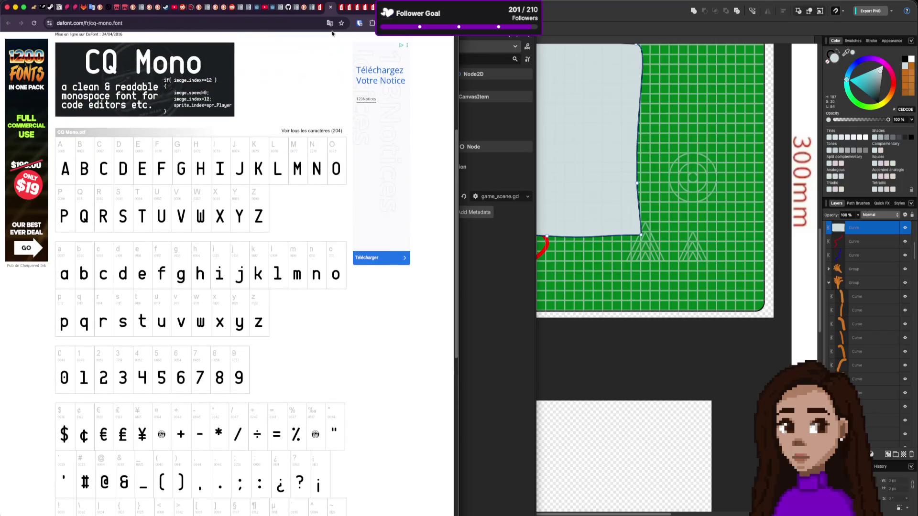
Review the Electromagnetic Lungs, Platonica, Chibi Metro Lines, Comic Spans and Cupcake Smiles pages
left_click(340, 8)
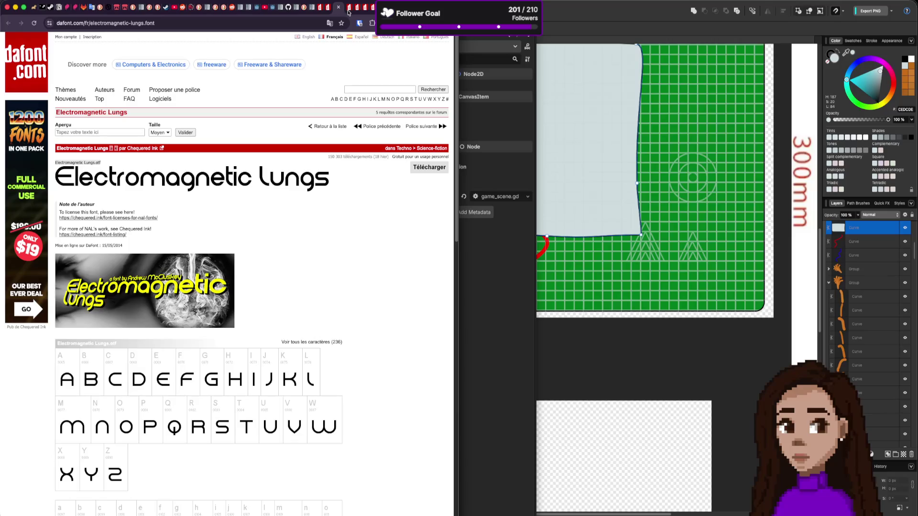
left_click(347, 12)
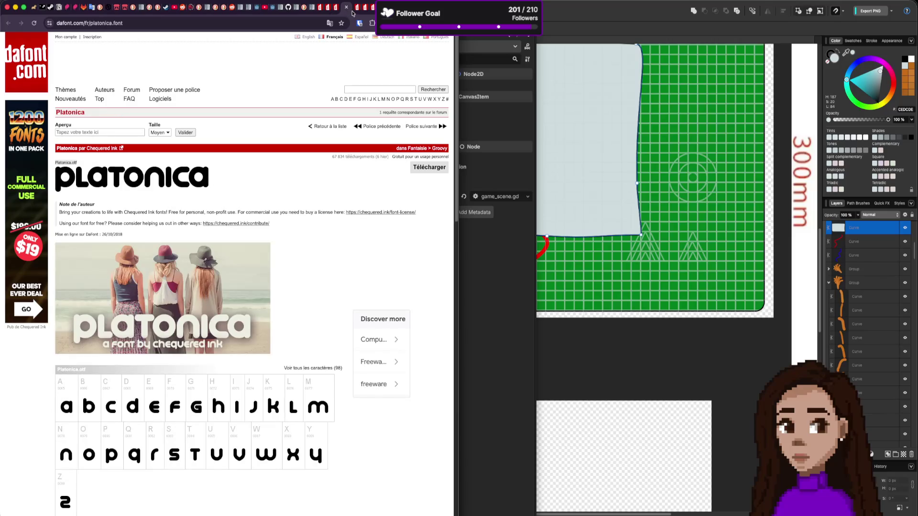
left_click(358, 12)
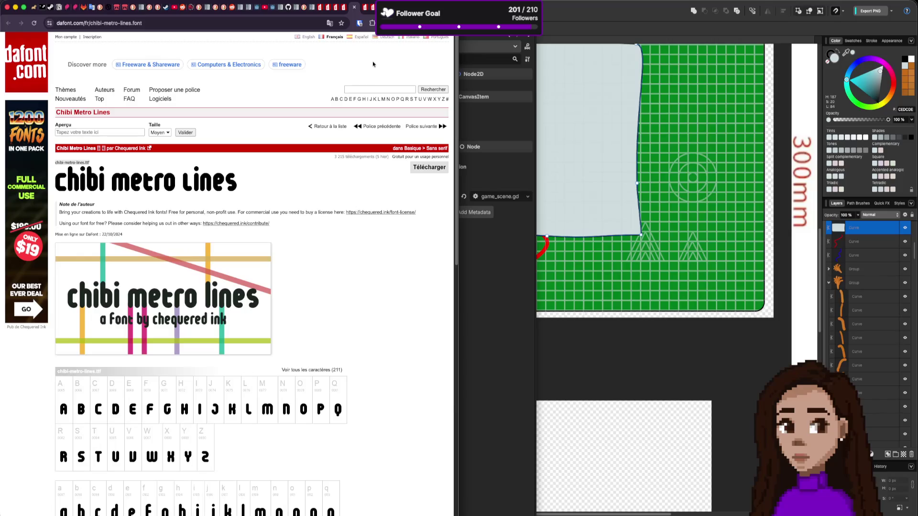
left_click(365, 11)
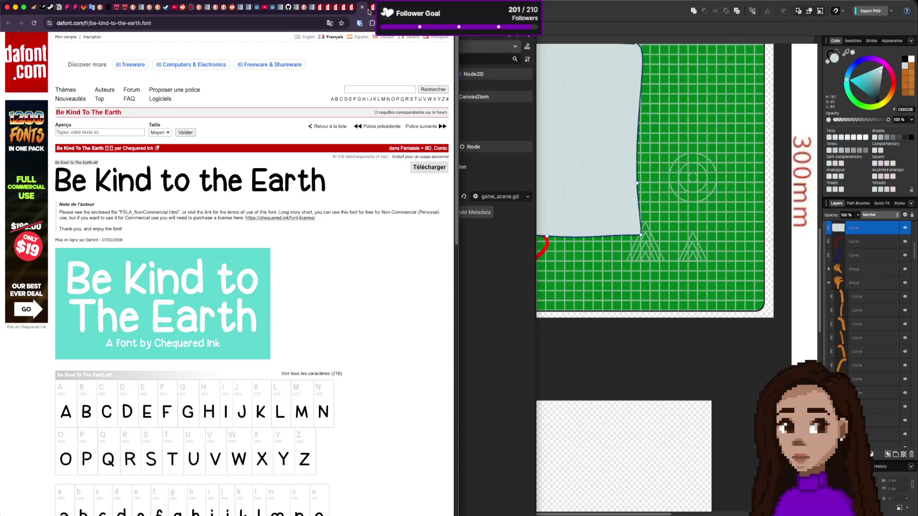
left_click(374, 10)
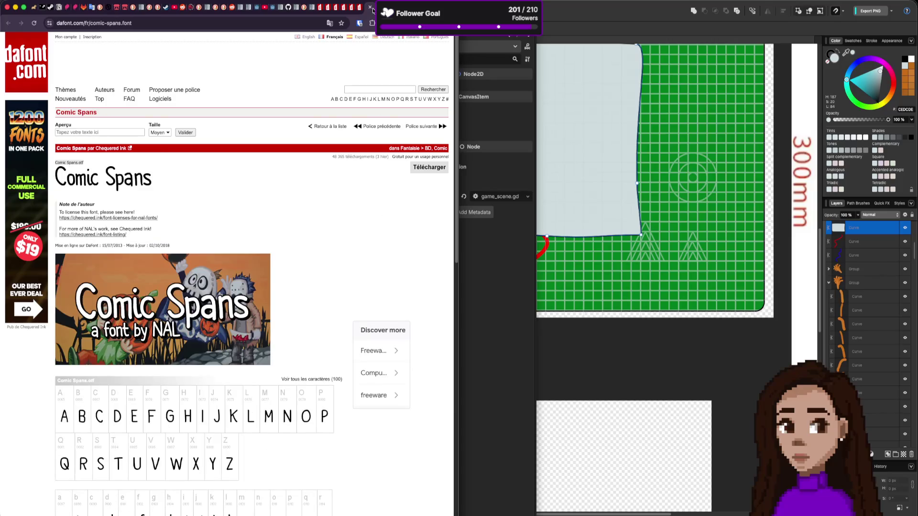
key("ctrl+Tab")
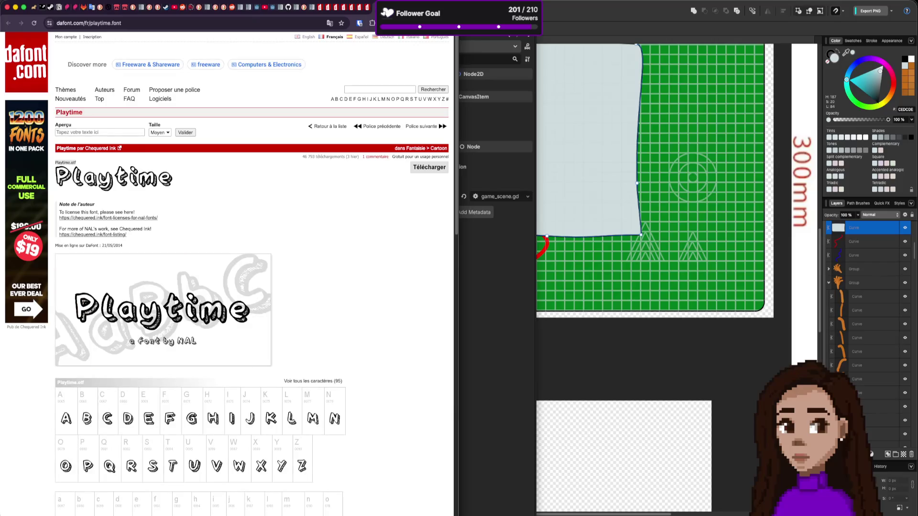
key("ctrl+Tab")
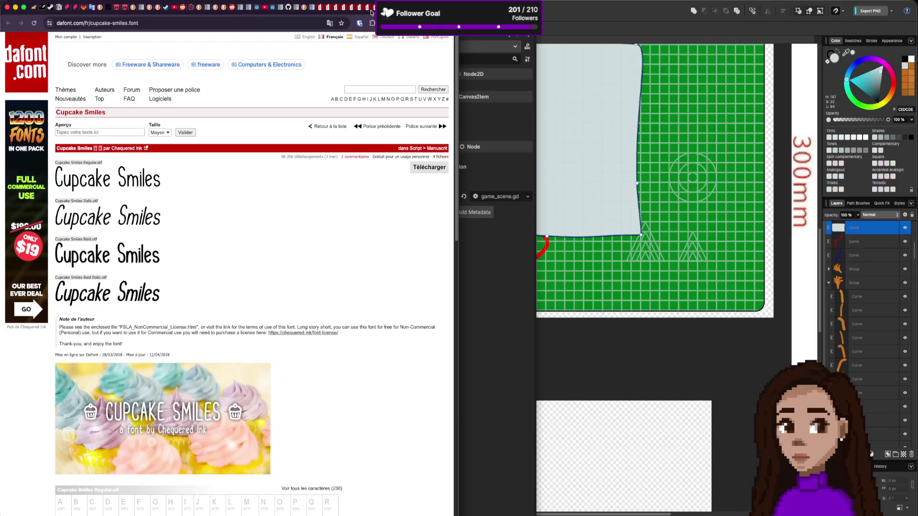
Download the Chibi Metro Lines font, then return to the CQ Mono page
left_click(351, 9)
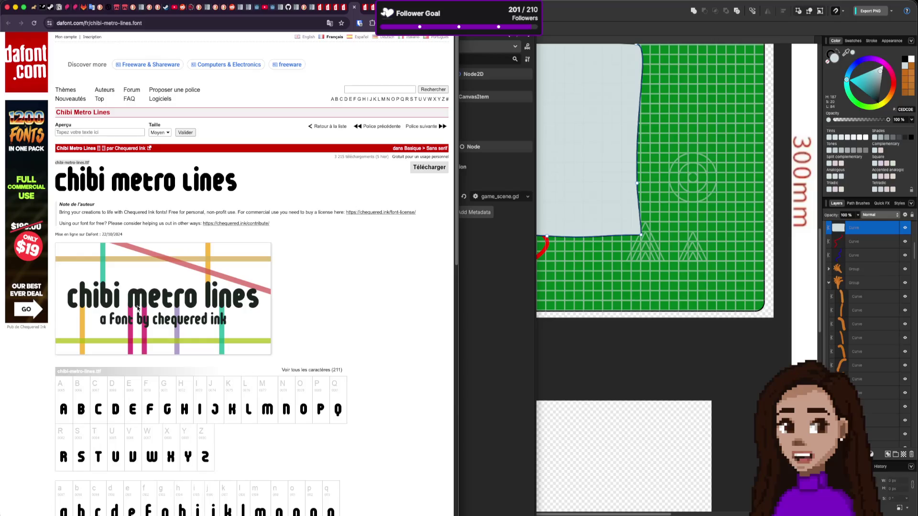
left_click(422, 168)
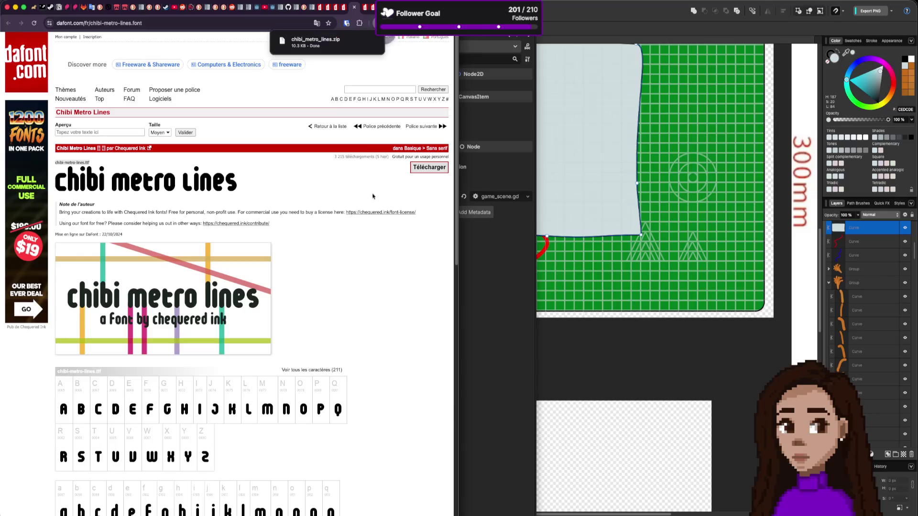
left_click(326, 11)
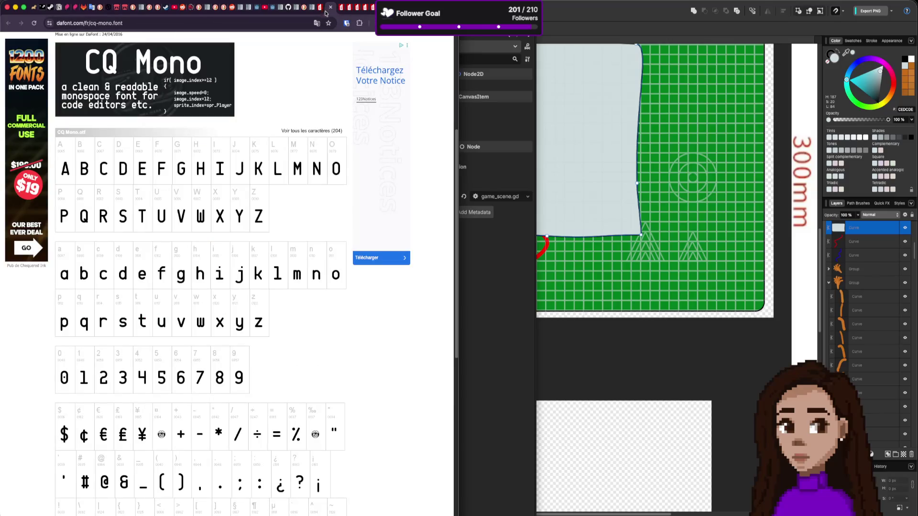
scroll(344, 126, "up", 3)
scroll(345, 126, "up", 2)
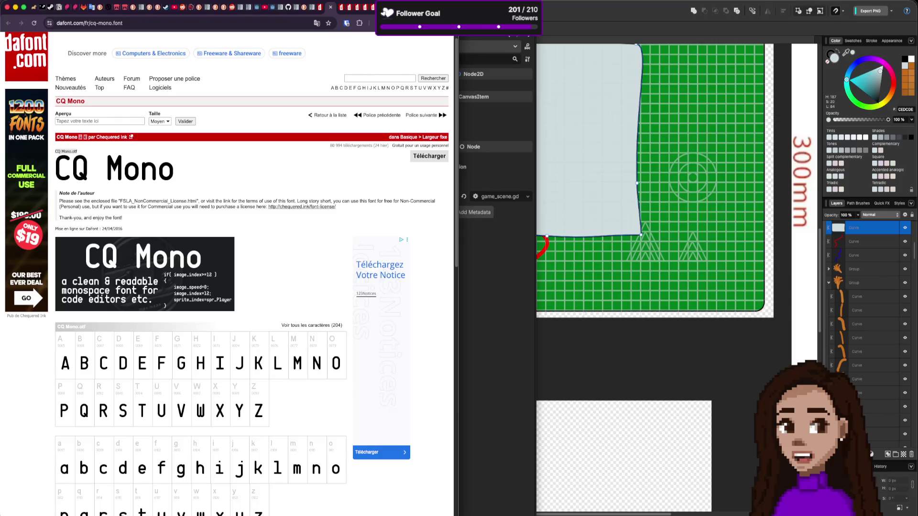
Flip through the remaining font tabs, close two of them, and return to CQ Mono
left_click(348, 9)
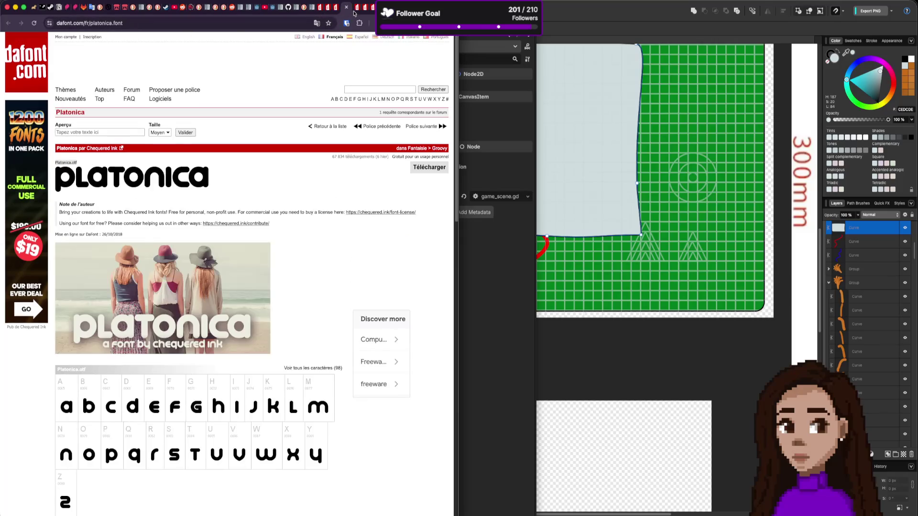
left_click(355, 11)
left_click(363, 11)
left_click(373, 10)
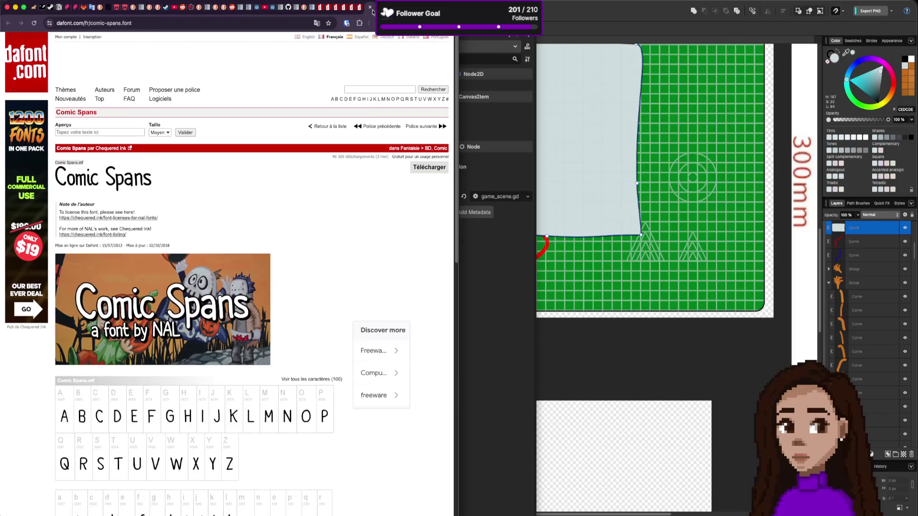
key("ctrl+w")
key("ctrl+w")
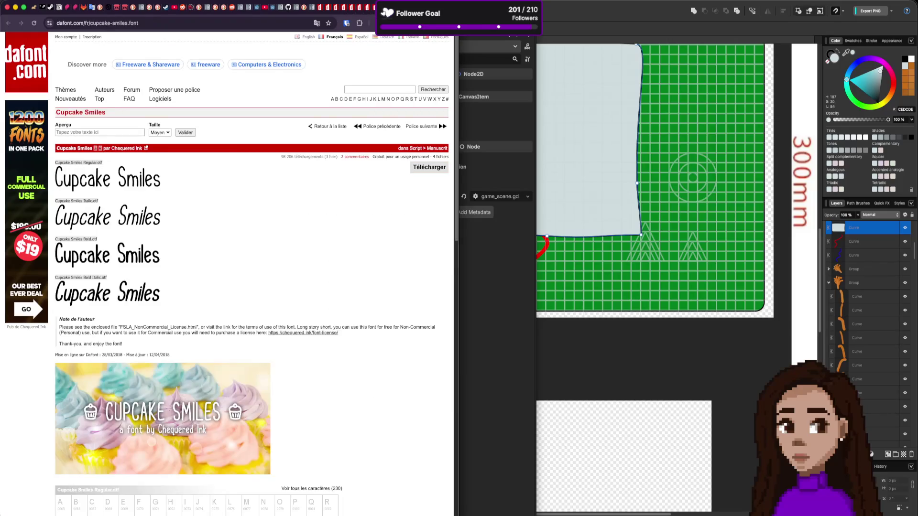
key("ctrl+w")
key("ctrl+w")
key("ctrl+w")
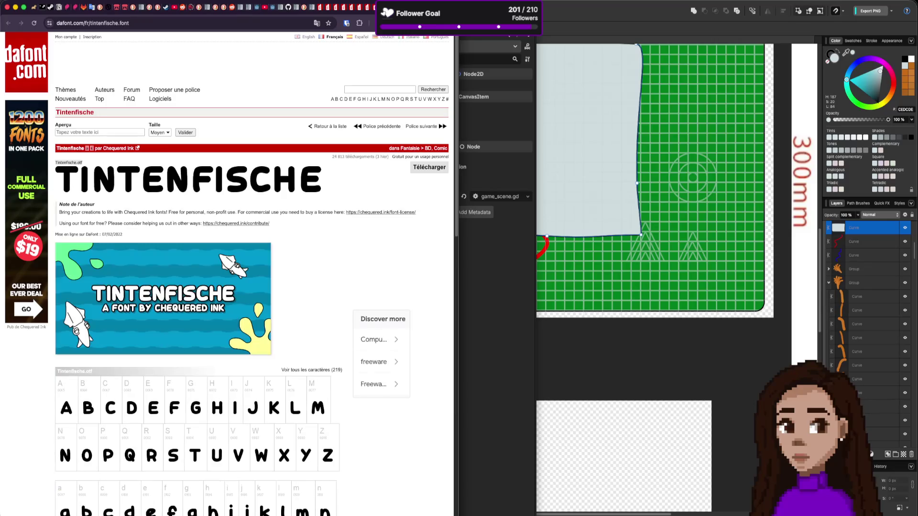
left_click(319, 8)
left_click(318, 10)
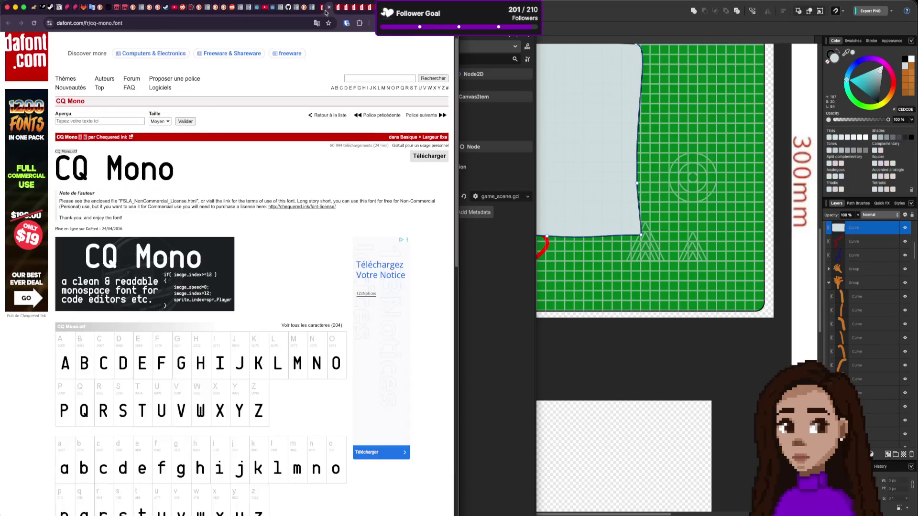
left_click(319, 10)
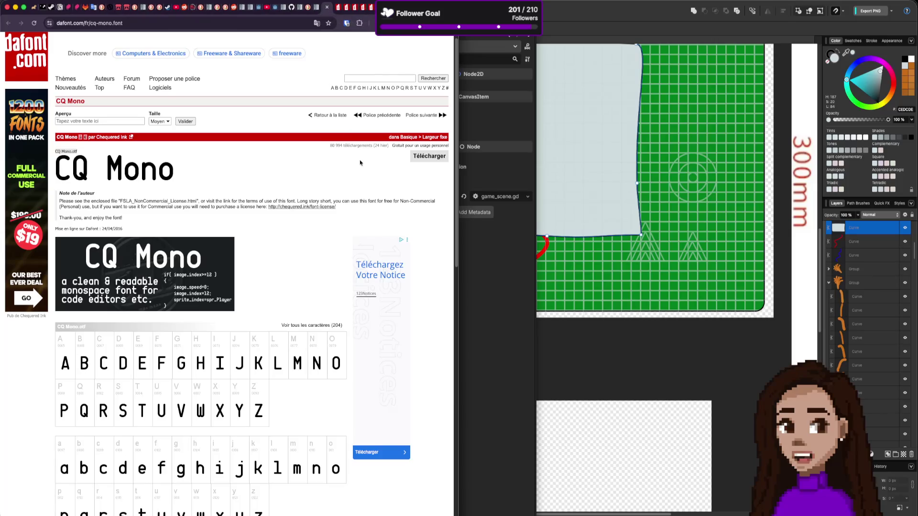
Search DaFont for 'electric bolt', fix the spelling, then search for 'electric' alone
type("alectric b")
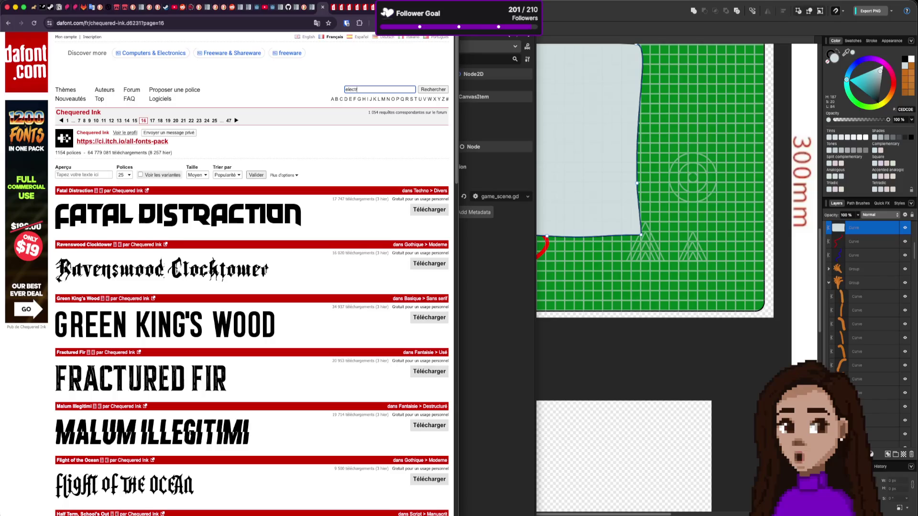
type("olt")
key("Return")
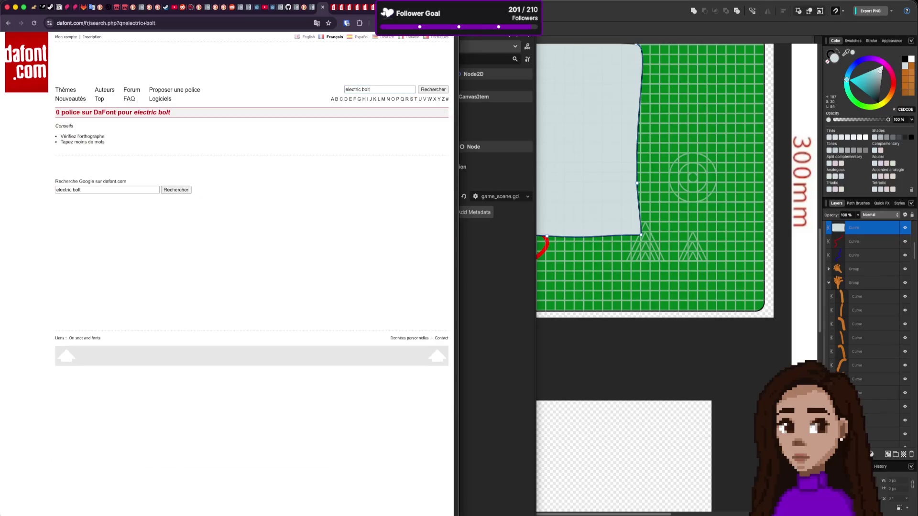
double_click(374, 91)
left_click(359, 89)
key("BackSpace")
key("Return")
left_click(372, 92)
key("Left")
key("Left")
key("Left")
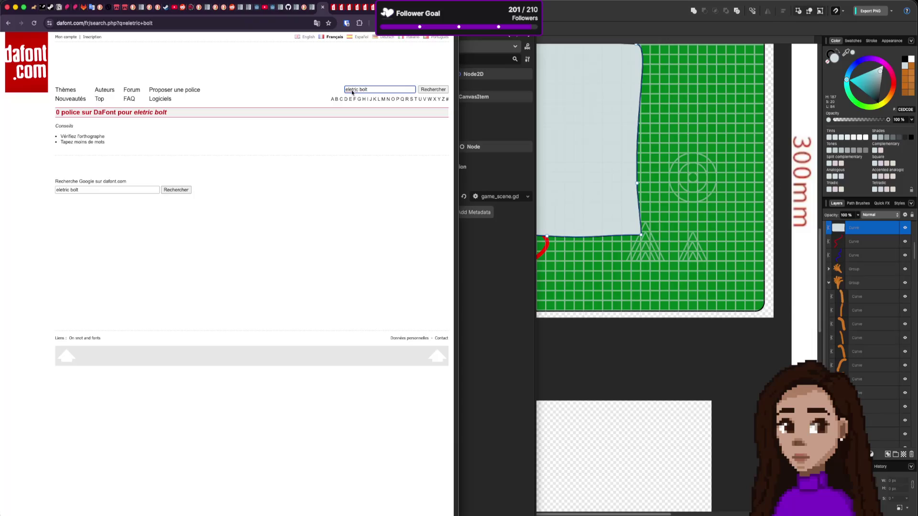
type("c")
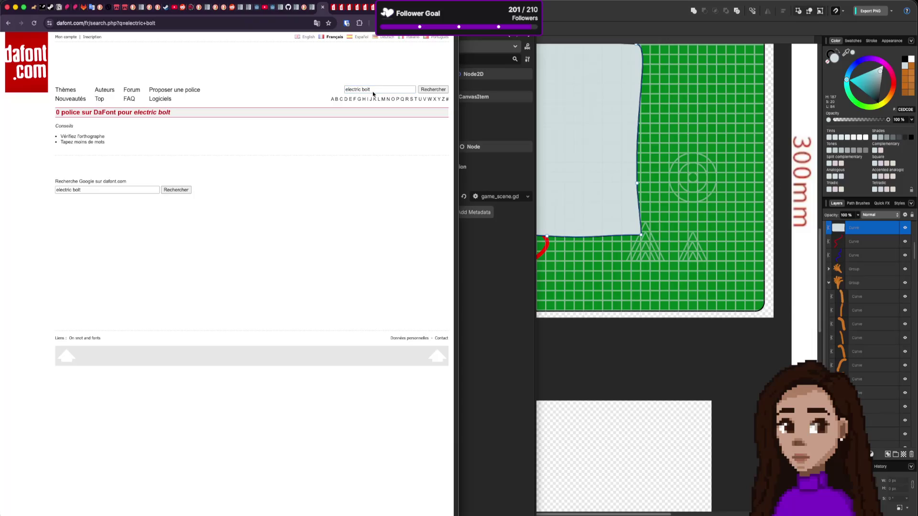
left_click(374, 91)
key("BackSpace")
key("BackSpace")
key("BackSpace")
key("Return")
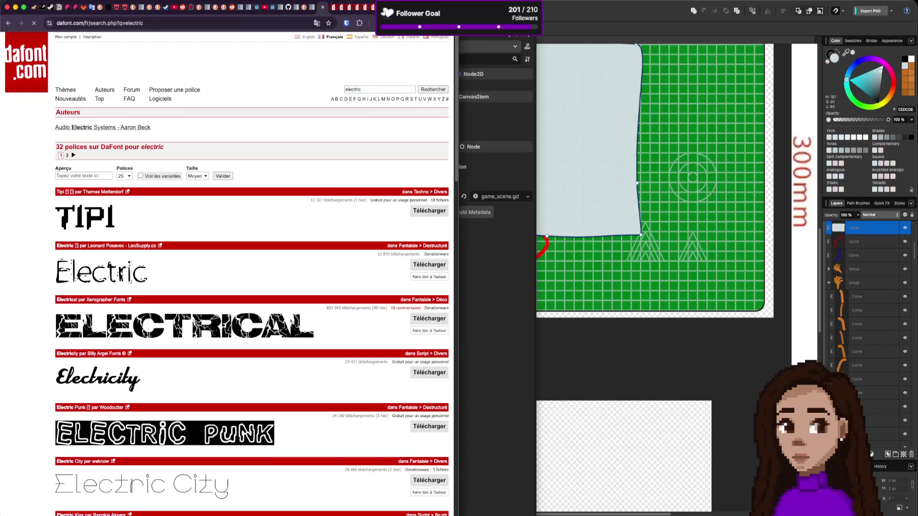
Browse both pages of the 32 'electric' font results
scroll(258, 208, "down", 2)
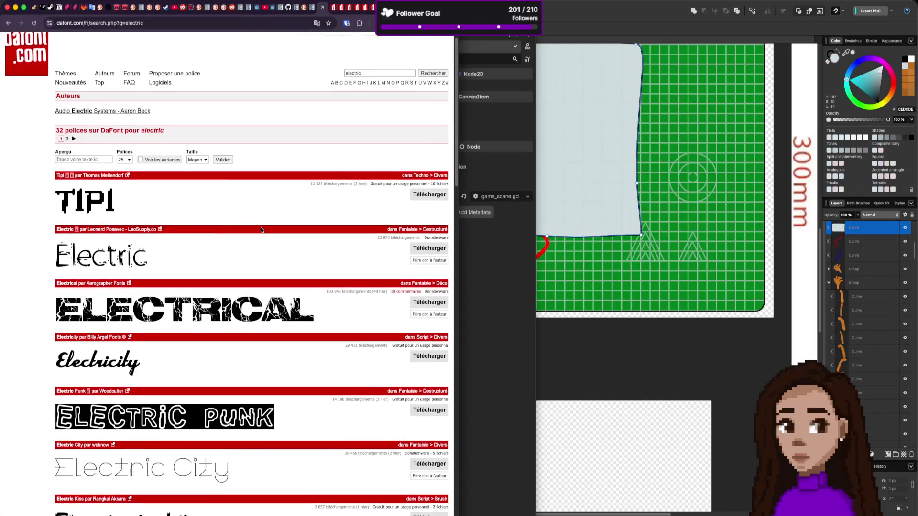
scroll(261, 230, "down", 6)
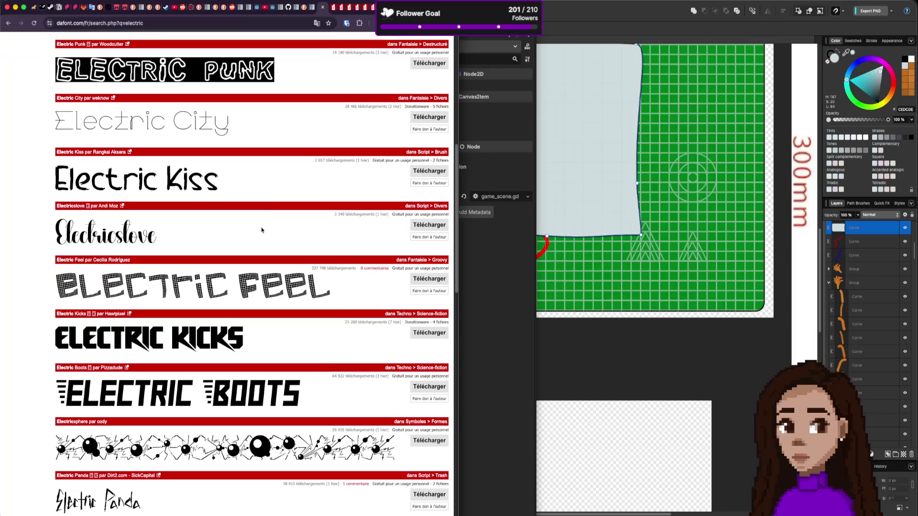
scroll(261, 230, "down", 4)
scroll(262, 230, "down", 8)
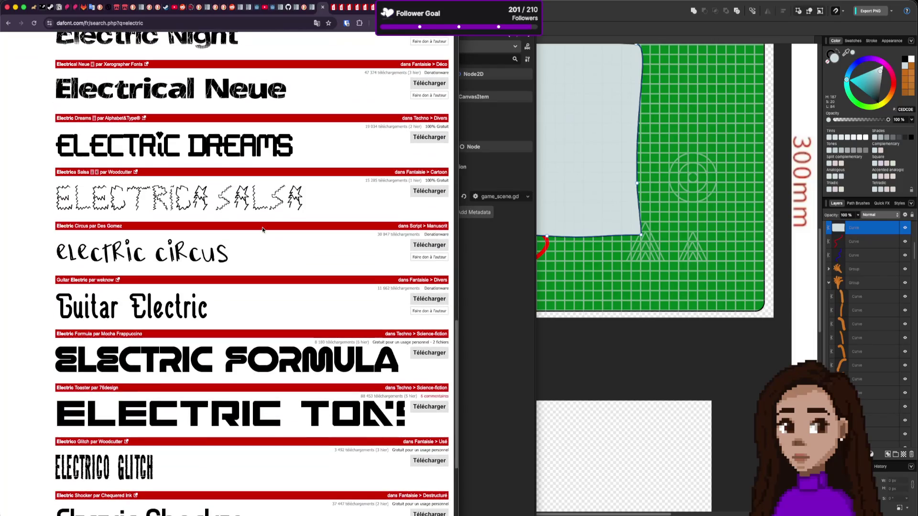
scroll(262, 230, "down", 4)
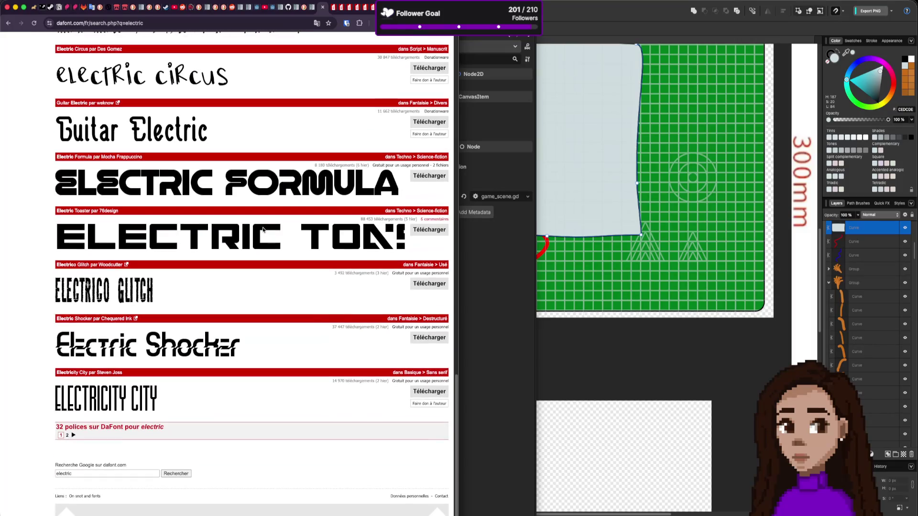
left_click(74, 435)
scroll(192, 404, "down", 2)
scroll(250, 403, "down", 2)
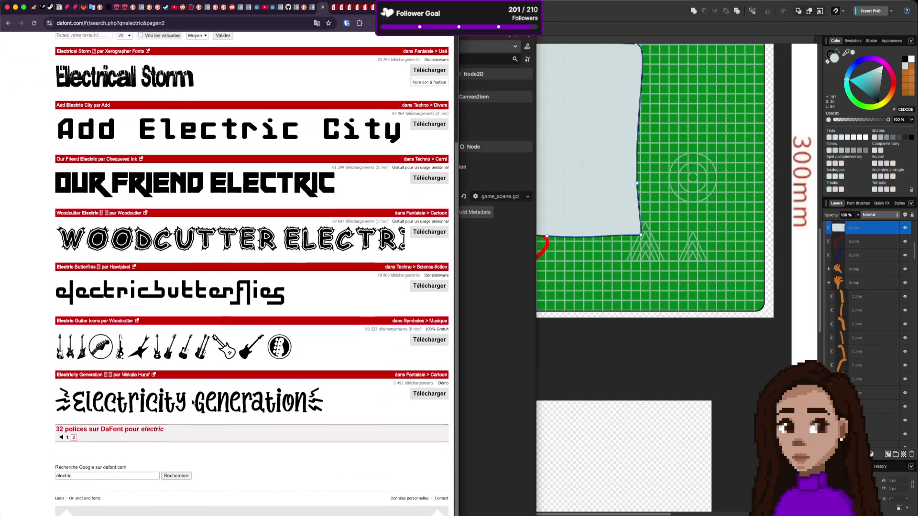
scroll(250, 402, "up", 3)
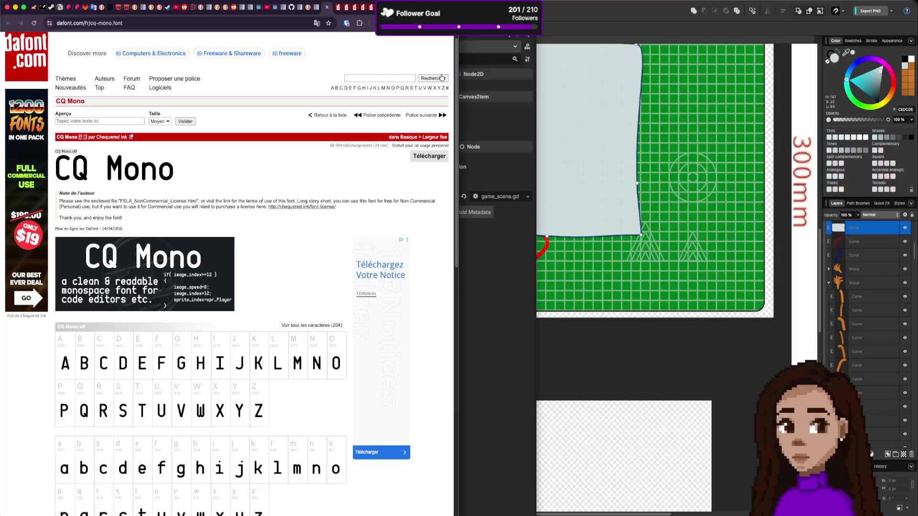
Close the Clip Studio Paint and gamedevtvjam26-connections windows to reveal the Board Connections artboard
key("super+o")
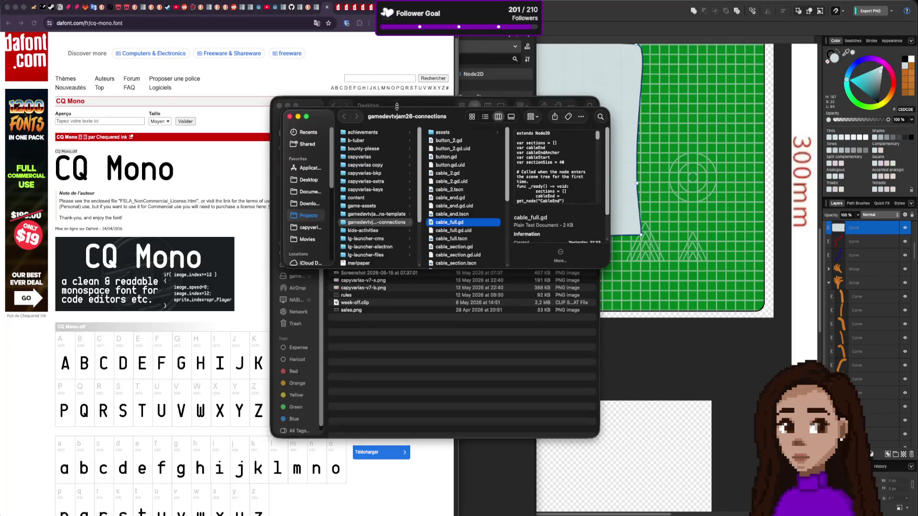
left_click_drag(385, 106, 145, 118)
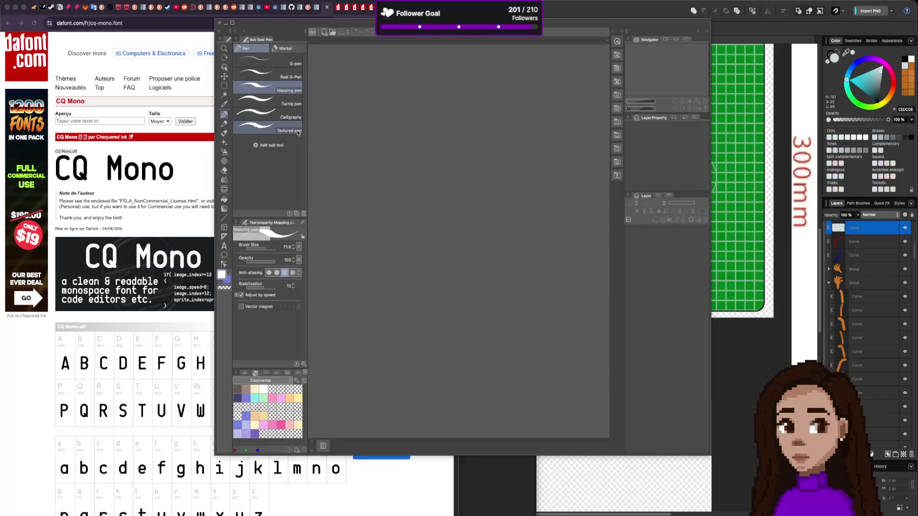
left_click(219, 23)
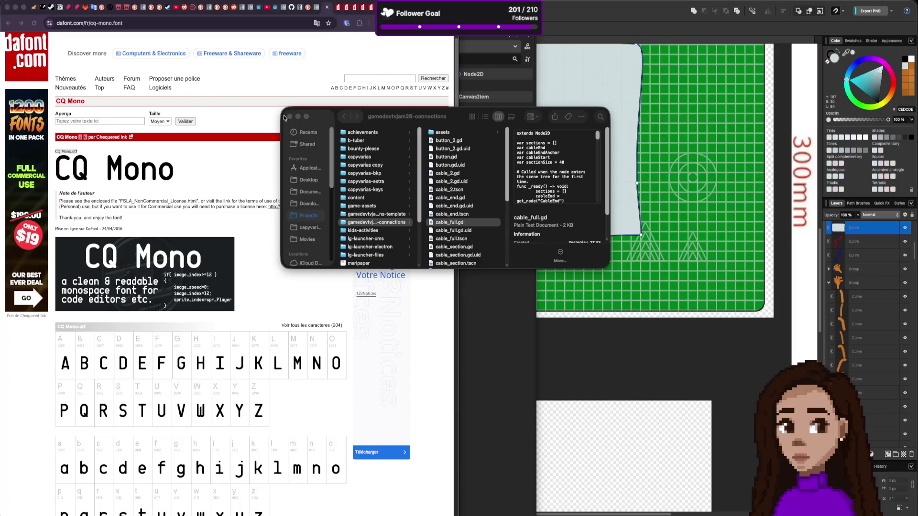
left_click(290, 116)
left_click(587, 37)
scroll(613, 184, "up", 5)
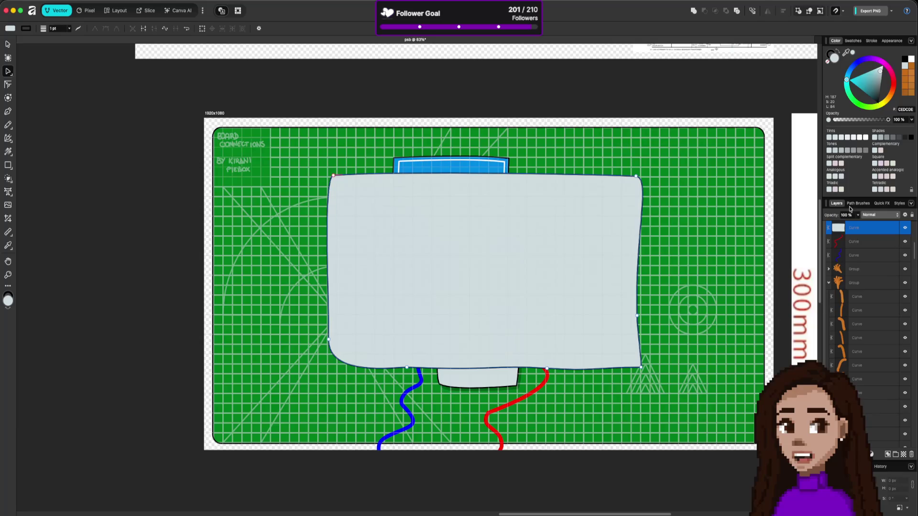
Try the board's blue, then complementary orange tints, settling the panel on a lighter orange E98A2C
mouse_move(846, 52)
left_mouse_down()
mouse_move(469, 137)
mouse_move(447, 166)
left_mouse_up()
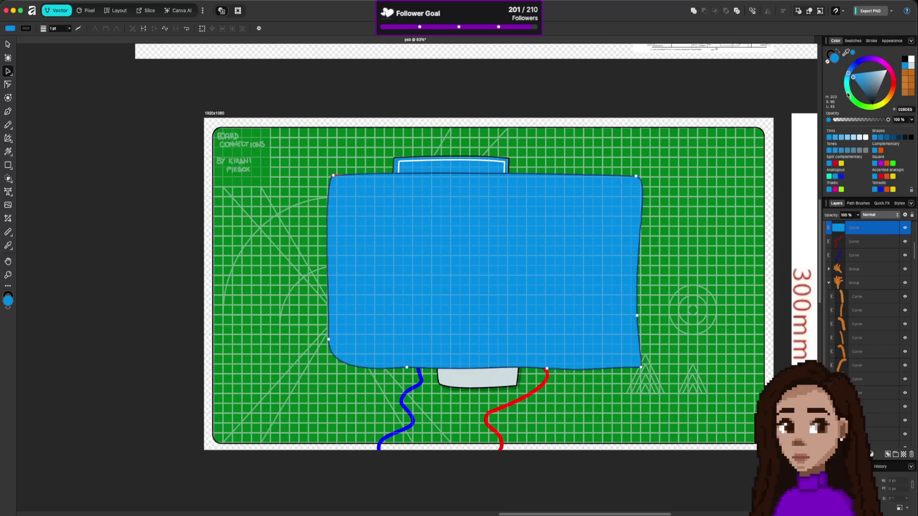
mouse_move(849, 74)
left_mouse_down()
mouse_move(858, 110)
mouse_move(892, 93)
mouse_move(893, 78)
mouse_move(867, 57)
mouse_move(880, 58)
mouse_move(891, 67)
mouse_move(896, 106)
mouse_move(896, 67)
mouse_move(893, 116)
mouse_move(896, 105)
left_mouse_up()
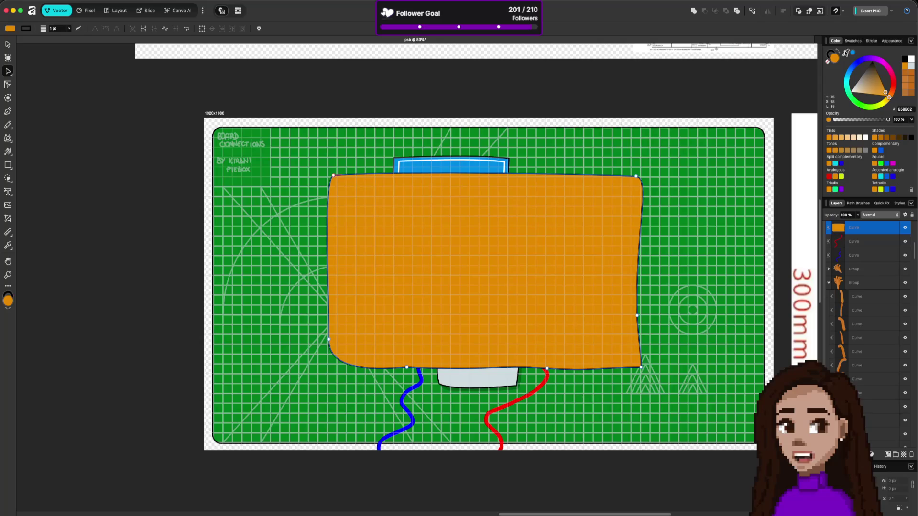
left_click(853, 54)
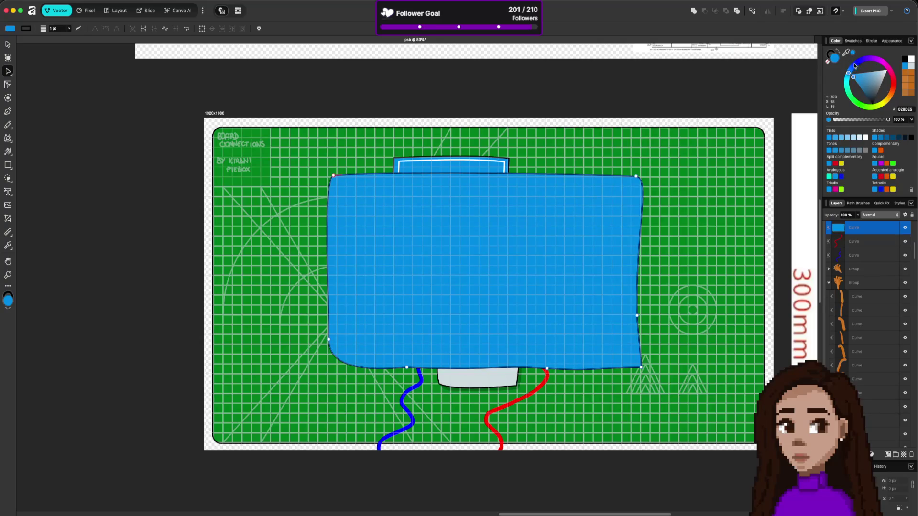
left_click(881, 151)
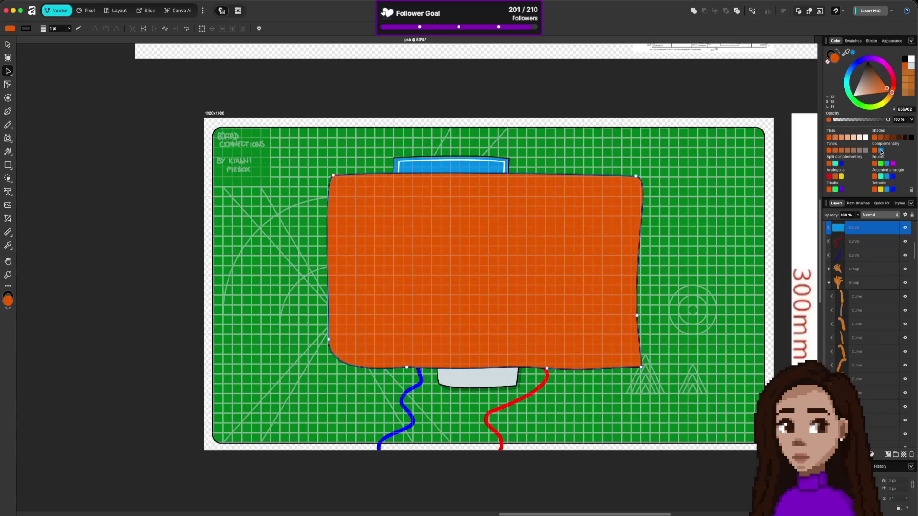
left_click(841, 138)
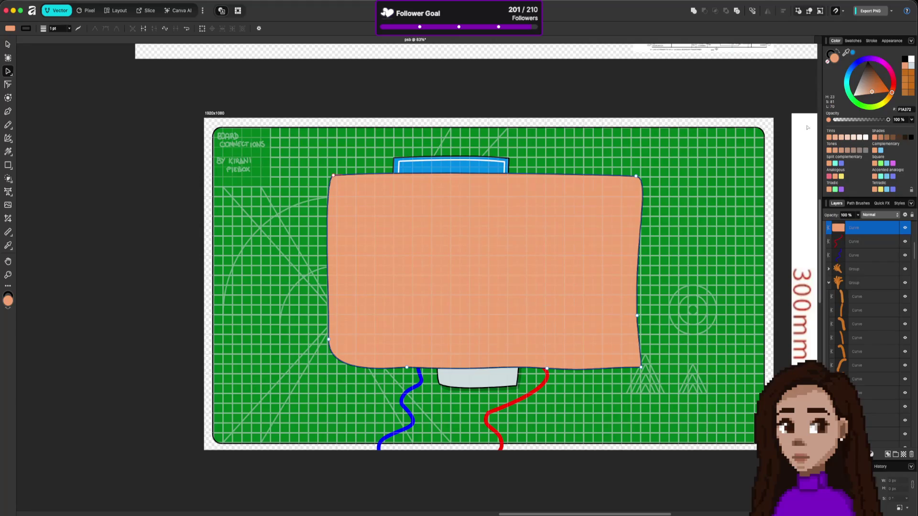
left_click(835, 137)
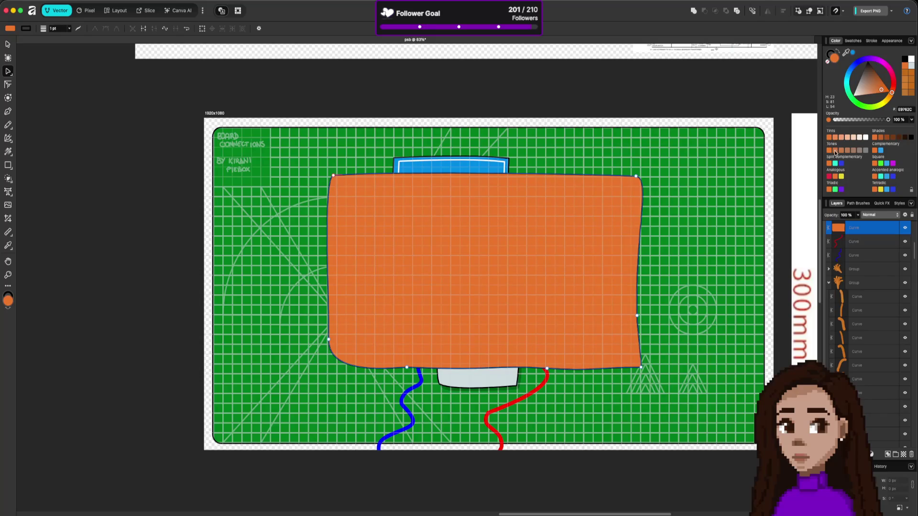
left_click(892, 98)
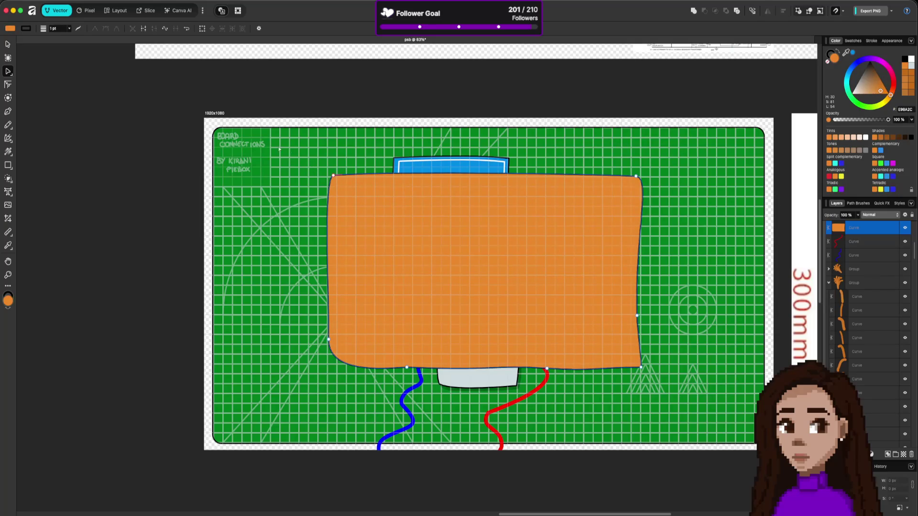
left_click(8, 192)
left_click(410, 251)
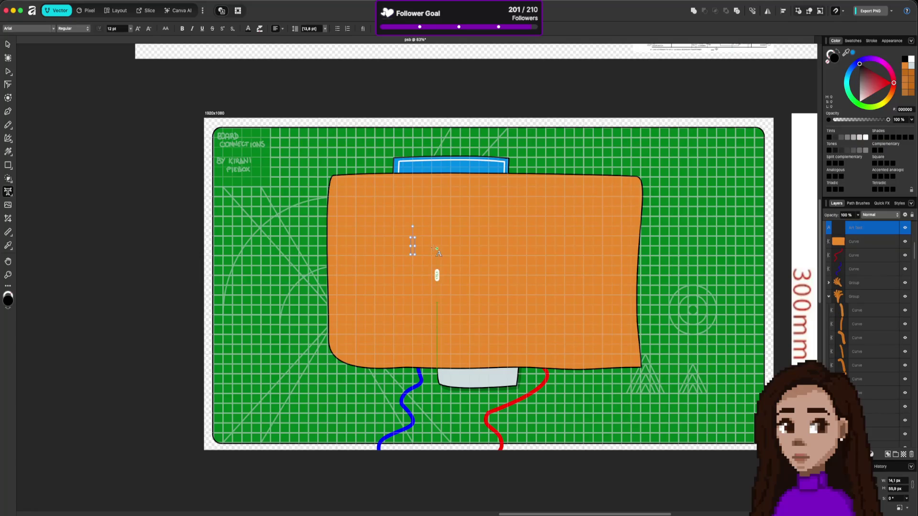
Type 'You finish all the boards!' on the panel and move it up near the top
type("You")
type(" w")
key("BackSpace")
key("BackSpace")
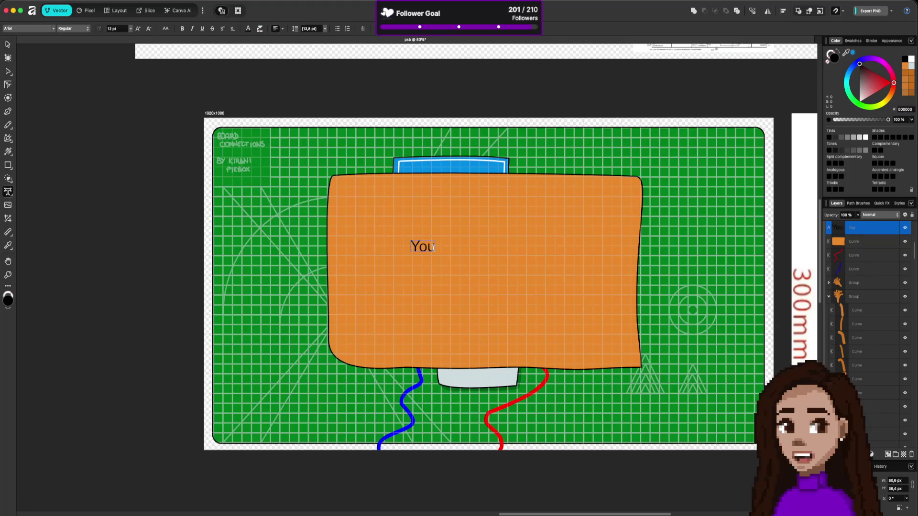
type(" finish")
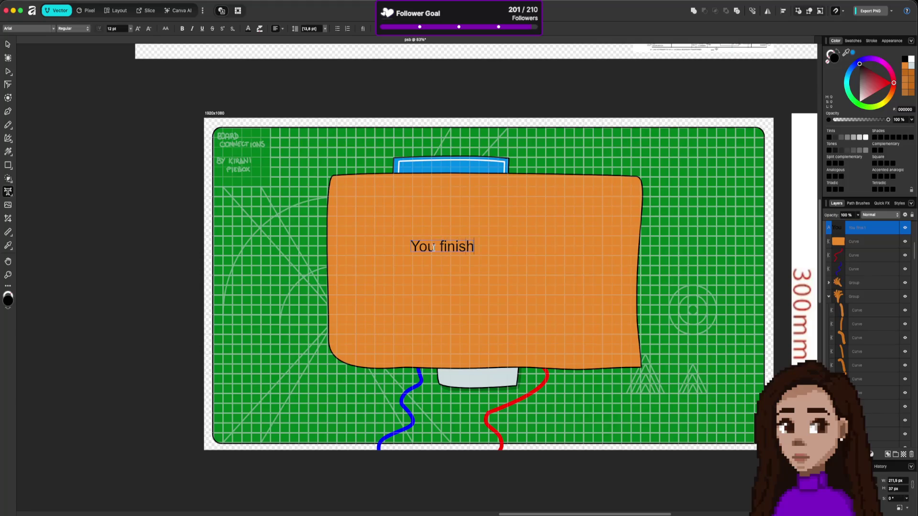
type(" all the boards!")
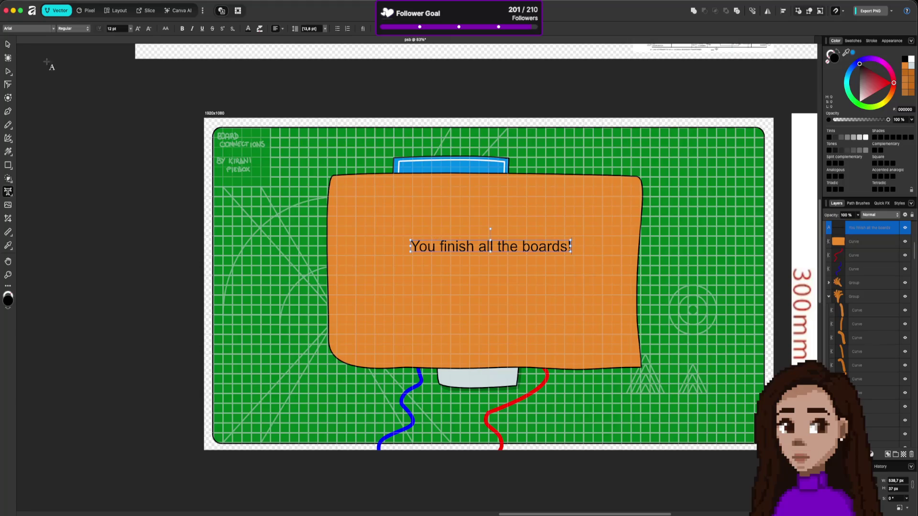
left_click(7, 44)
left_click_drag(437, 247, 432, 224)
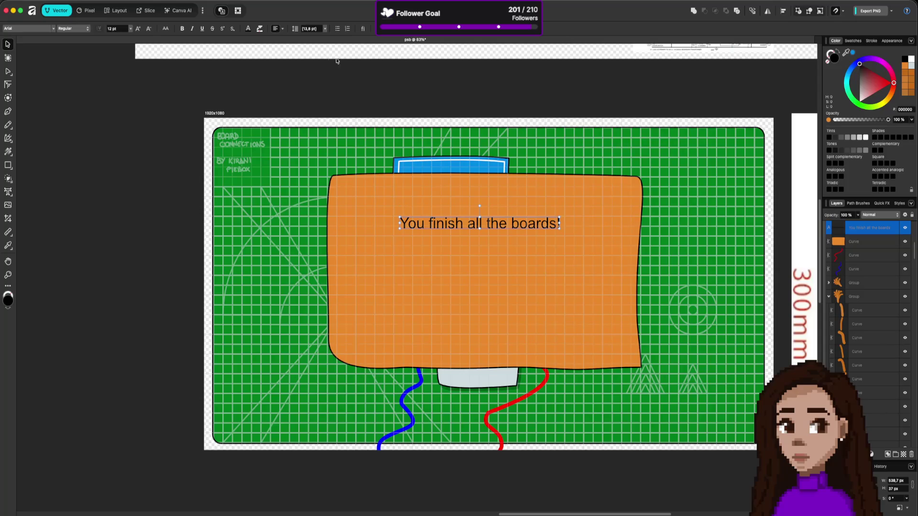
left_click(53, 29)
Set the message in Chibi Metro Lines, shift it up-right and enlarge it
left_click(173, 139)
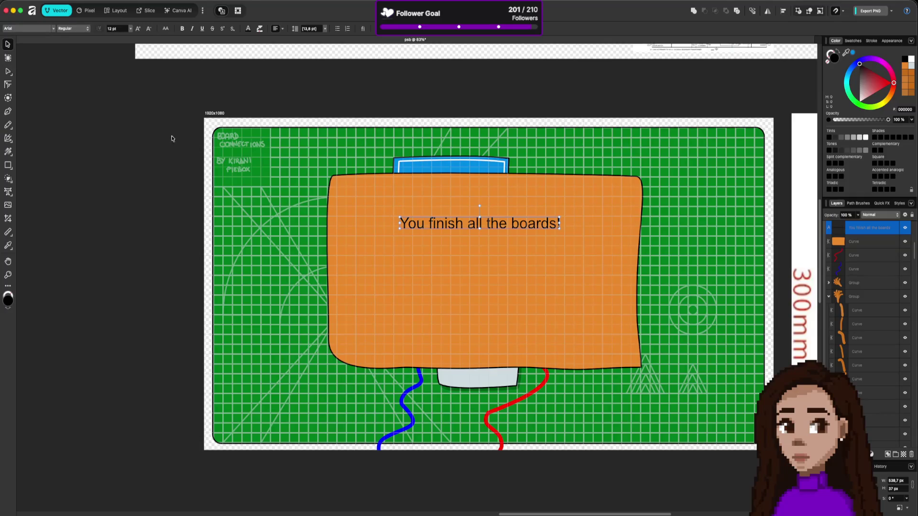
left_click(40, 29)
type("chibi")
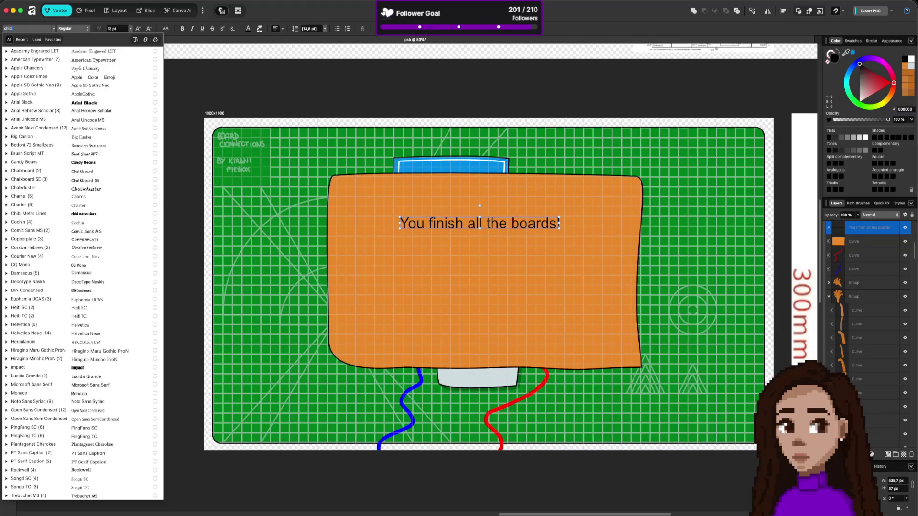
key("Return")
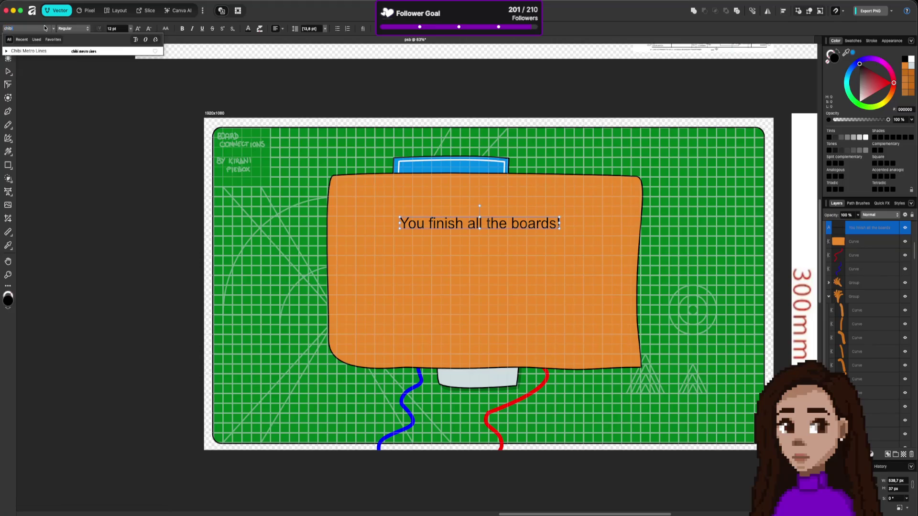
left_click_drag(440, 213, 463, 203)
mouse_move(548, 216)
left_mouse_down()
mouse_move(580, 221)
mouse_move(523, 218)
mouse_move(593, 223)
mouse_move(537, 218)
mouse_move(588, 236)
mouse_move(538, 225)
mouse_move(542, 232)
left_mouse_up()
Draw a black-outlined rectangle in the middle of the panel below the message
left_click(560, 301)
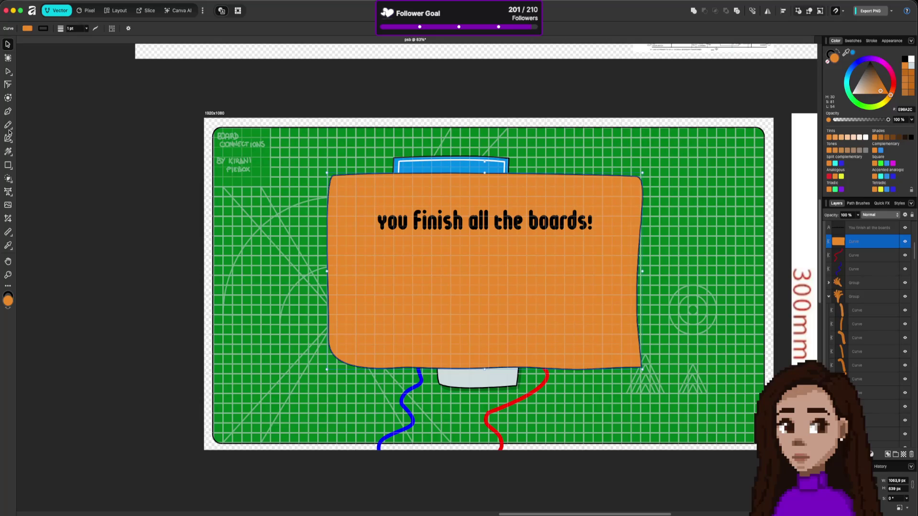
left_click(8, 165)
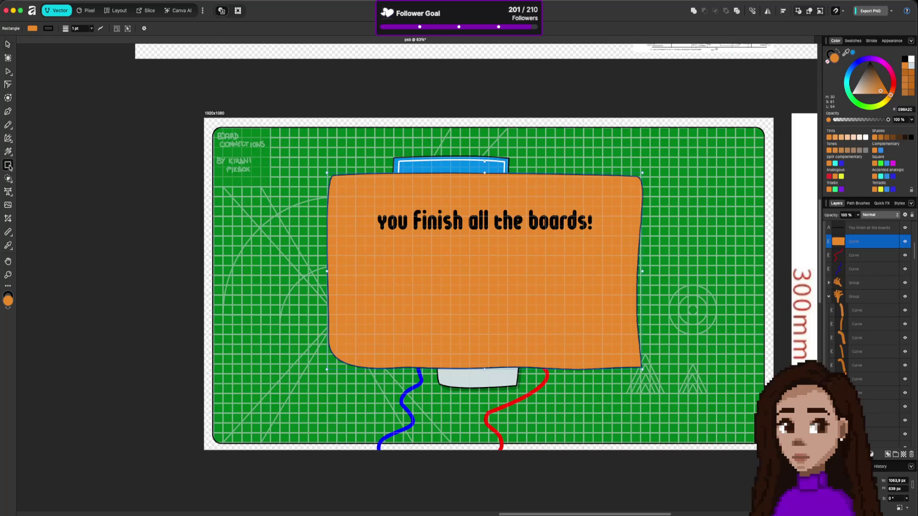
left_click_drag(420, 263, 509, 314)
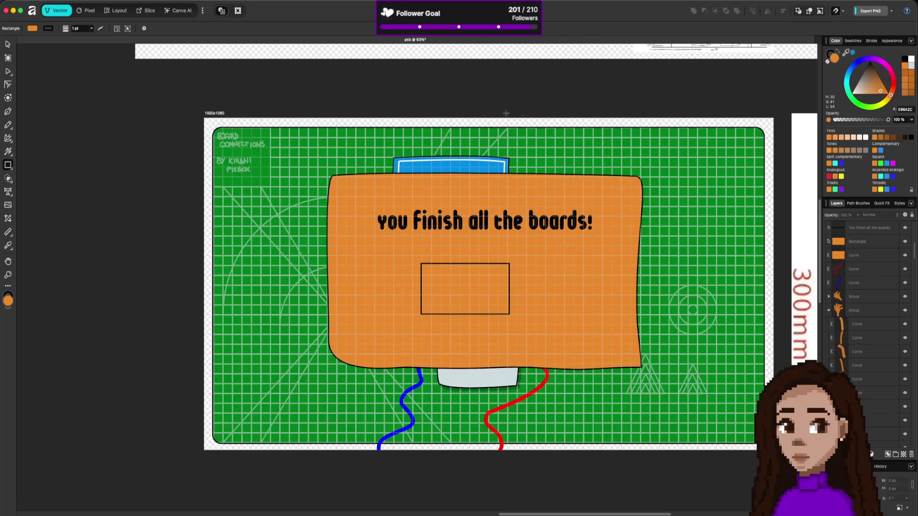
Delete the outlined rectangle and move the orange panel up together with its message
key("v")
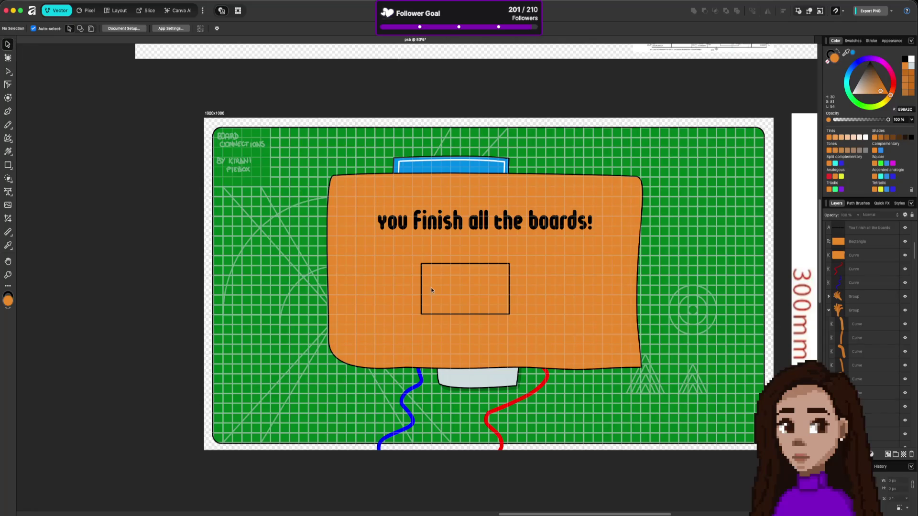
left_click(460, 263)
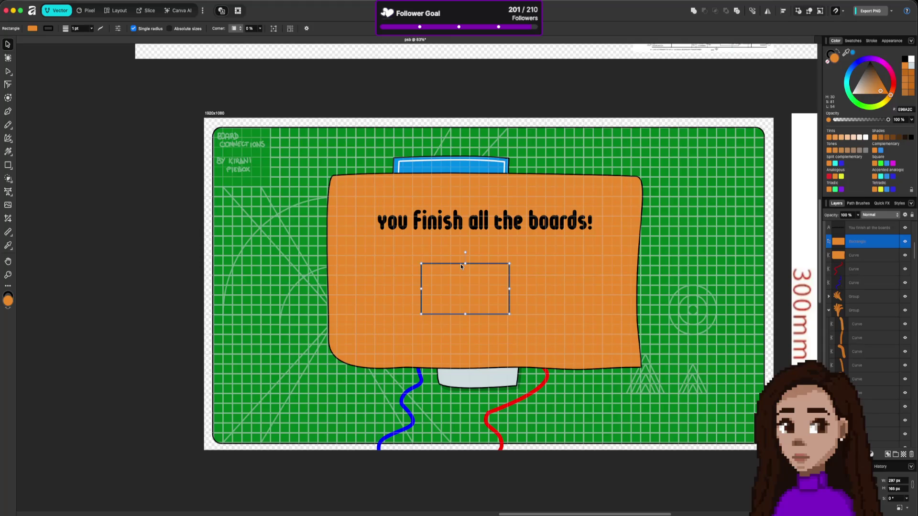
key("Delete")
left_click(465, 210, "shift")
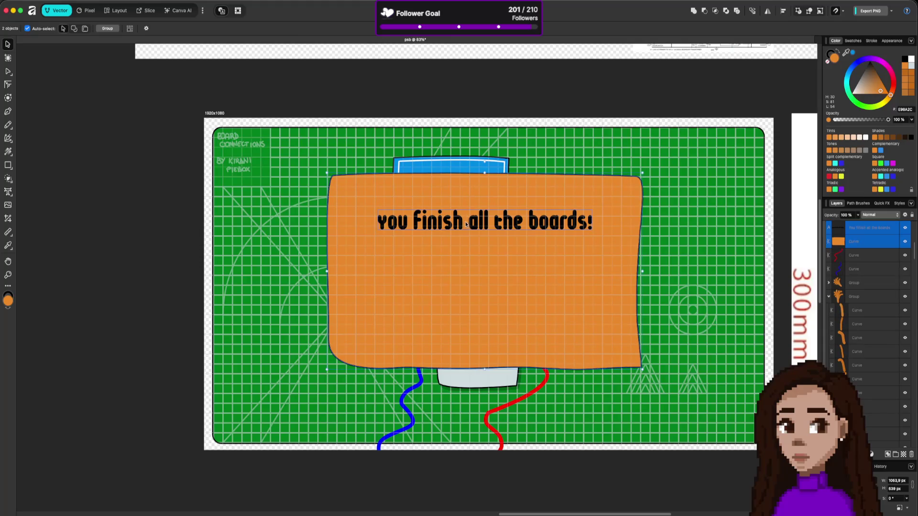
mouse_move(460, 222)
left_mouse_down()
mouse_move(727, 239)
mouse_move(426, 177)
mouse_move(462, 162)
mouse_move(478, 228)
mouse_move(509, 214)
mouse_move(444, 195)
mouse_move(459, 186)
left_mouse_up()
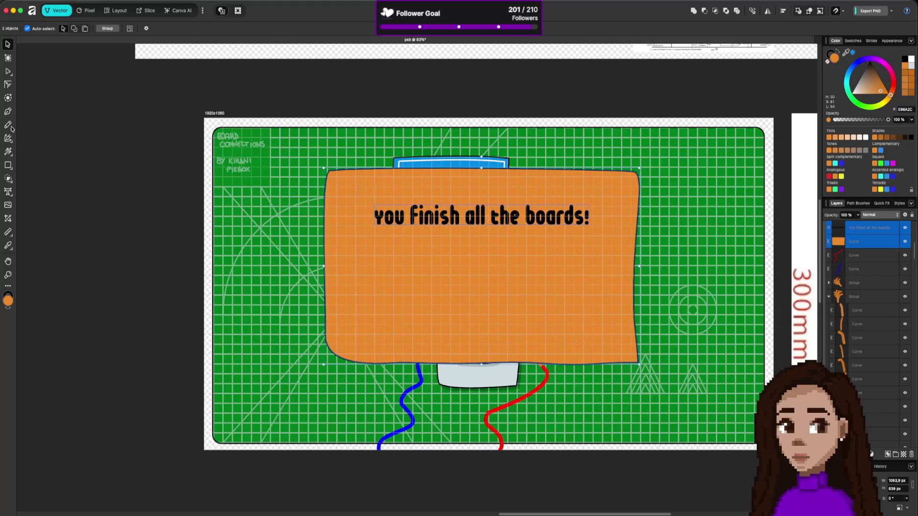
Add an Artistic Text line reading '2m 30s' below the message
left_click(8, 192)
left_click(461, 283)
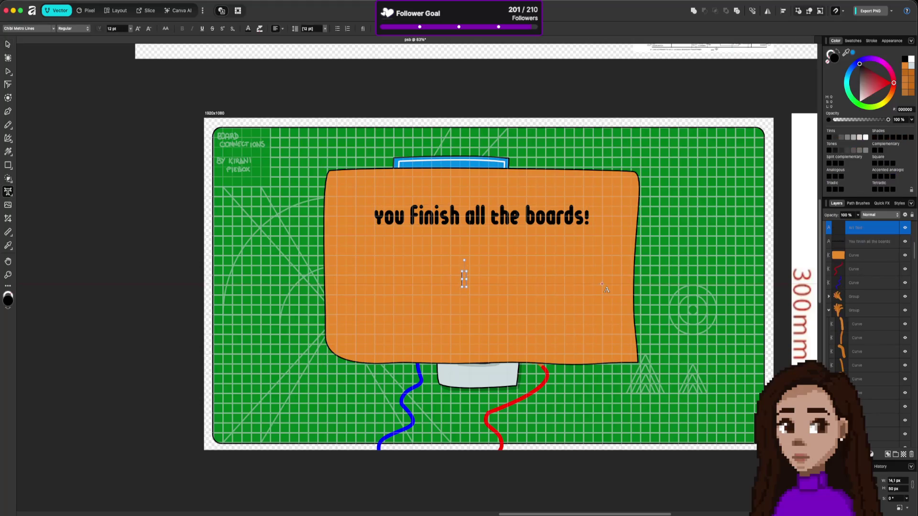
type("137")
type("5")
key("Escape")
key("BackSpace")
key("BackSpace")
key("BackSpace")
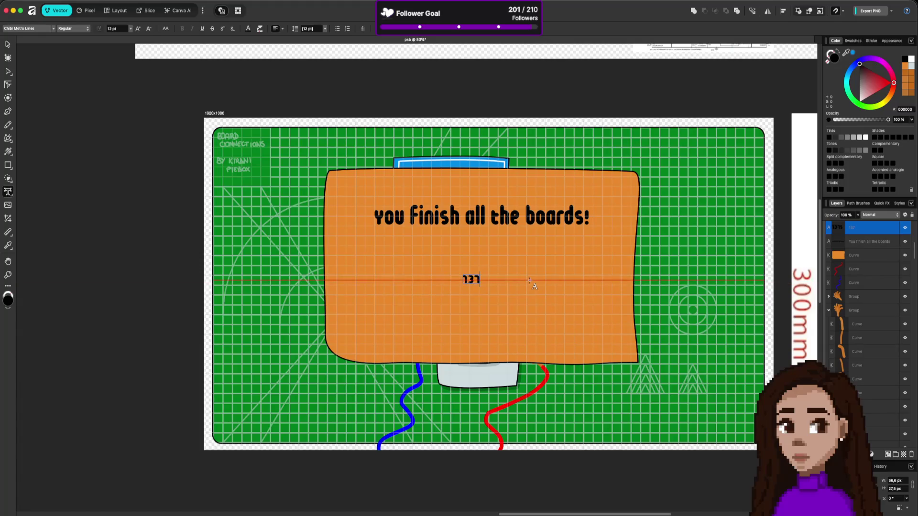
type("2minutes ")
type("1")
key("BackSpace")
key("BackSpace")
key("BackSpace")
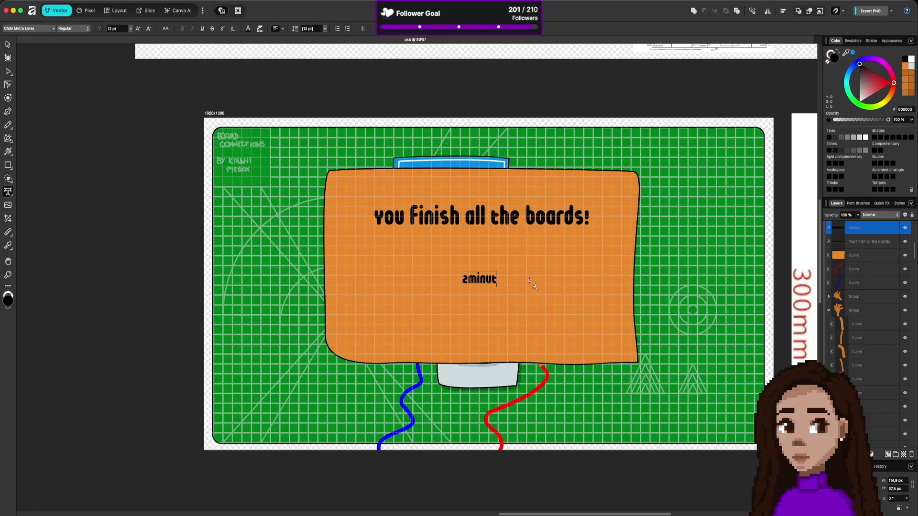
type("m 30s")
left_click(15, 44)
Set the 2m 30s text in CQ Mono and nudge it slightly lower
left_click(54, 29)
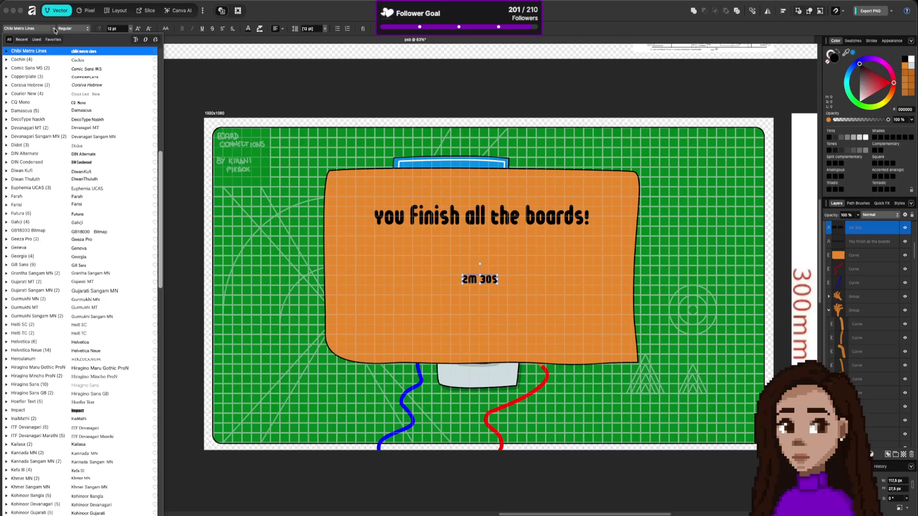
left_click(54, 29)
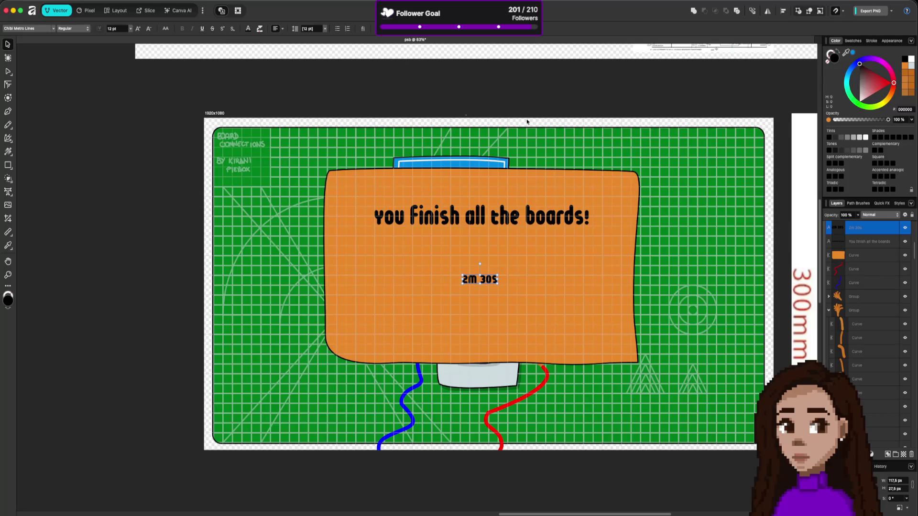
left_click(54, 29)
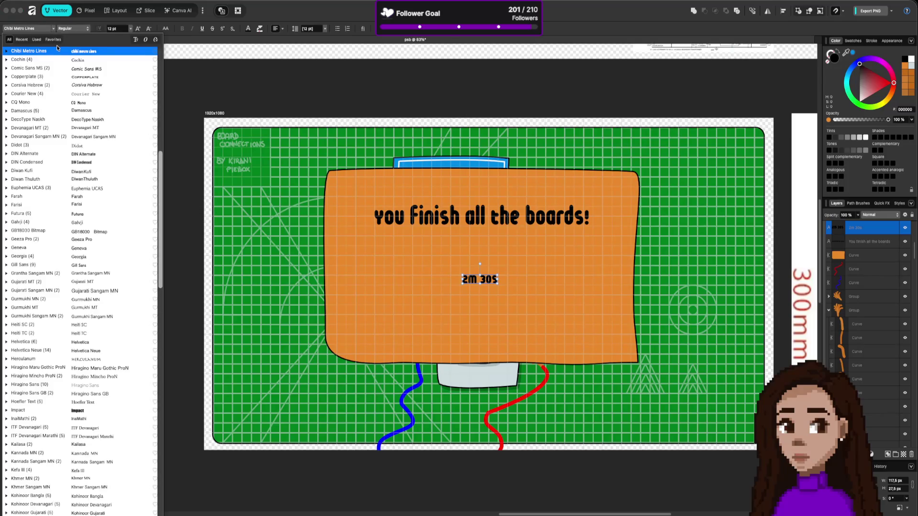
left_click(70, 103)
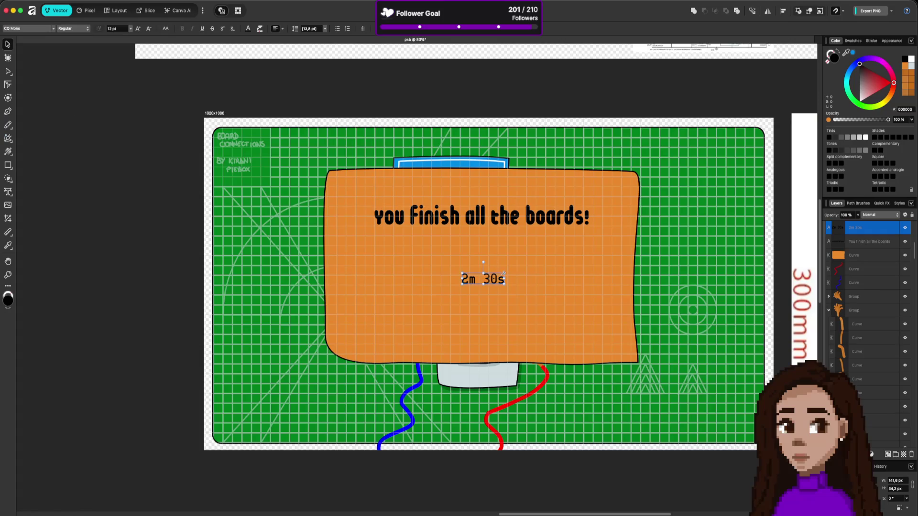
left_click(519, 283)
left_click_drag(491, 282, 492, 281)
left_click(617, 282)
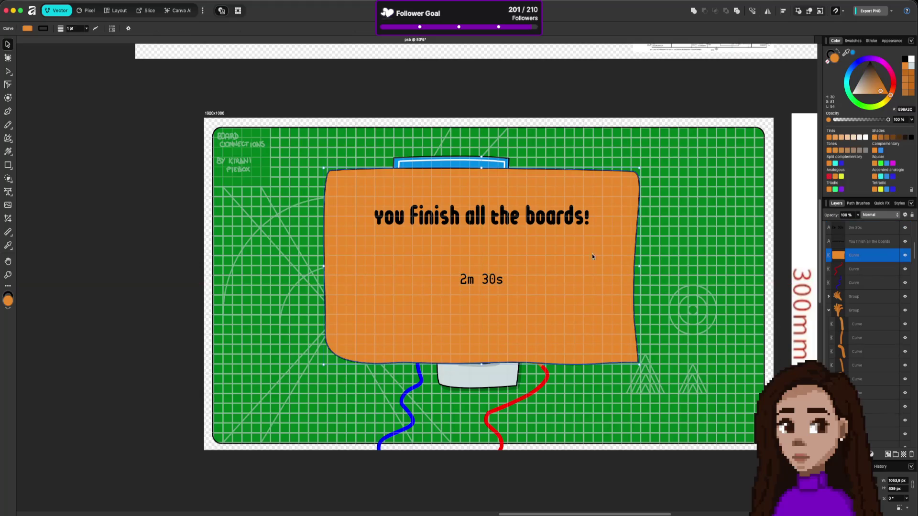
Move the heading text down about 20 px on the orange panel
left_click(485, 215)
key("t")
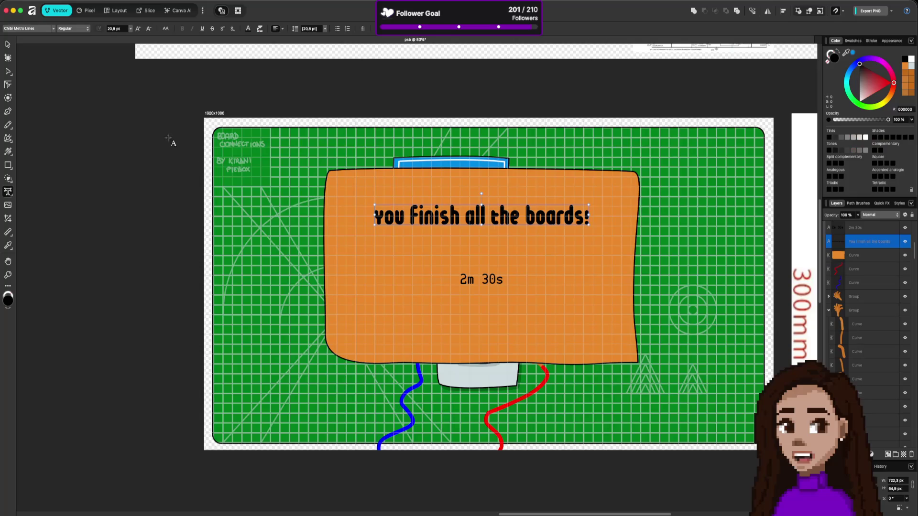
left_click(8, 44)
left_click_drag(457, 217, 457, 230)
left_click(616, 311)
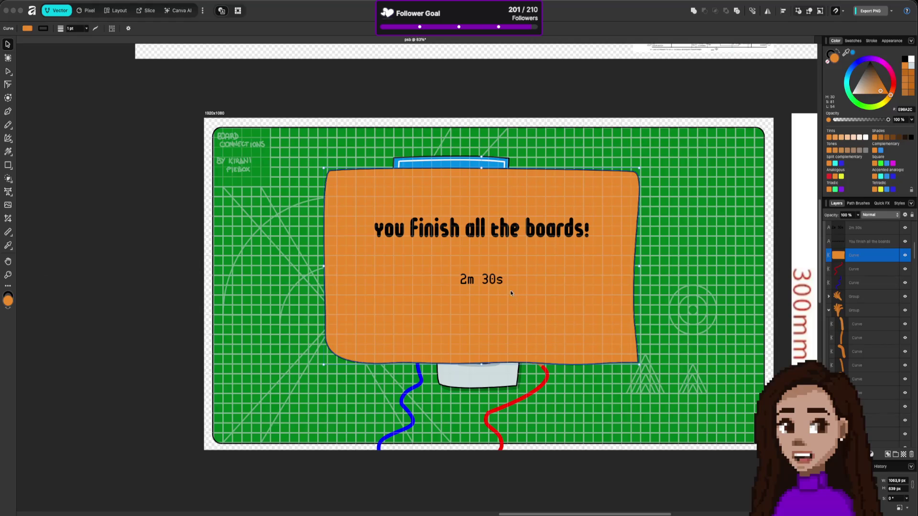
Enlarge the 2m 30s timer to about 22.8 pt, recentre it, and save
left_click(500, 279)
mouse_move(503, 273)
left_mouse_down()
mouse_move(545, 264)
mouse_move(502, 285)
mouse_move(505, 293)
left_mouse_up()
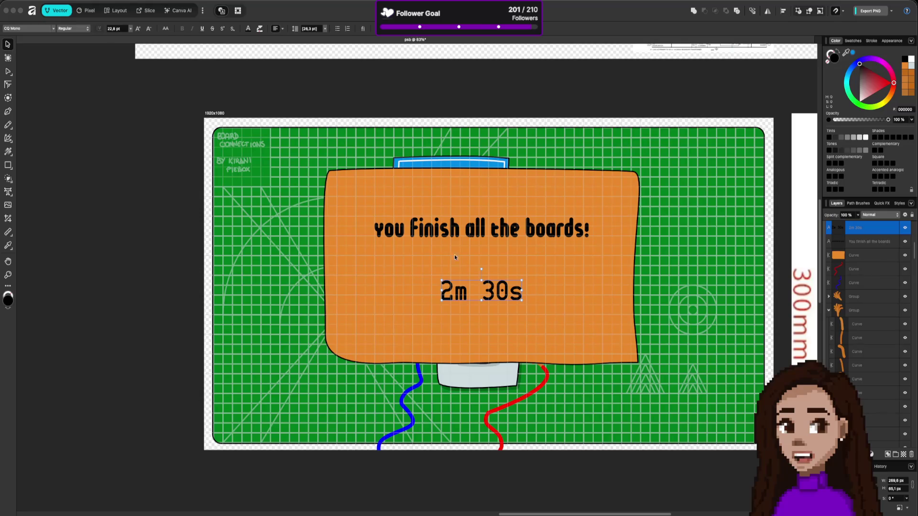
left_click_drag(516, 298, 510, 293)
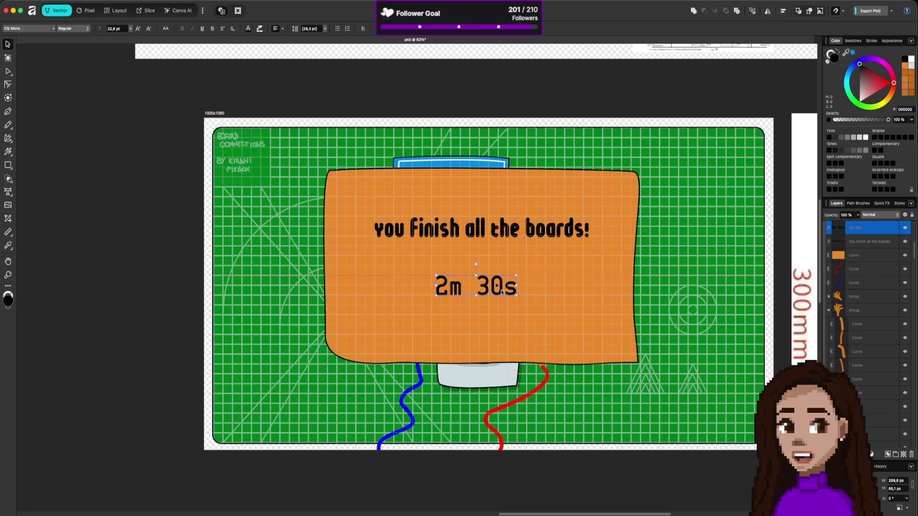
left_click(522, 311)
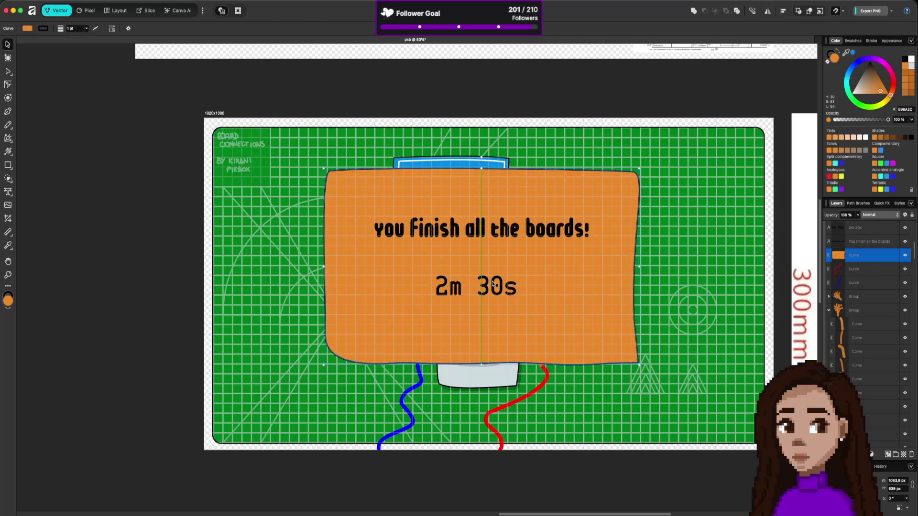
left_click(542, 227)
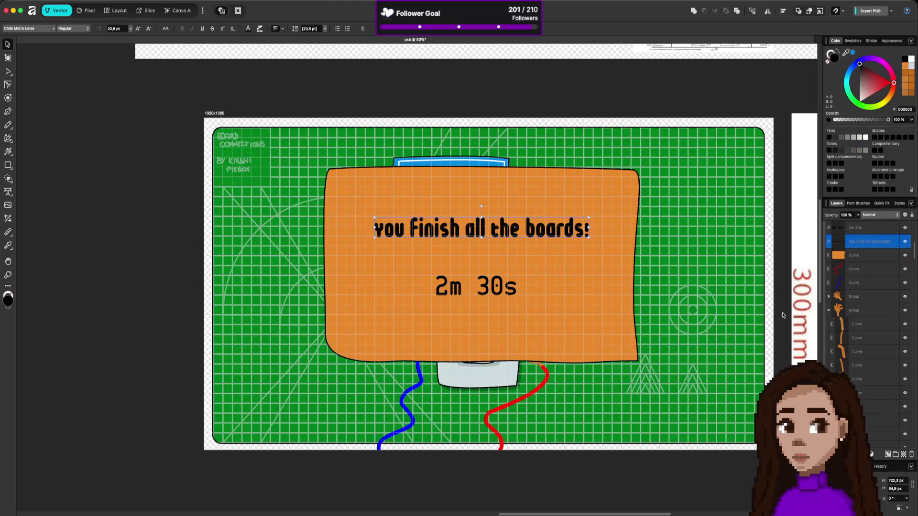
left_click(561, 323)
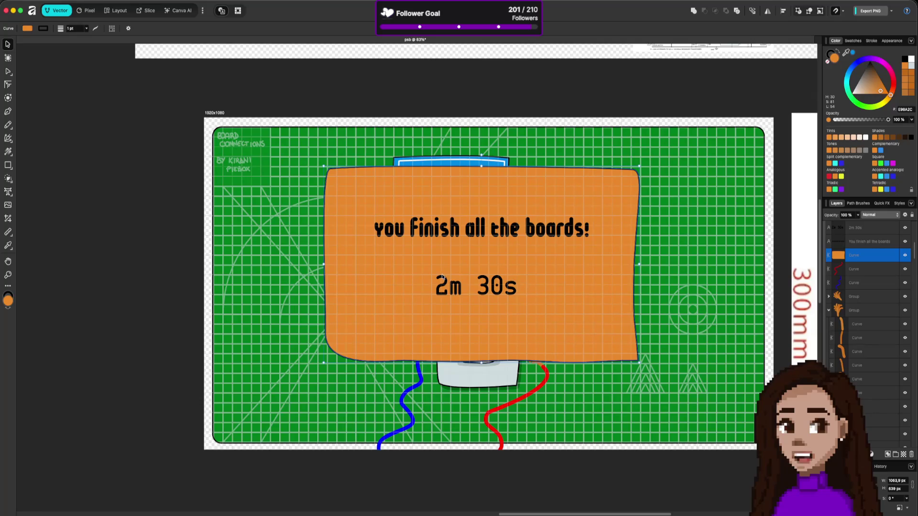
key("ctrl+s")
Pan and zoom the view out to about 74% to show the whole board
scroll(632, 172, "right", 3)
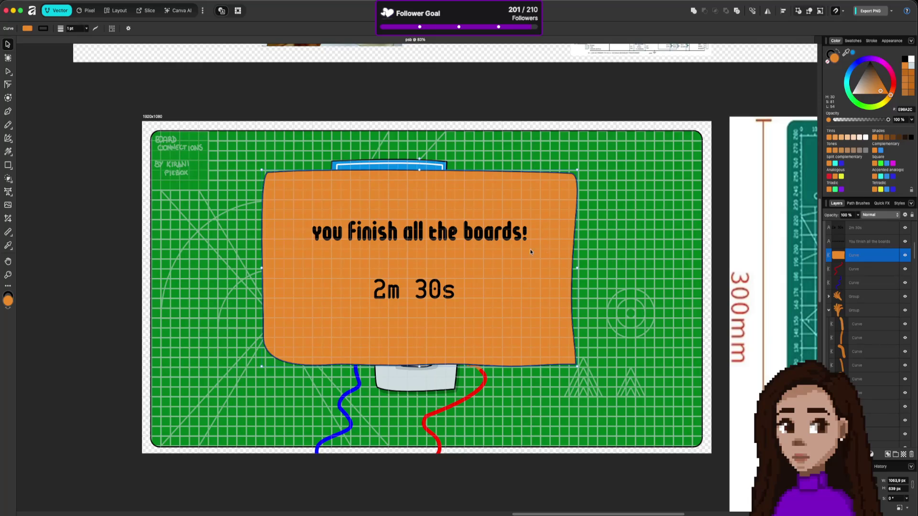
scroll(508, 263, "down", 1)
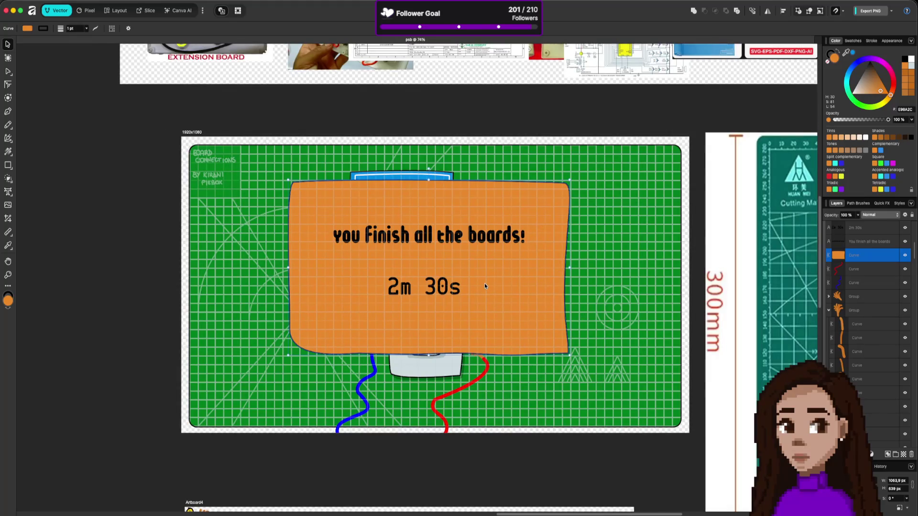
left_click(101, 188)
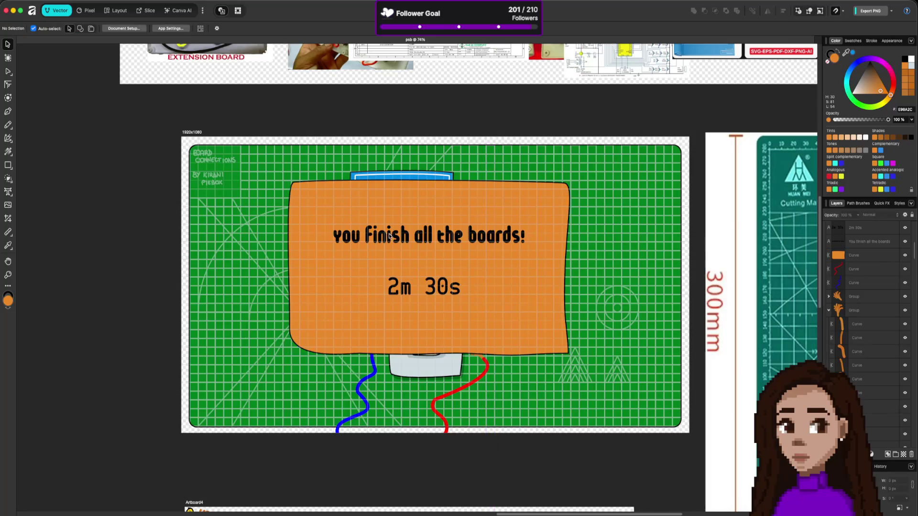
Move the heading, 2m 30s timer and orange panel together slightly down-left
left_click(401, 239)
left_click(396, 292, "shift")
left_click(393, 318, "shift")
left_click_drag(396, 261, 393, 274)
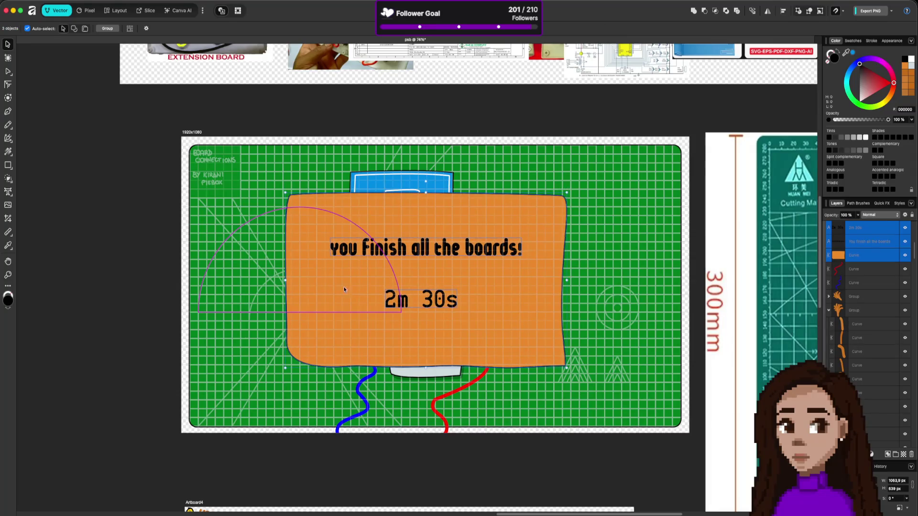
left_click(125, 264)
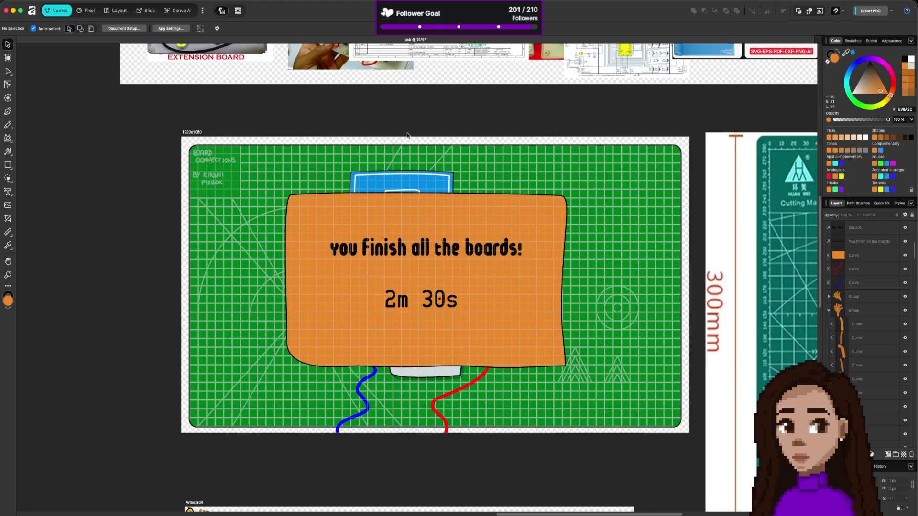
Reselect the orange panel, then the heading text alone
left_click(489, 230)
left_click(488, 257, "shift")
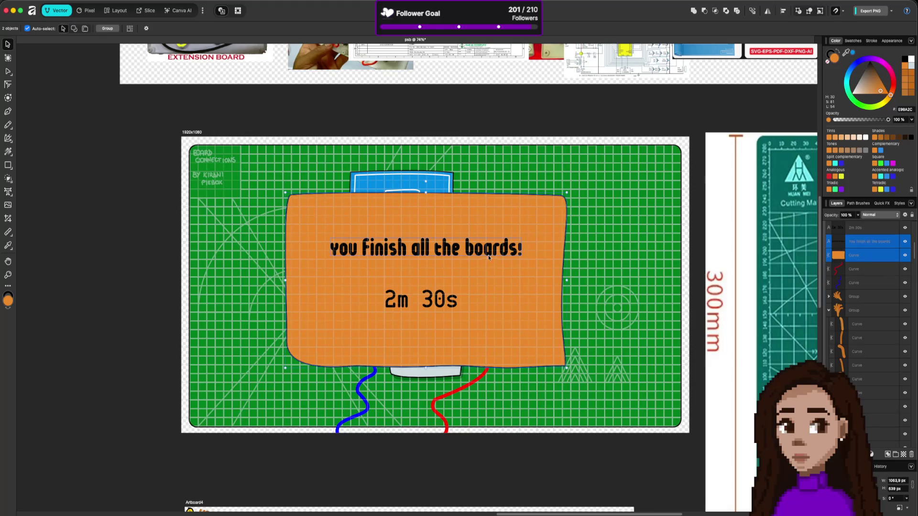
left_click(544, 290)
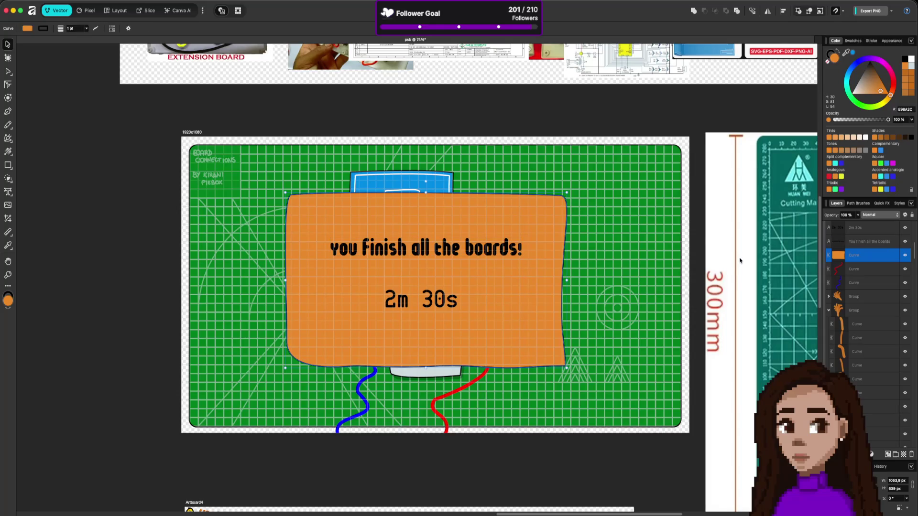
left_click(456, 252)
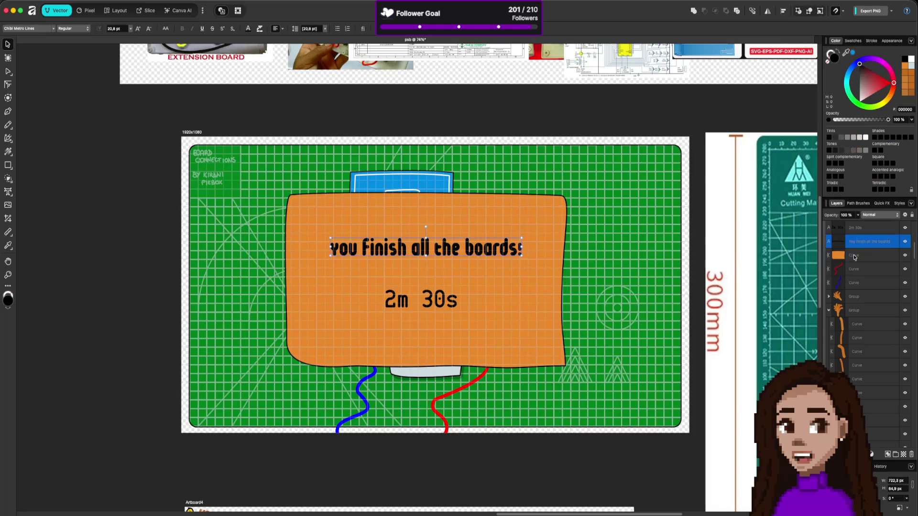
Make the heading and the 2m 30s timer text white
left_click(864, 137)
left_click(599, 274)
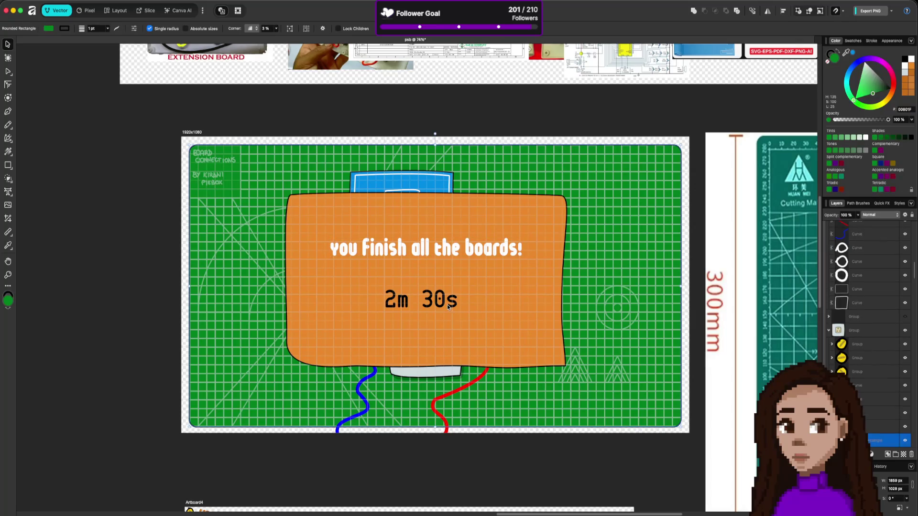
left_click(447, 306)
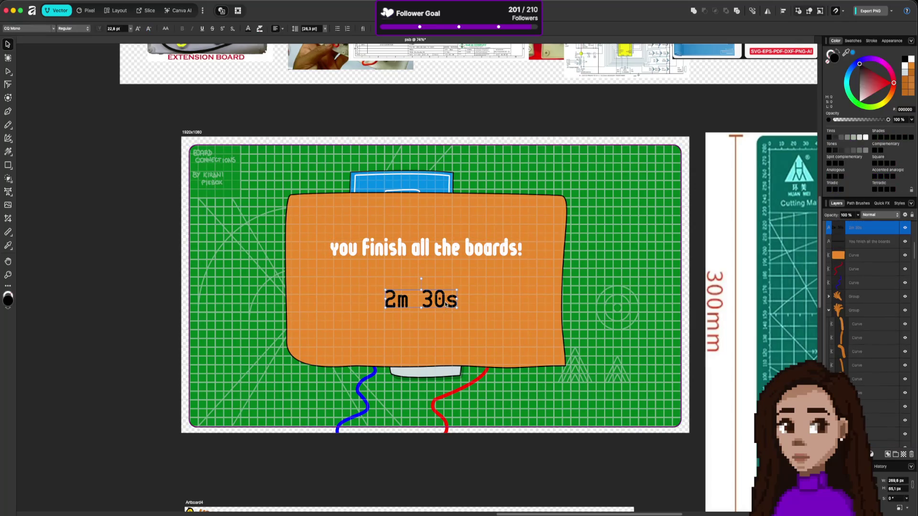
left_click(860, 101)
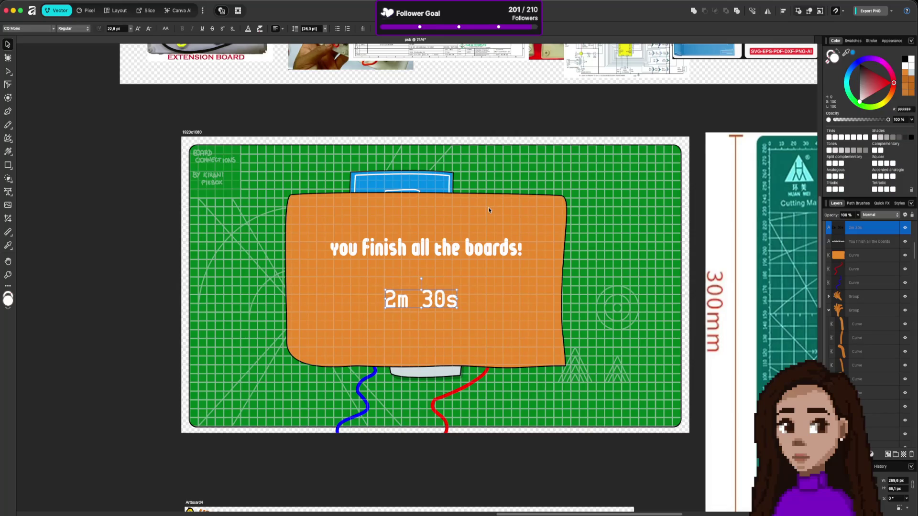
Draw a freehand Pencil outline inside the panel's edge and move its layer below the text
left_click(8, 125)
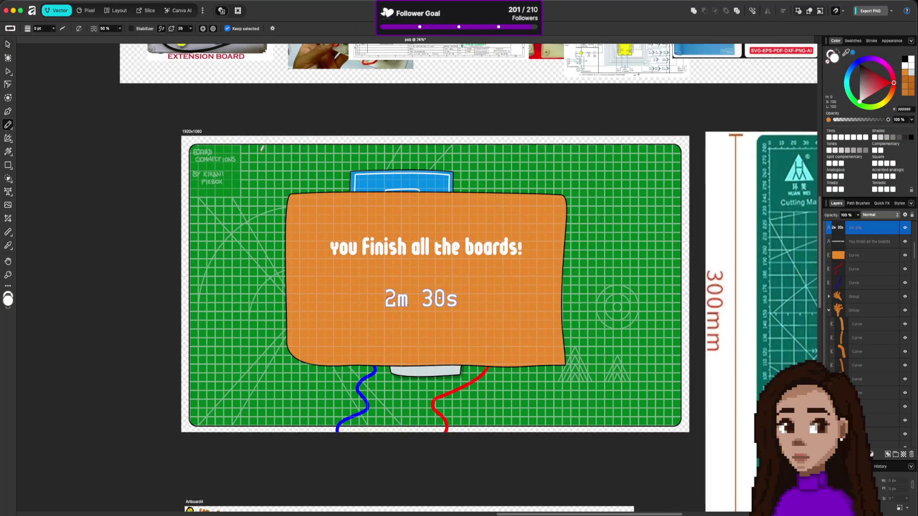
mouse_move(294, 195)
left_mouse_down()
mouse_move(292, 345)
mouse_move(370, 363)
mouse_move(564, 351)
mouse_move(563, 222)
mouse_move(527, 196)
mouse_move(292, 201)
left_mouse_up()
left_click_drag(872, 228, 870, 270)
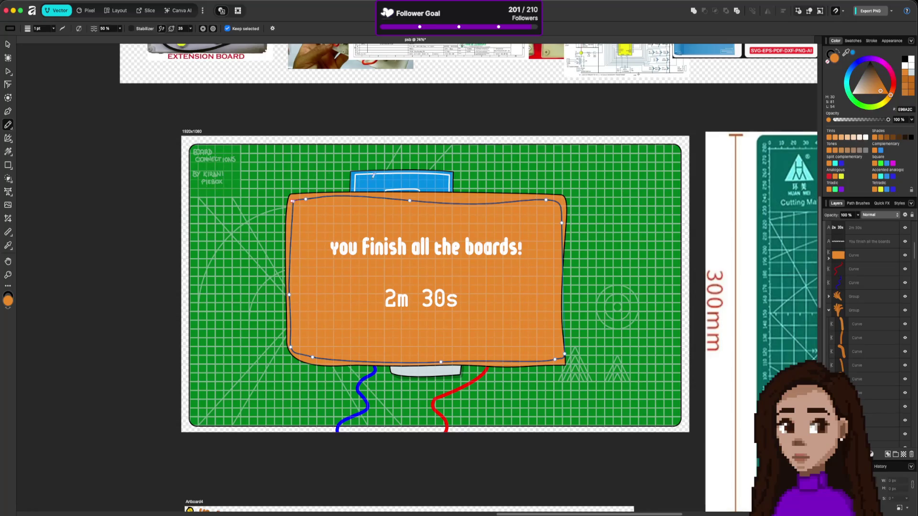
left_click(831, 62)
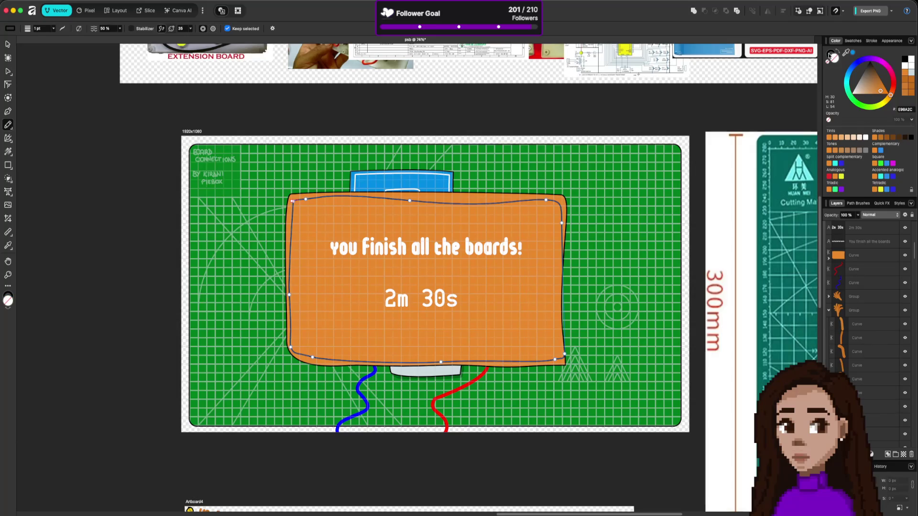
Make the inner outline's stroke white and flatten its top edge with the Node tool
left_click(906, 62)
key("a")
left_click(324, 182)
left_click(324, 205)
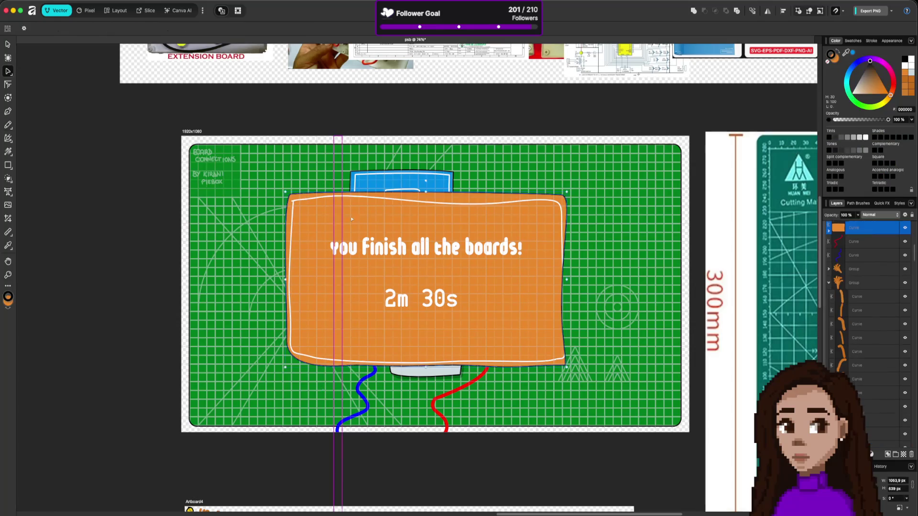
left_click(301, 200)
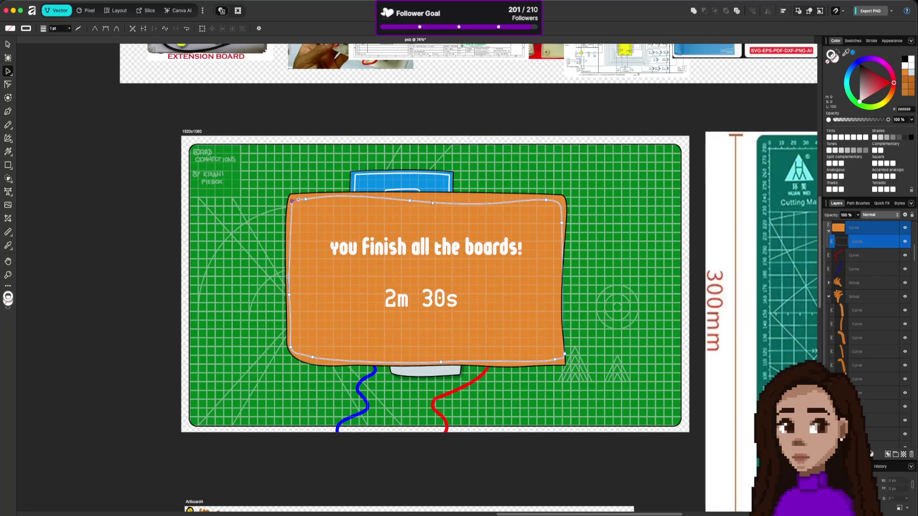
left_click_drag(409, 201, 384, 199)
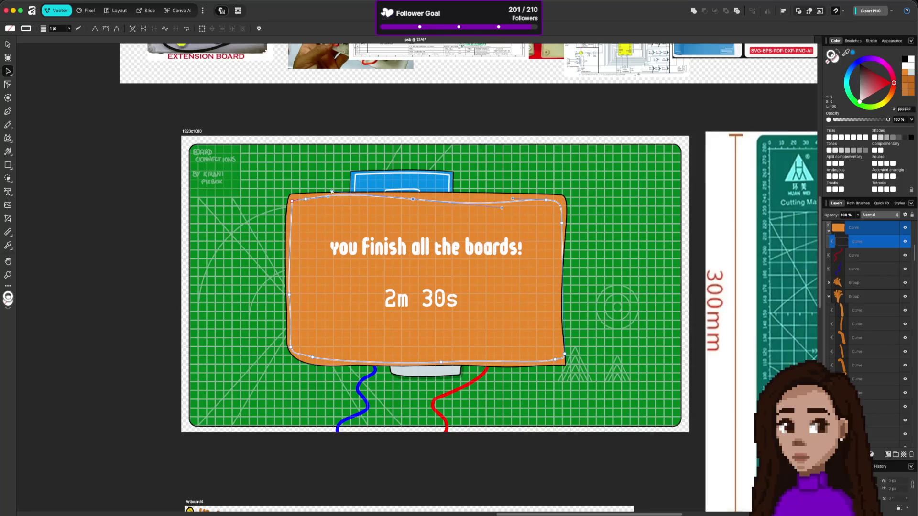
left_click(369, 198)
left_click_drag(413, 199, 329, 200)
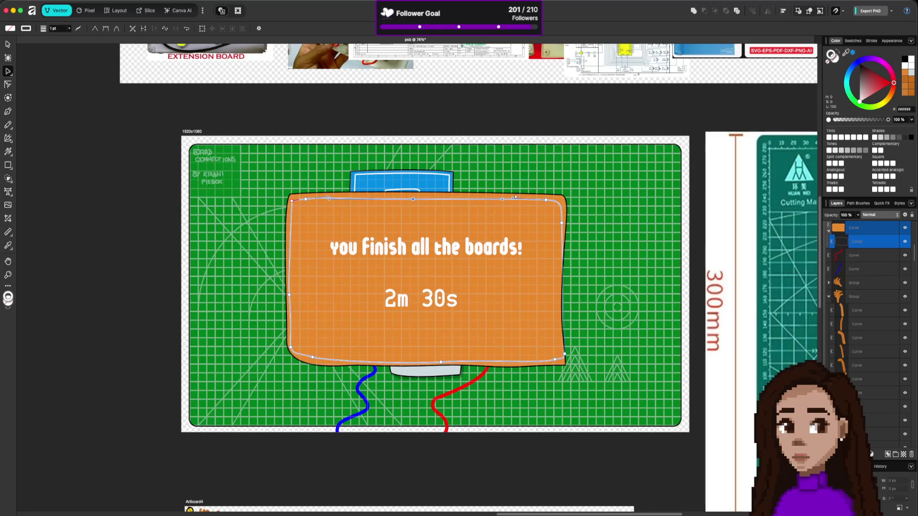
Straighten the outline's right edge and pull its bottom-right corner inward
mouse_move(563, 223)
left_mouse_down()
mouse_move(569, 287)
mouse_move(580, 303)
left_mouse_up()
left_click_drag(564, 354, 555, 354)
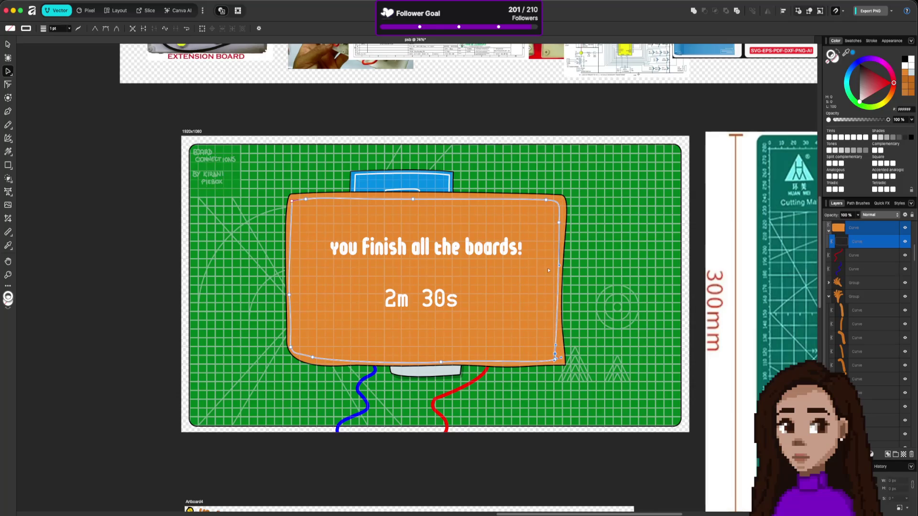
left_click_drag(560, 268, 553, 266)
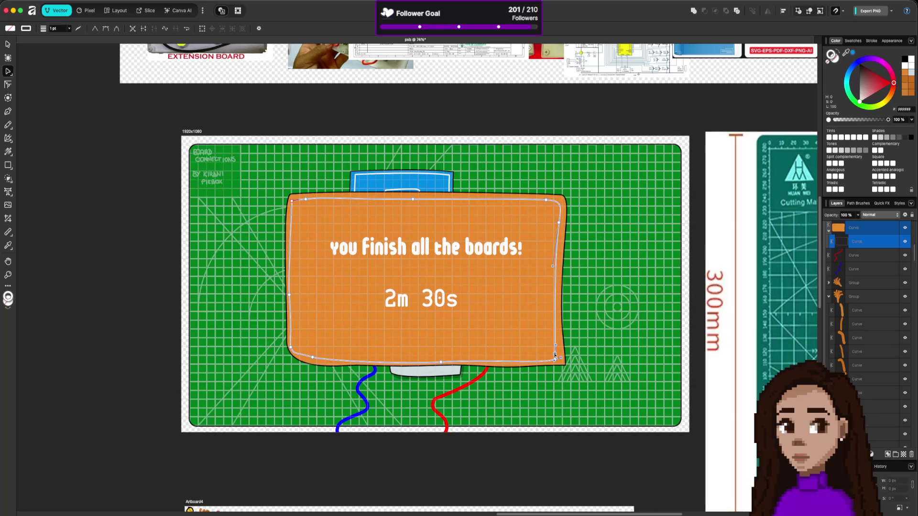
left_click_drag(554, 355, 556, 361)
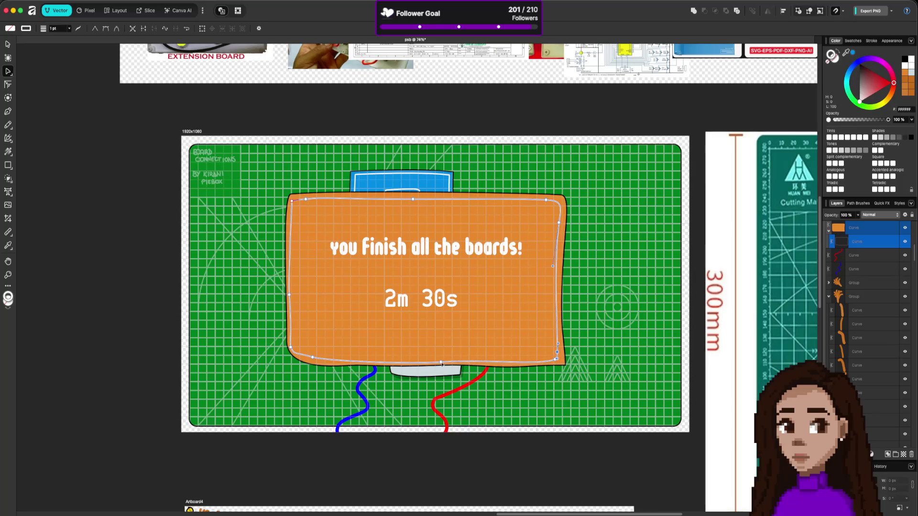
left_click_drag(440, 361, 439, 358)
Adjust the bottom-left corner nodes of the outline and soften the panel's bottom-edge curve
left_click(290, 348)
left_click(318, 359)
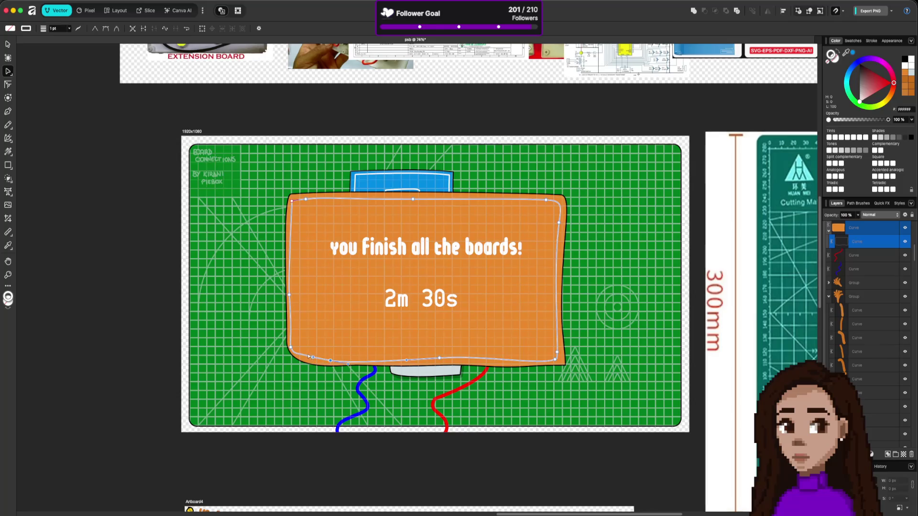
left_click(297, 355)
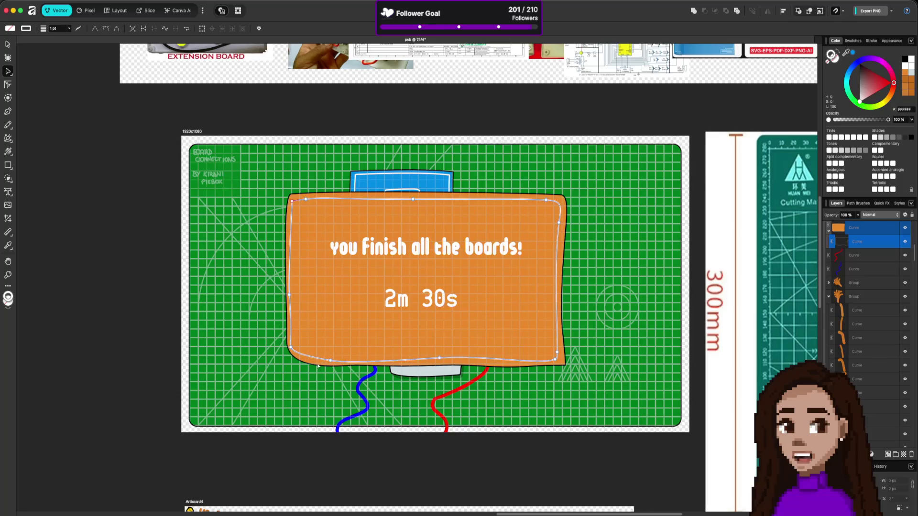
left_click(293, 349)
left_click_drag(291, 346, 294, 348)
left_click(280, 352)
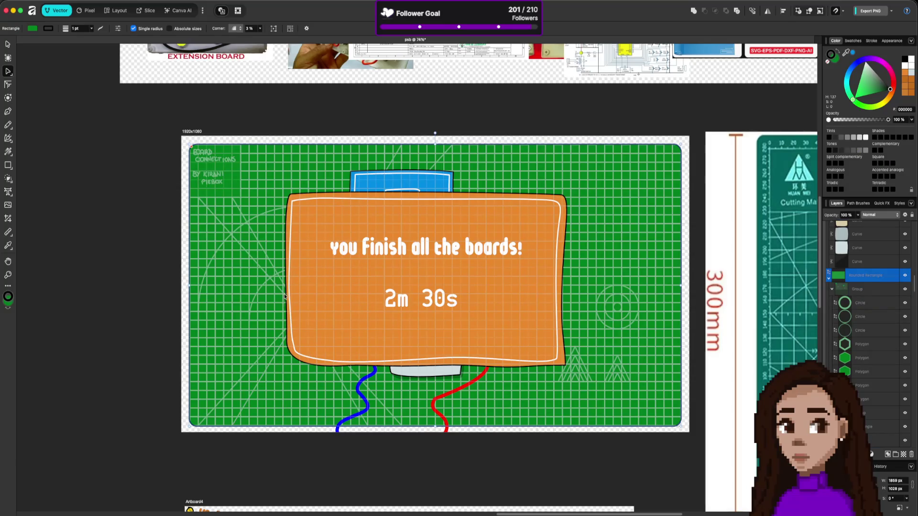
left_click(289, 337)
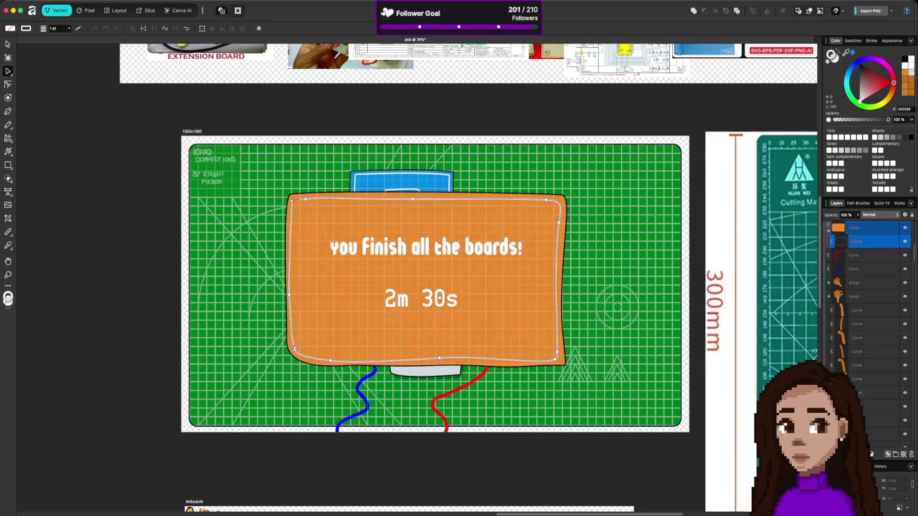
left_click(294, 351)
left_click_drag(331, 362, 308, 365)
left_click(389, 380)
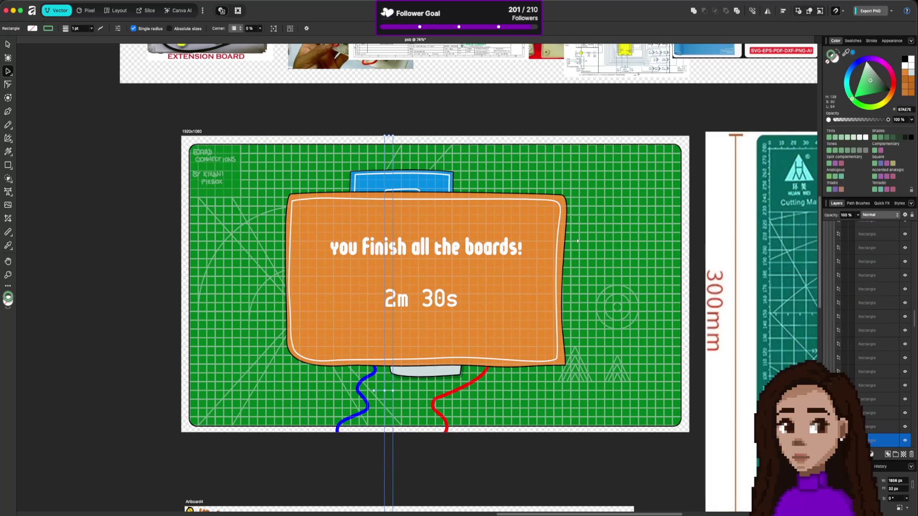
Round off the orange panel's bottom-right corner
left_click(560, 209)
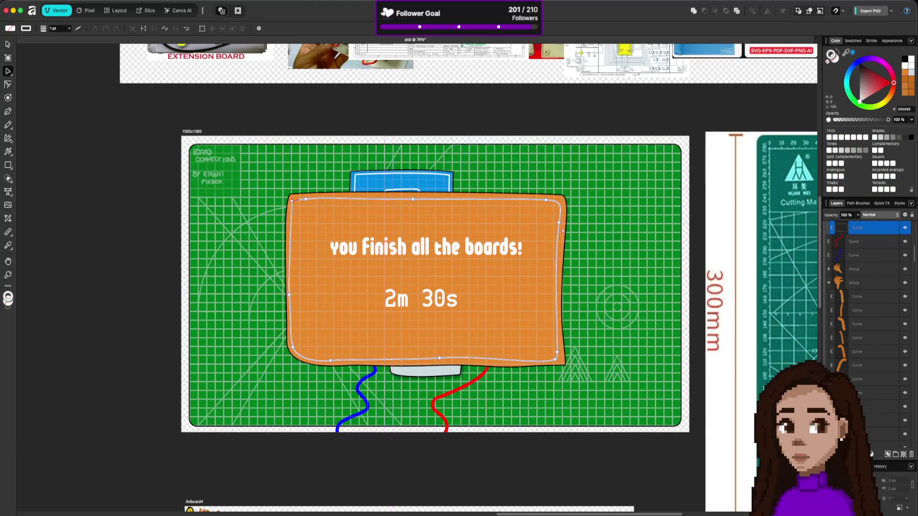
left_click(565, 366)
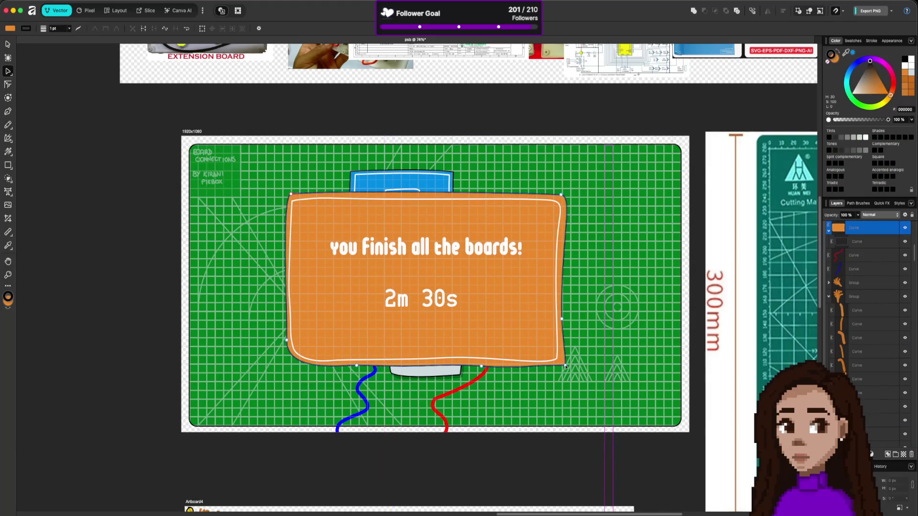
left_click(565, 366)
mouse_move(565, 366)
left_mouse_down()
mouse_move(550, 371)
mouse_move(564, 364)
left_mouse_up()
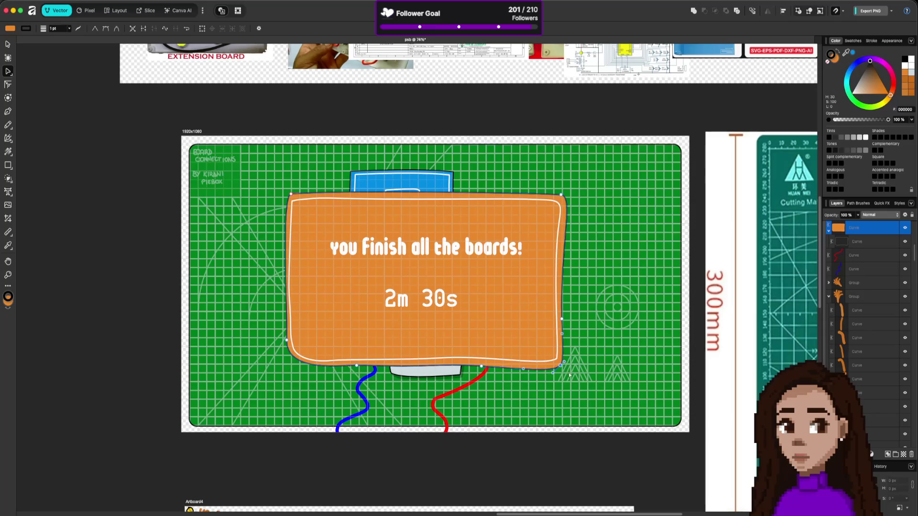
left_click(569, 376)
left_click(642, 457)
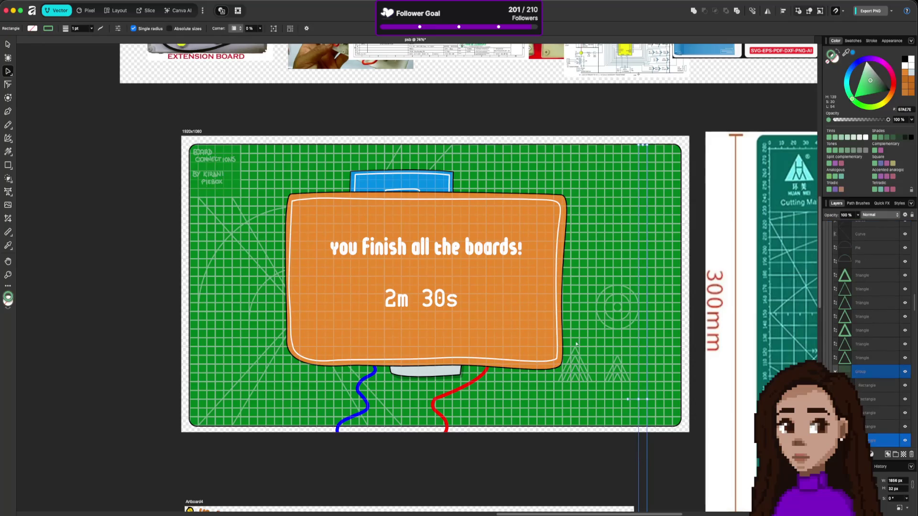
Select the 'you finish all the boards!' heading text
scroll(571, 331, "down", 2)
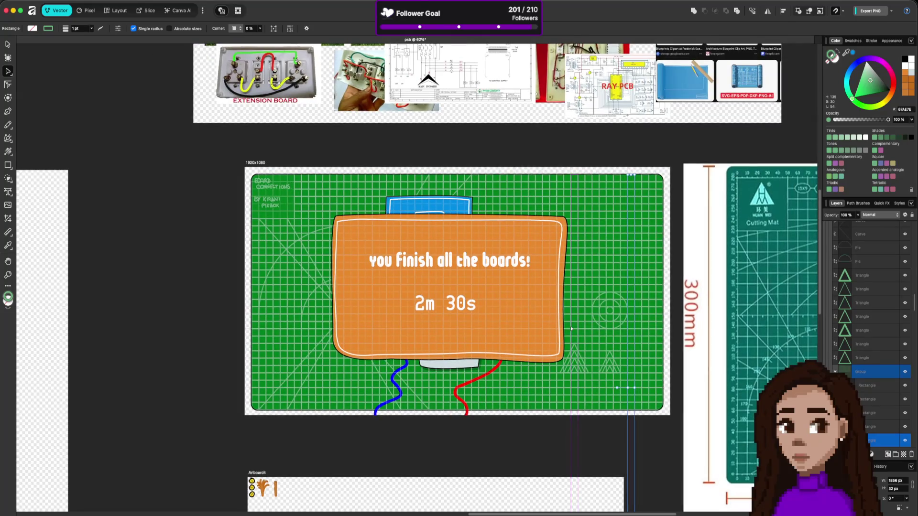
scroll(571, 329, "up", 1)
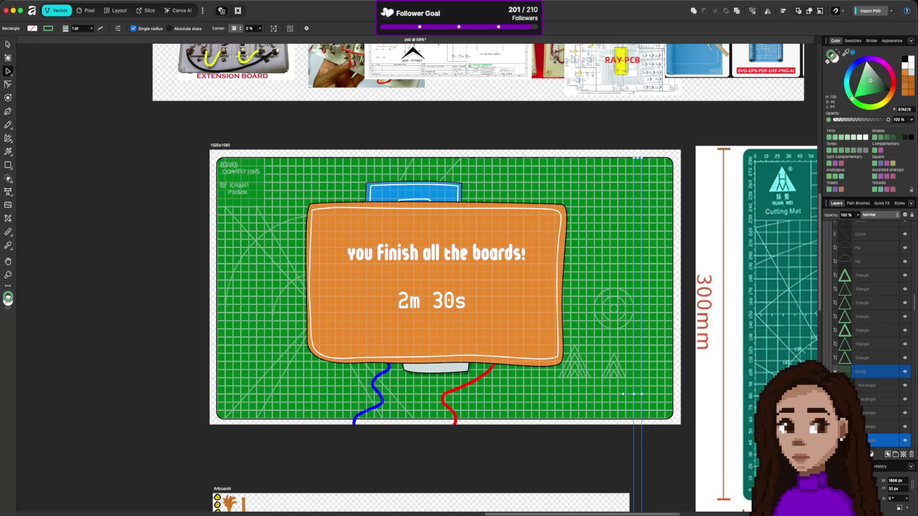
left_click(8, 44)
left_click(440, 258)
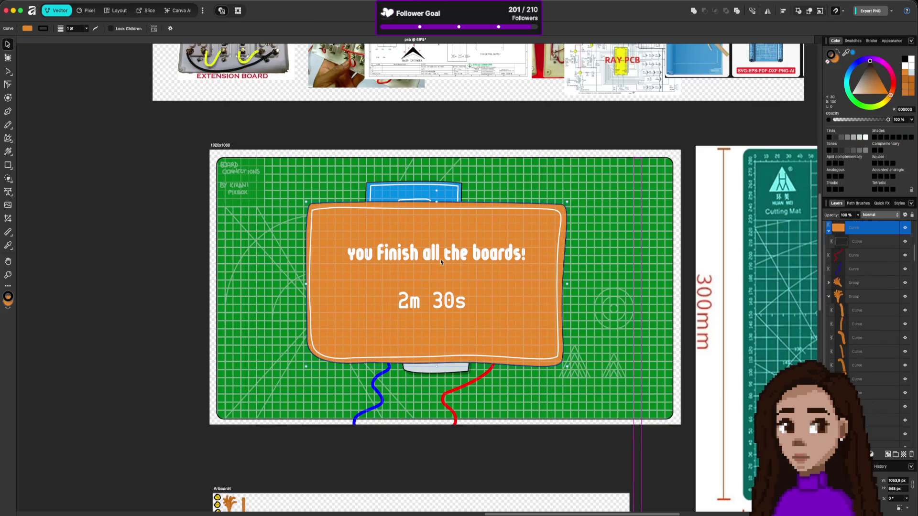
Make both the heading and the 2m 30s text black
left_click(445, 306, "shift")
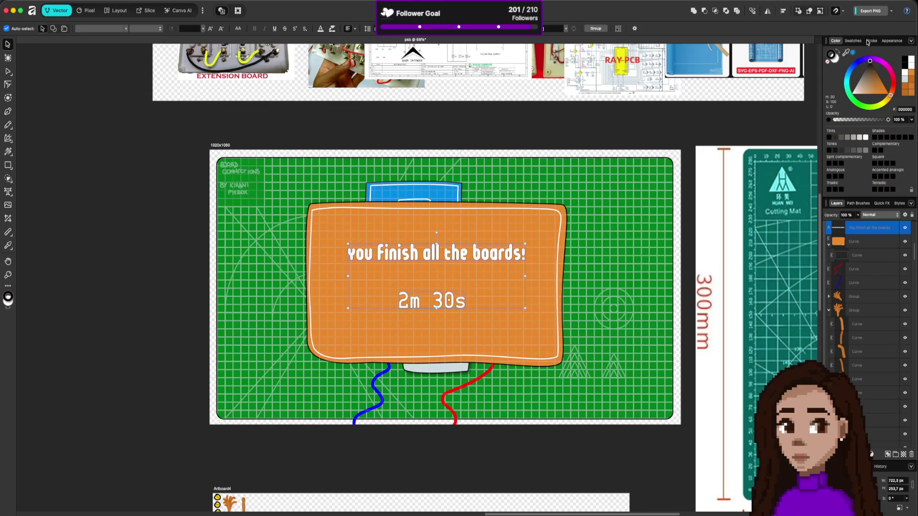
key("x")
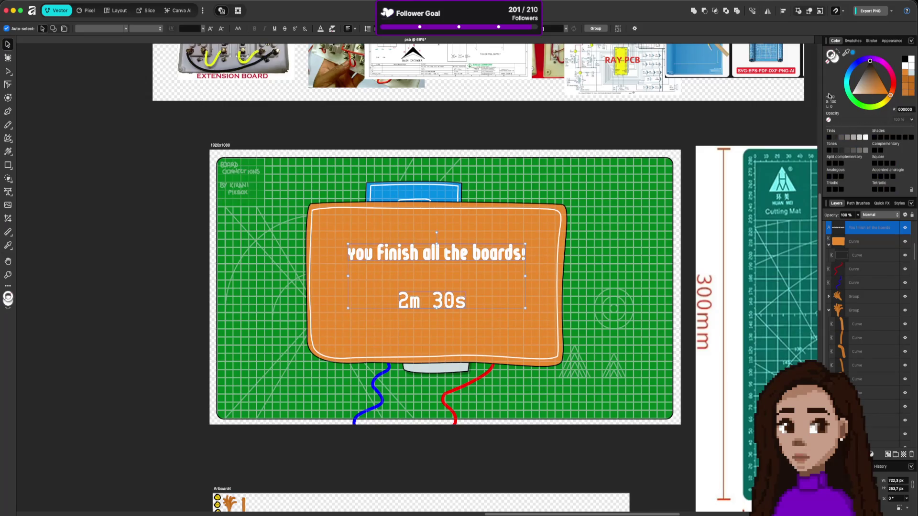
left_click(835, 64)
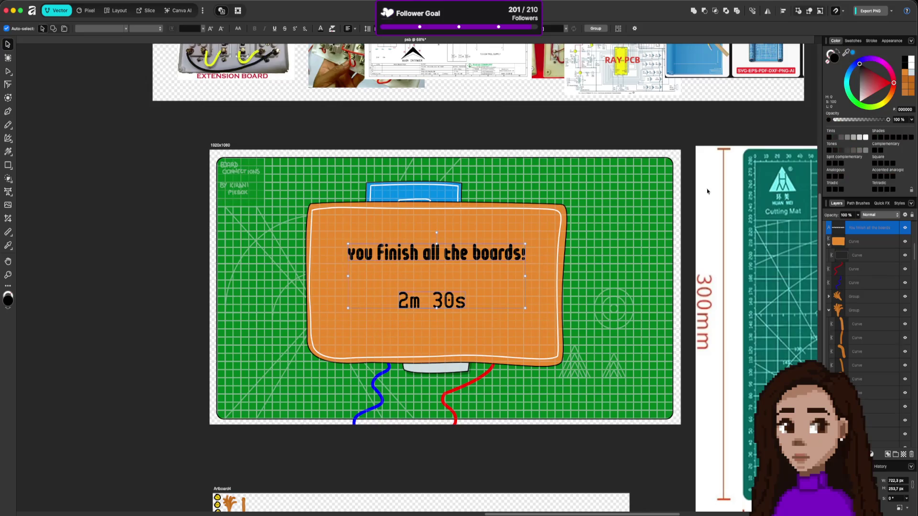
left_click(720, 352)
Hide and then reshow the panel's white inner outline layer to compare
scroll(638, 325, "down", 3)
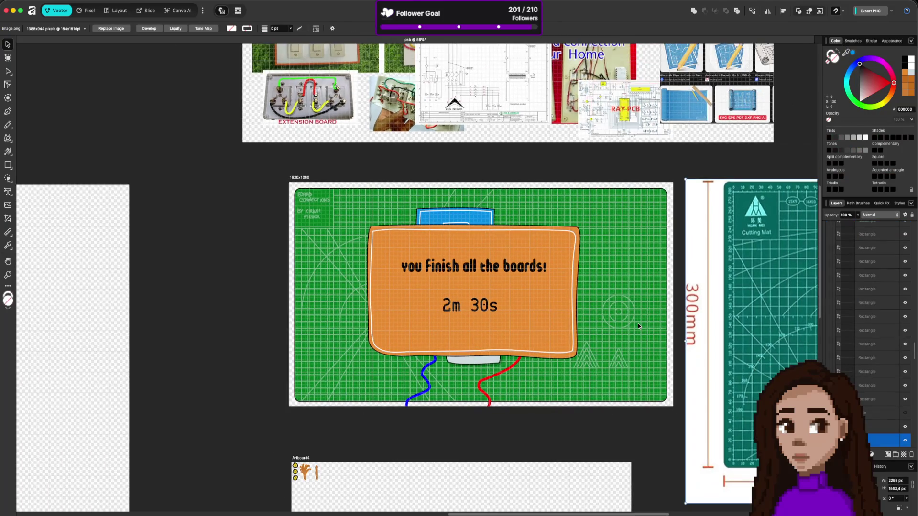
scroll(637, 323, "up", 2)
left_click(565, 380)
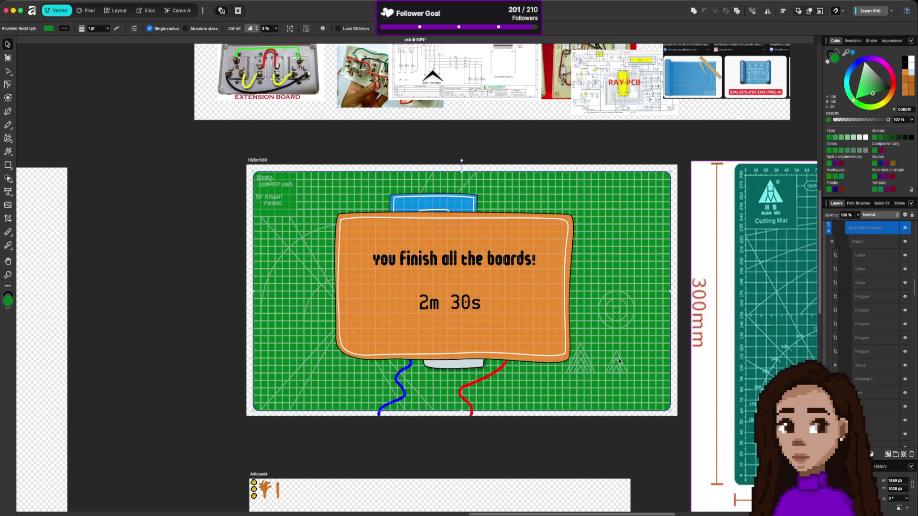
left_click(564, 287)
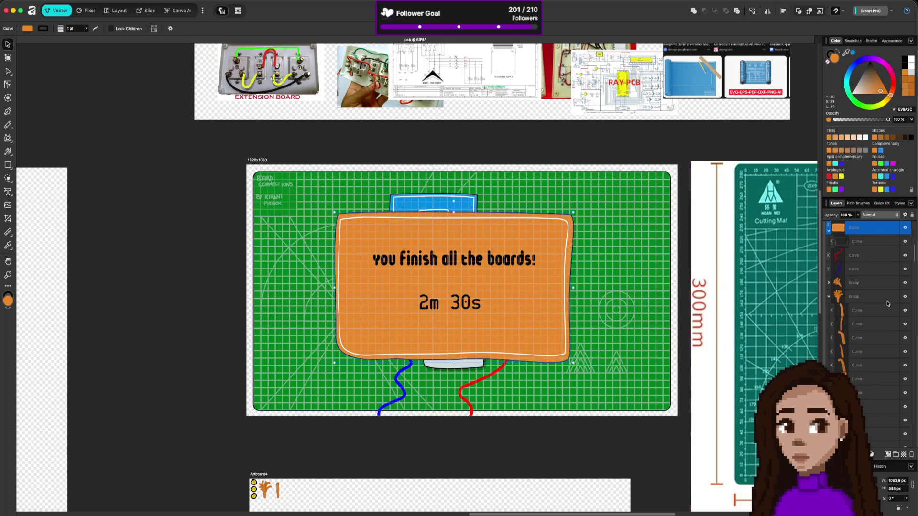
left_click(905, 241)
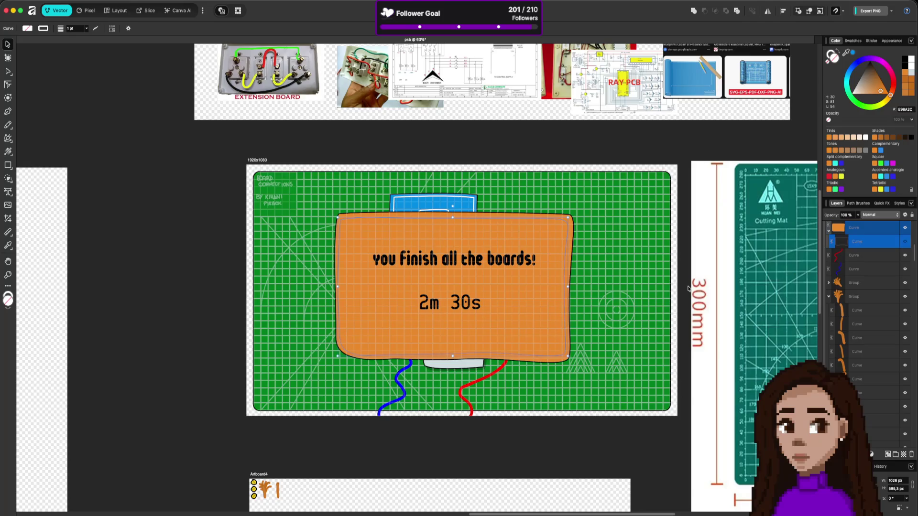
left_click(687, 292)
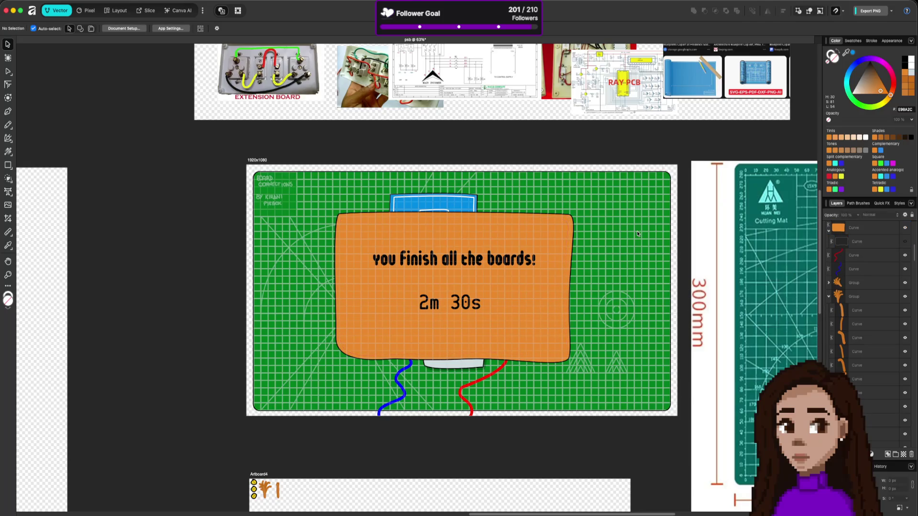
left_click(908, 243)
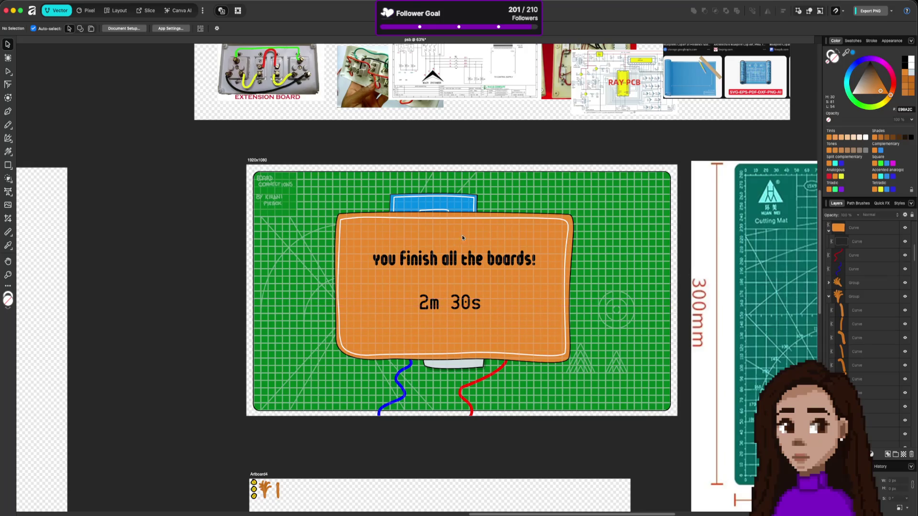
scroll(411, 329, "up", 3)
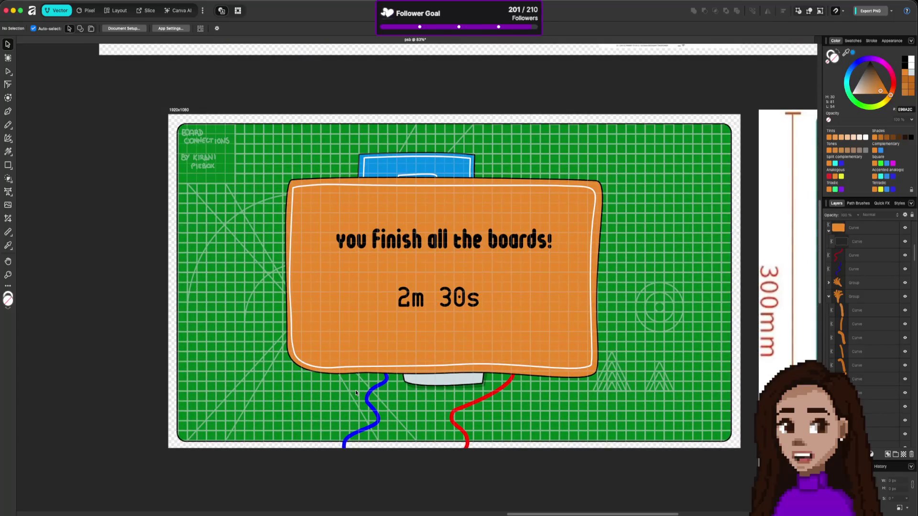
Sketch a 3D-style white button outline with the Pencil below the 2m 30s timer
left_click(9, 166)
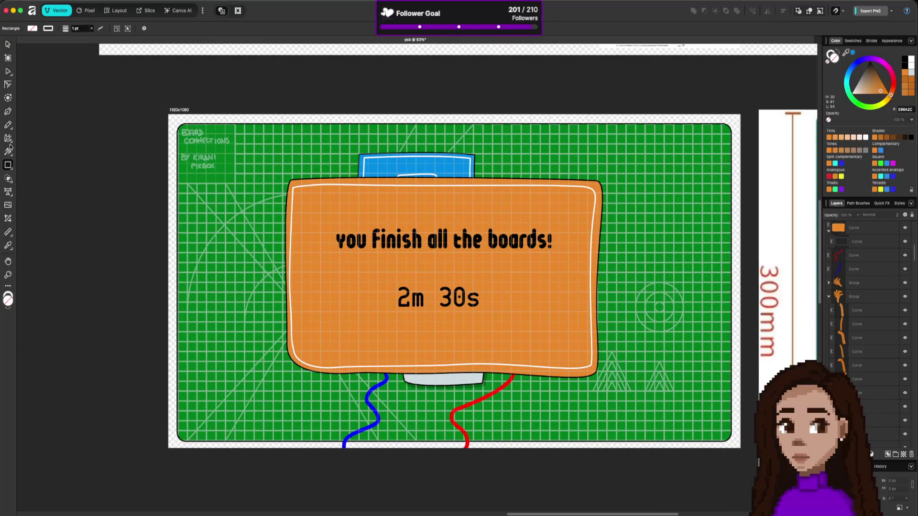
left_click(9, 128)
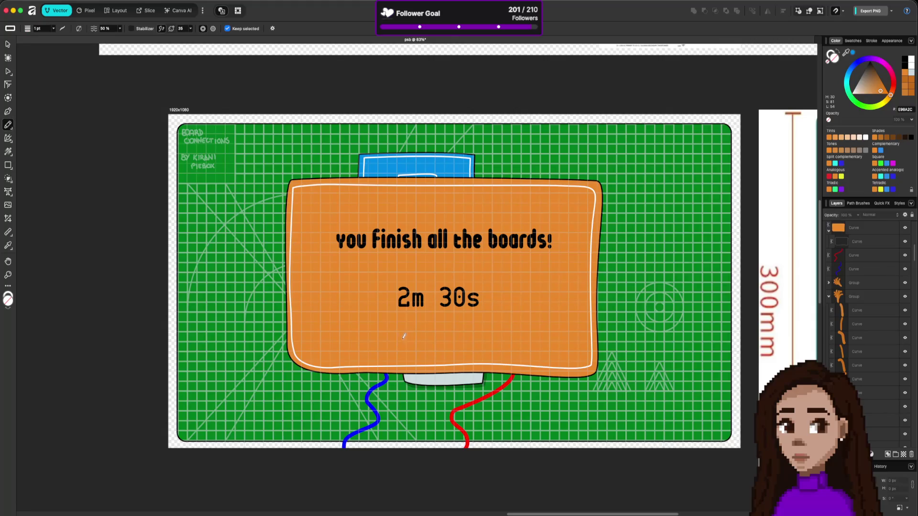
mouse_move(407, 329)
left_mouse_down()
mouse_move(411, 342)
mouse_move(473, 333)
mouse_move(411, 320)
mouse_move(400, 337)
mouse_move(407, 347)
mouse_move(401, 329)
mouse_move(409, 351)
mouse_move(478, 350)
mouse_move(473, 327)
mouse_move(483, 332)
mouse_move(478, 350)
left_mouse_up()
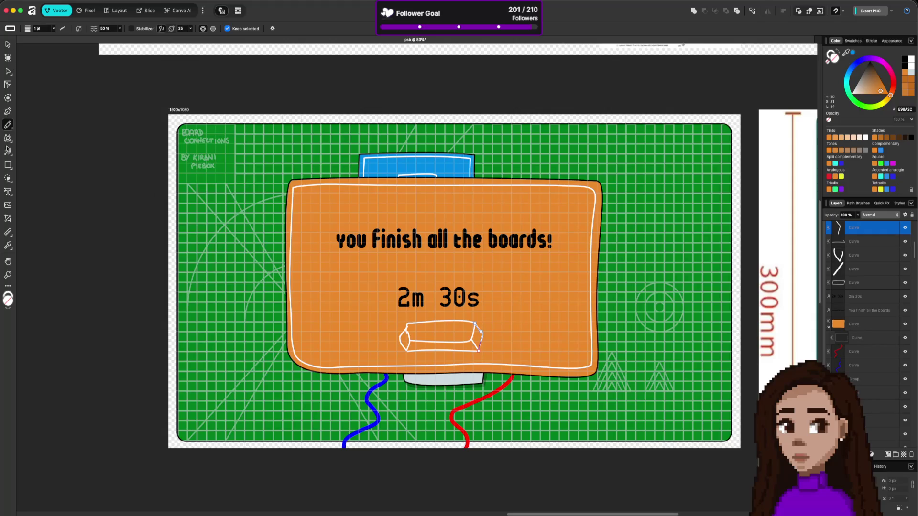
left_click(8, 192)
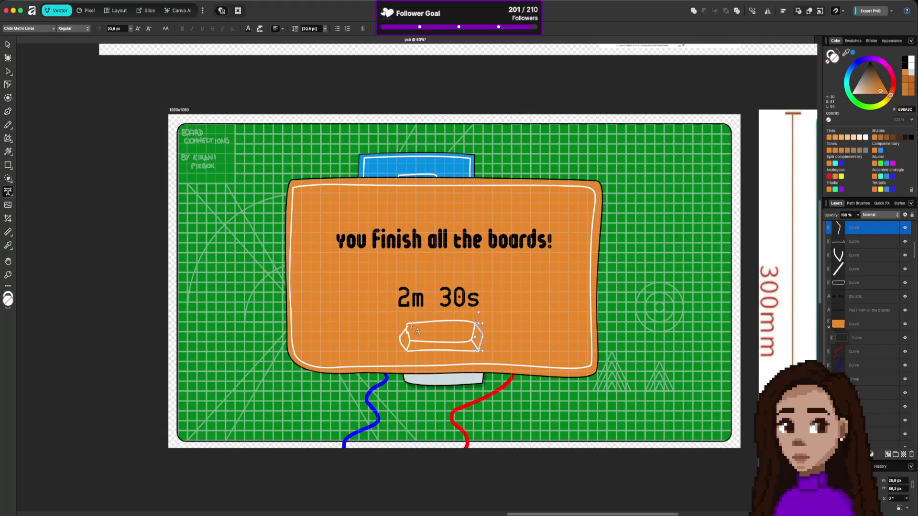
Type 'Play again', place it on the button, and nudge 2m 30s up slightly
left_click(422, 328)
type("P")
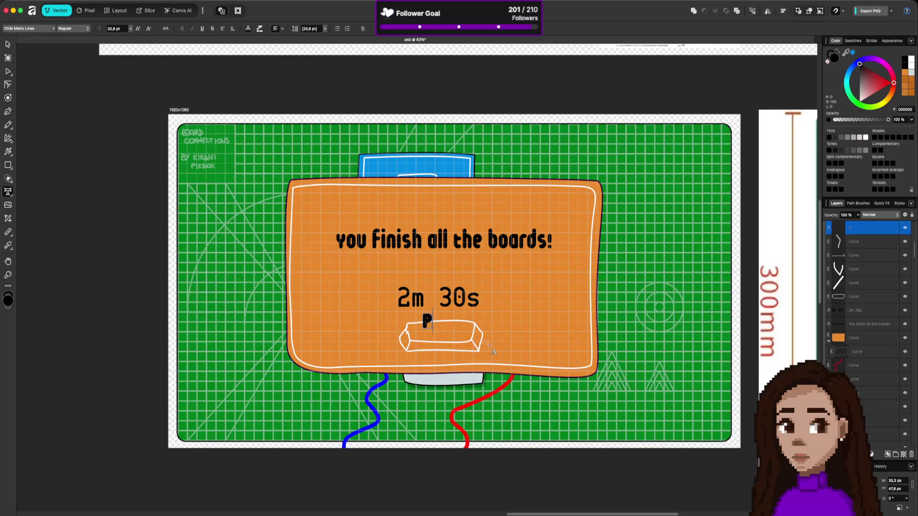
type("lay agaom")
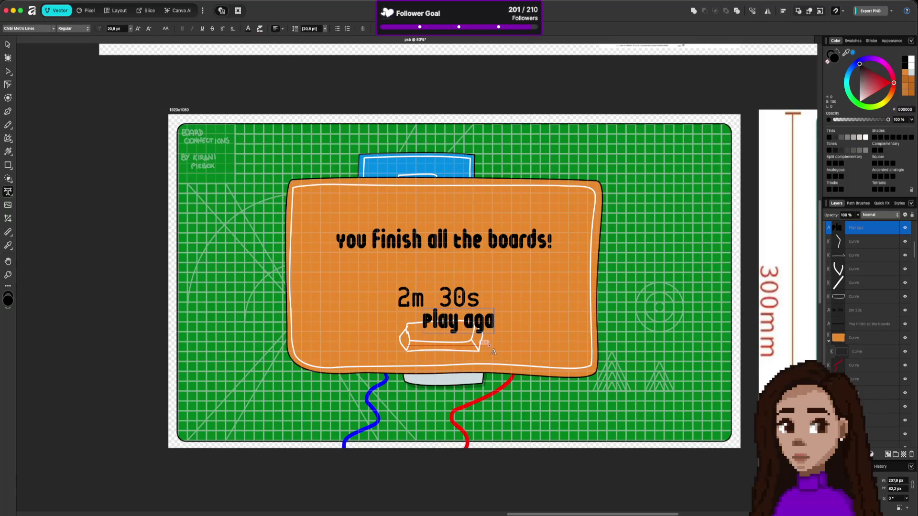
key("BackSpace")
key("BackSpace")
type("in")
left_click(7, 44)
left_click_drag(444, 329, 425, 337)
left_click_drag(456, 303, 457, 293)
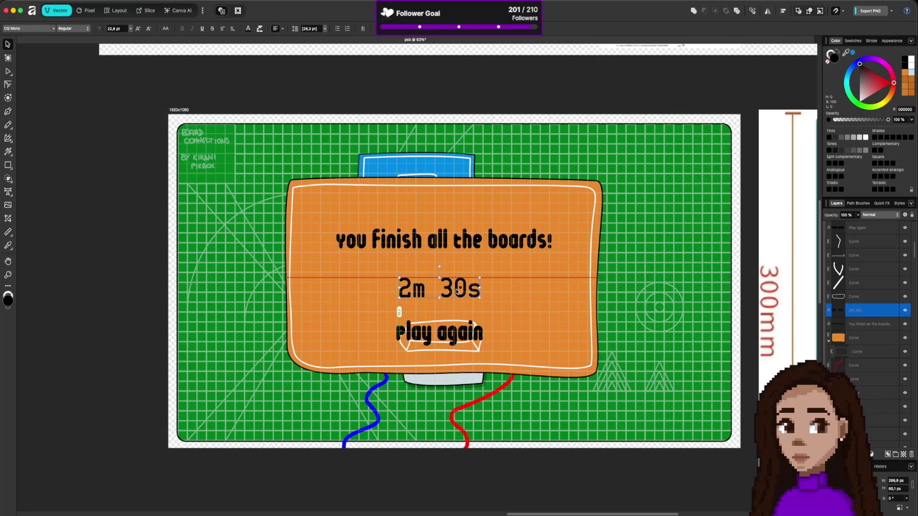
left_click_drag(452, 333, 448, 331)
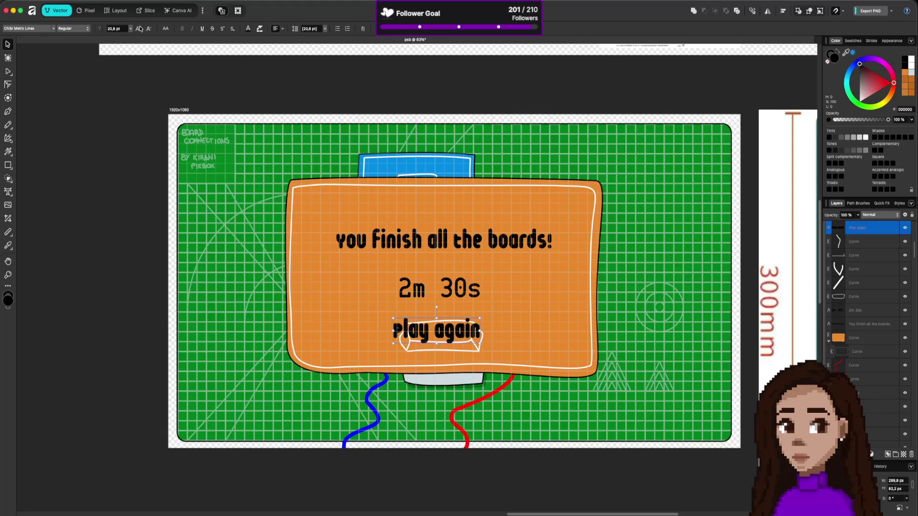
Resize the Play again text so it fits inside the button
left_click(84, 30)
left_click(120, 31)
left_click(130, 32)
left_click(131, 32)
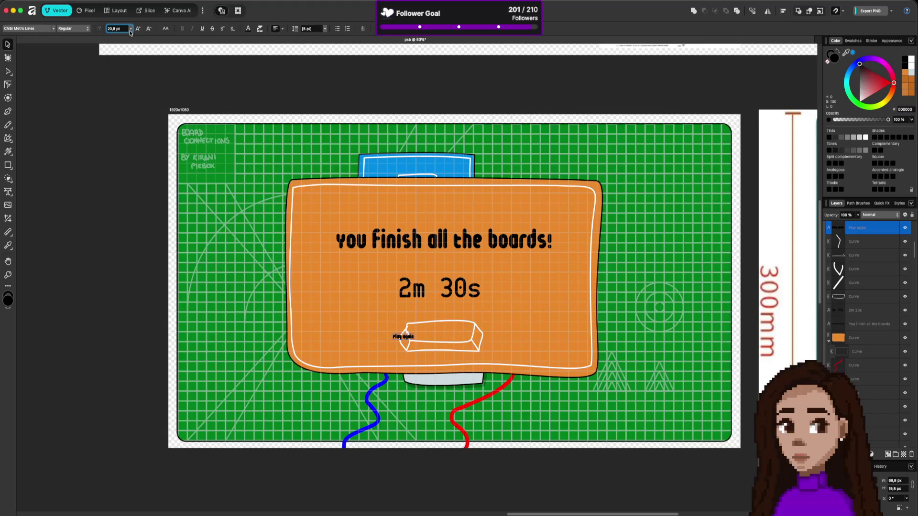
mouse_move(414, 333)
left_mouse_down()
mouse_move(564, 306)
mouse_move(409, 340)
mouse_move(445, 338)
left_mouse_up()
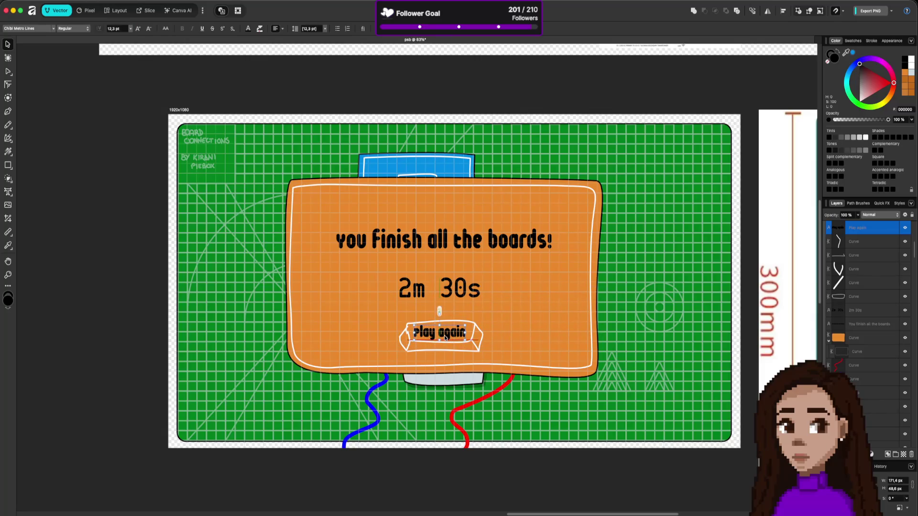
left_click(513, 351)
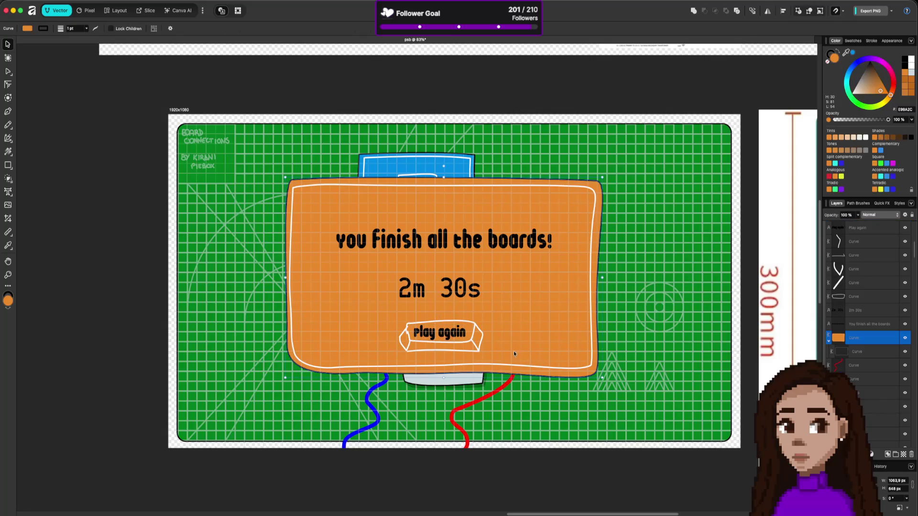
Select the button's sketch curves, remove their stroke and give them a solid fill
left_click(473, 323)
left_click(464, 336, "shift")
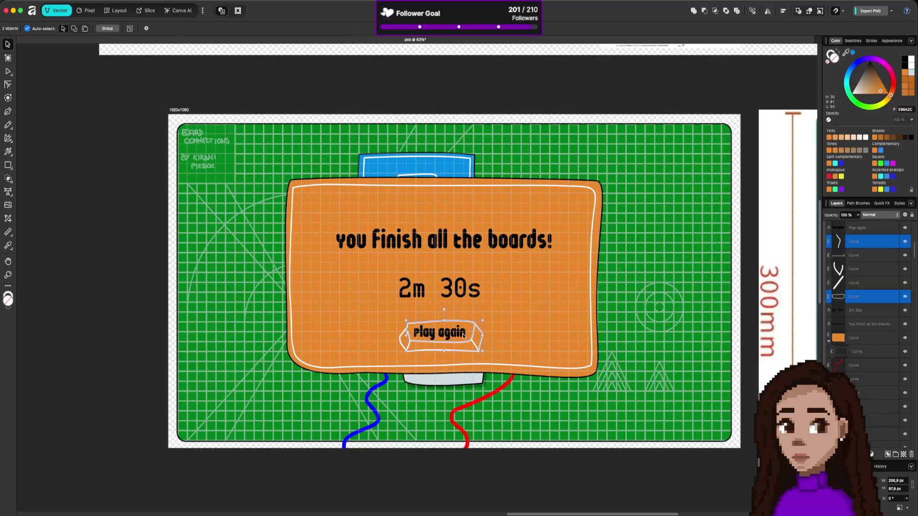
left_click(865, 259)
left_click(866, 296, "shift")
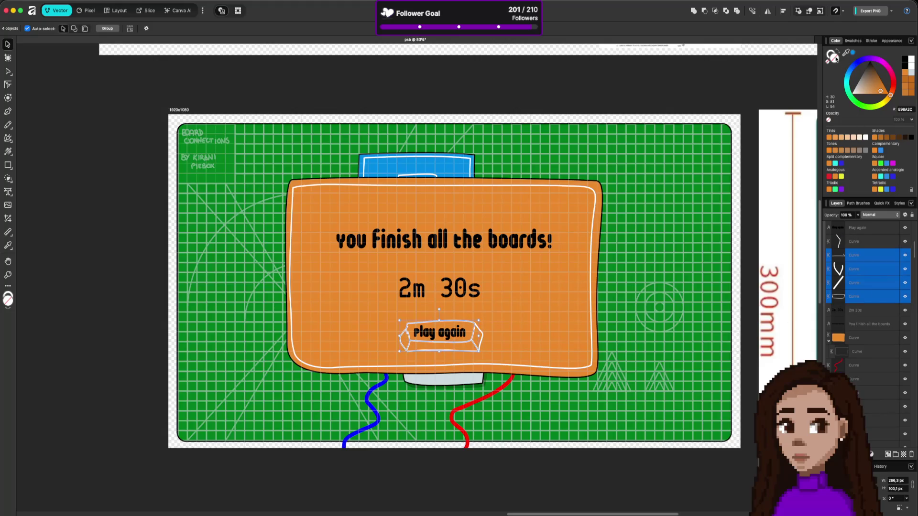
left_click(836, 54)
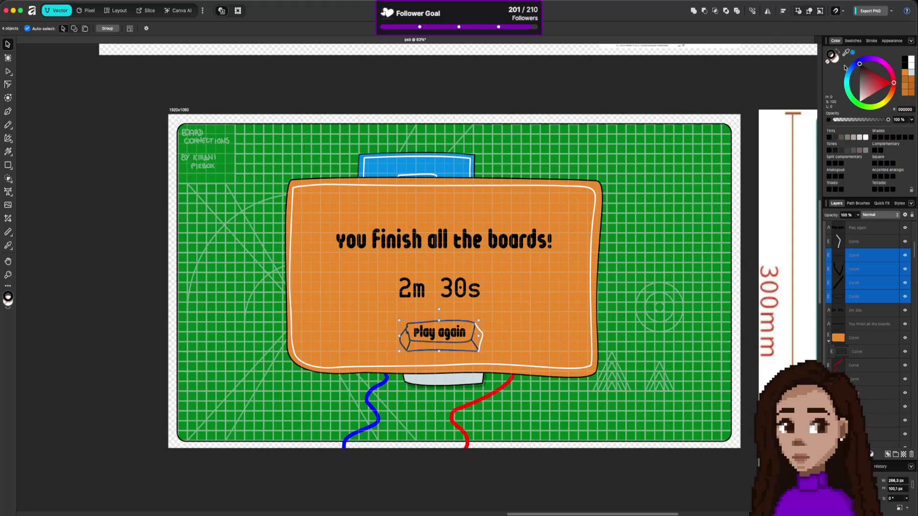
left_click(869, 242)
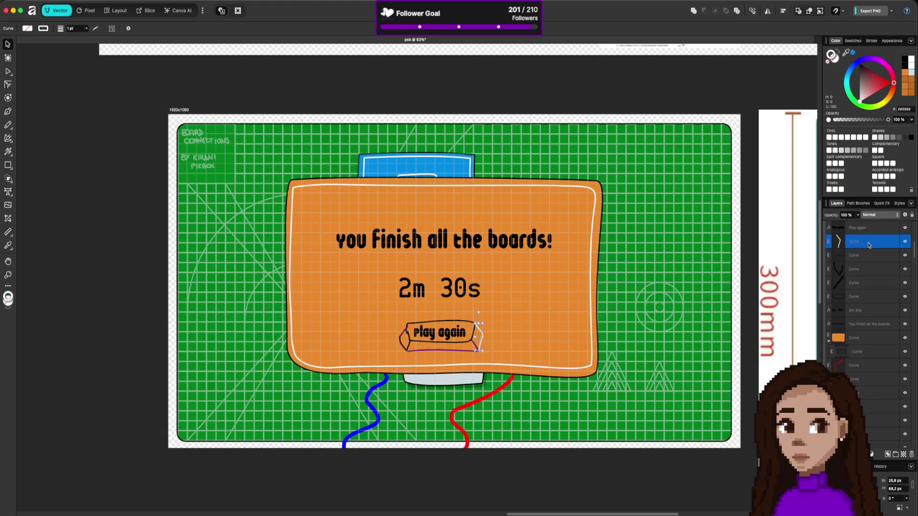
left_click(874, 297, "shift")
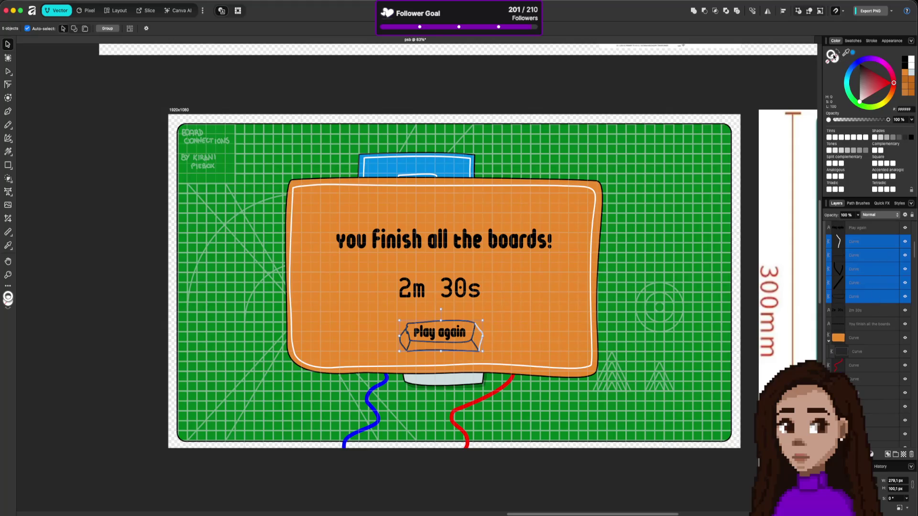
left_click(859, 64)
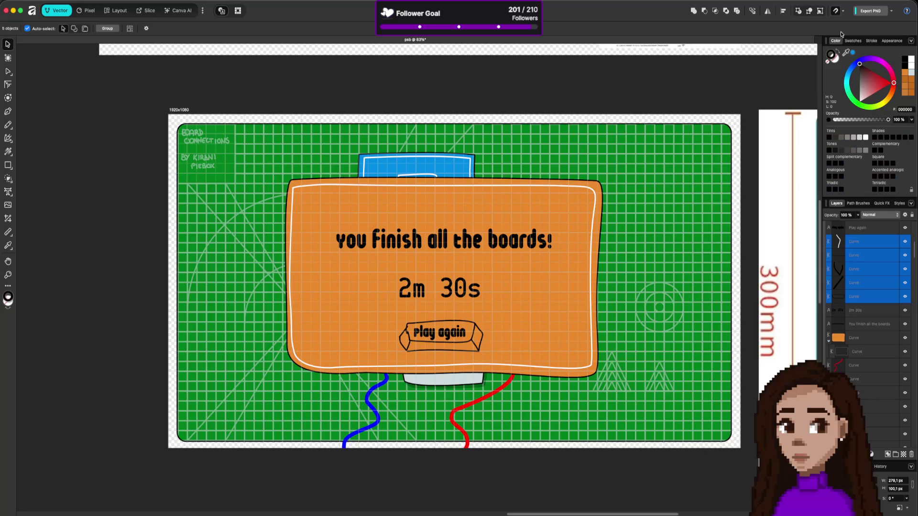
left_click(836, 61)
left_click_drag(871, 73, 908, 85)
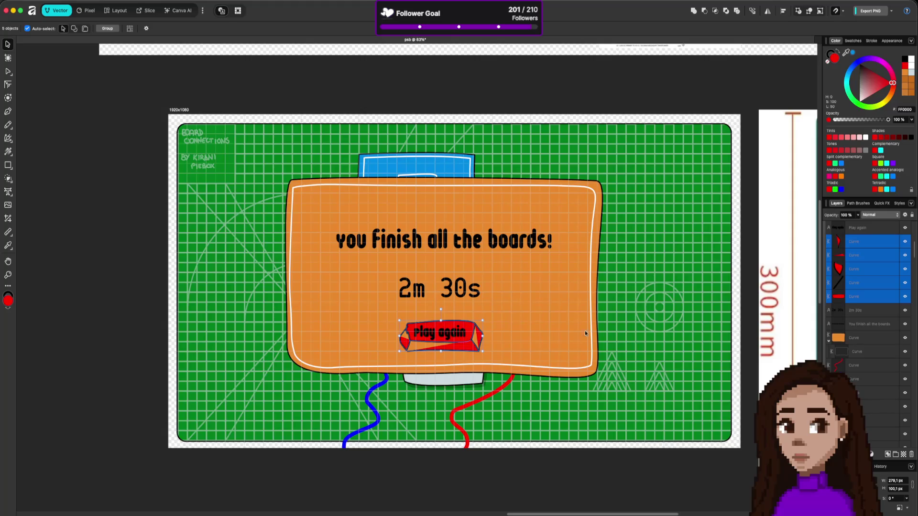
Fill the button pieces with a deep blue
left_click(566, 316)
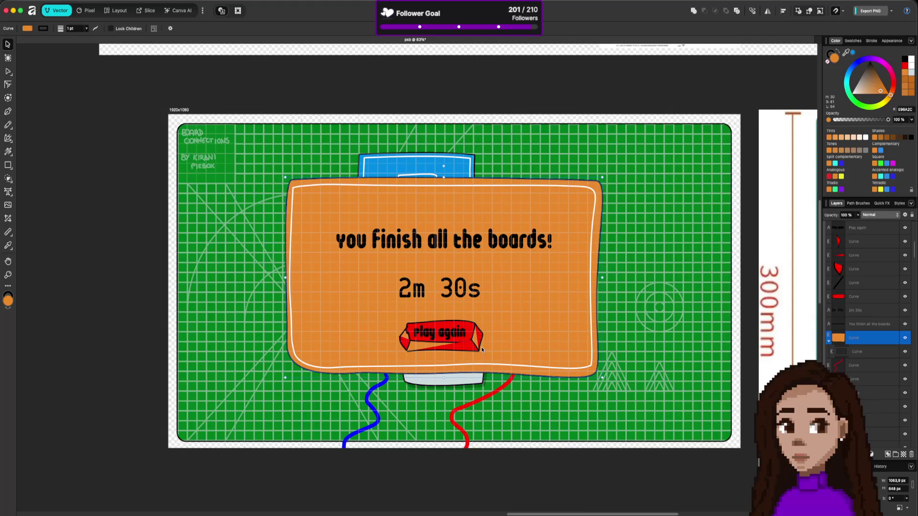
left_click(859, 242)
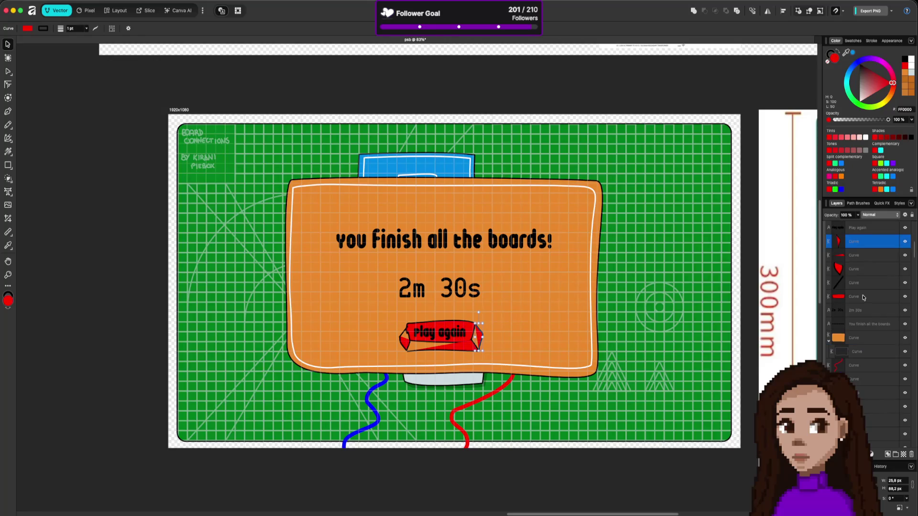
left_click(863, 297, "shift")
scroll(866, 287, "up", 1)
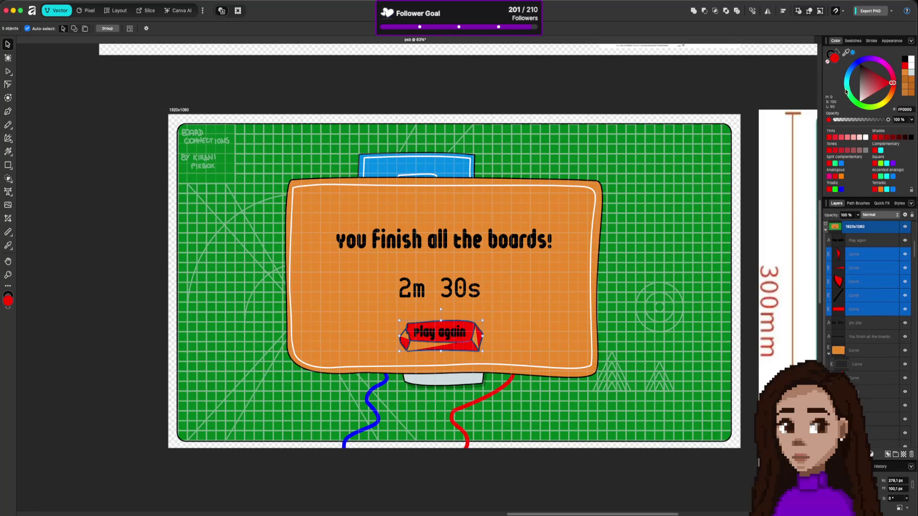
left_click(852, 51)
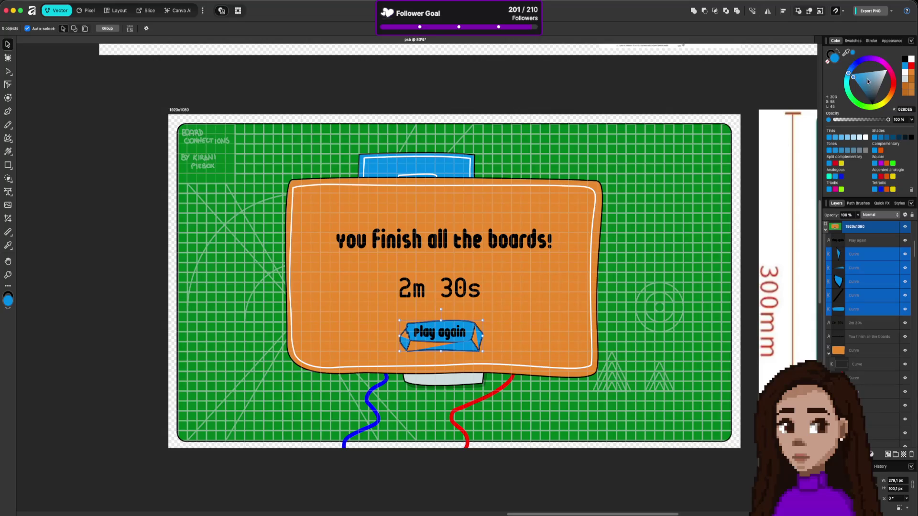
mouse_move(846, 52)
left_mouse_down()
mouse_move(598, 252)
mouse_move(372, 375)
mouse_move(386, 379)
left_mouse_up()
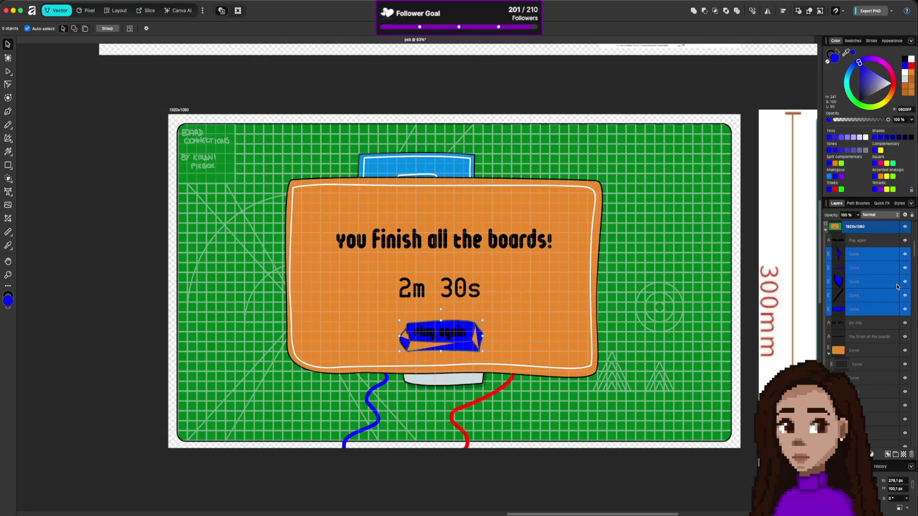
Make the Play again label white
left_click(866, 240)
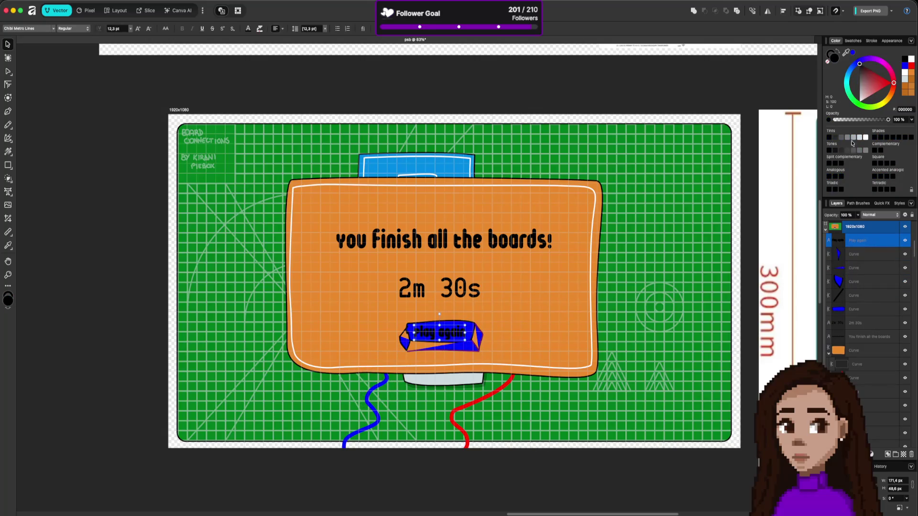
left_click(870, 89)
left_click(579, 333)
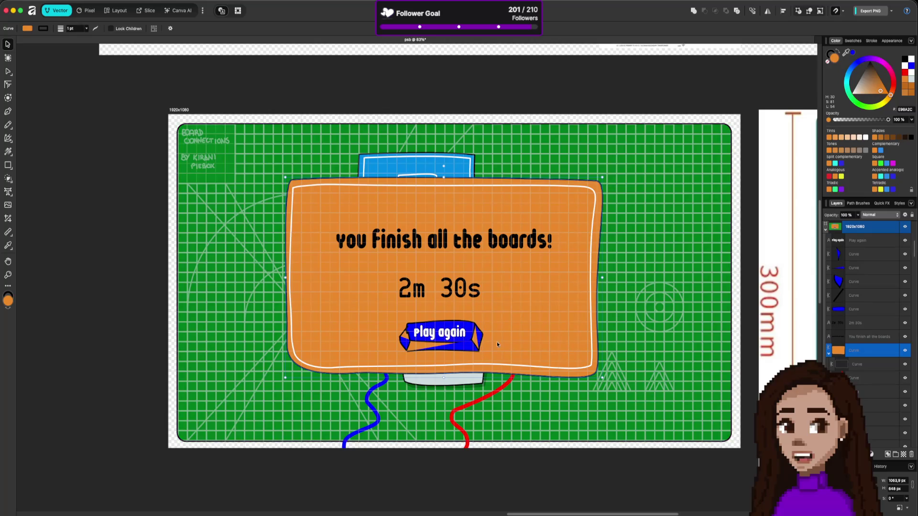
scroll(440, 343, "up", 2)
scroll(497, 352, "down", 5)
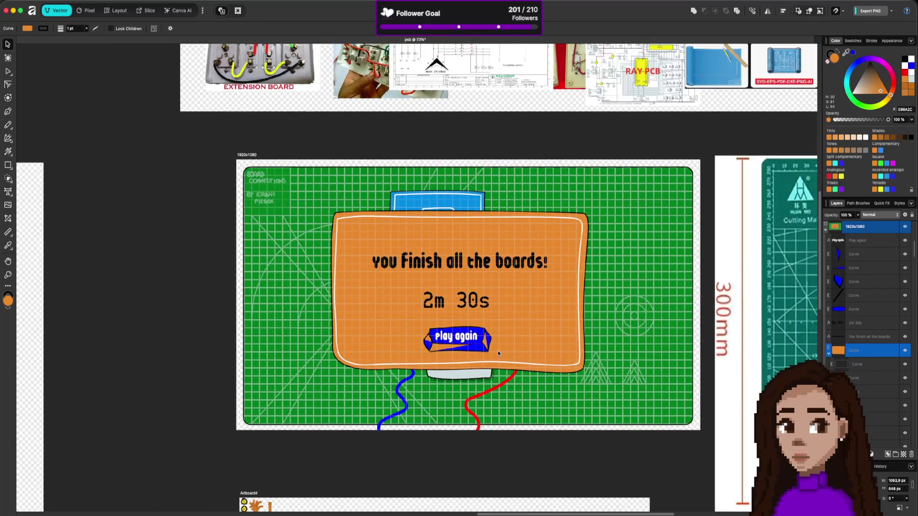
scroll(715, 350, "right", 5)
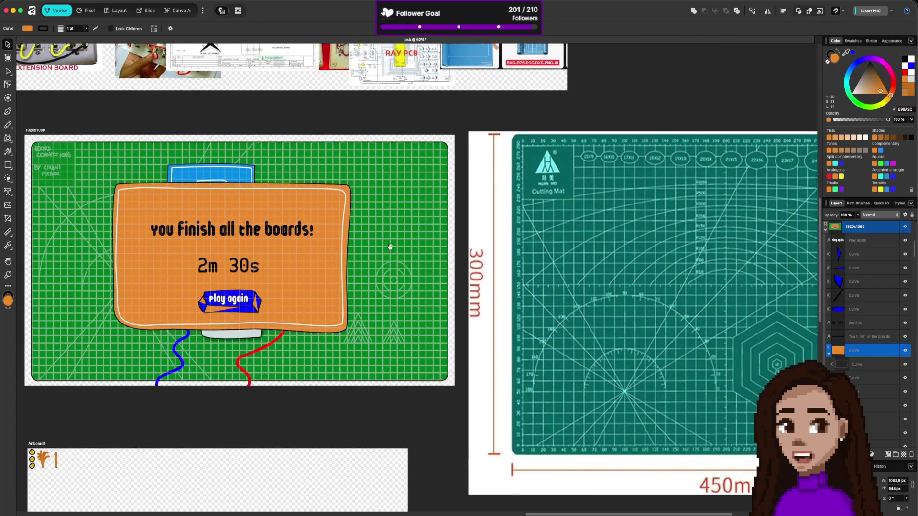
scroll(628, 329, "right", 5)
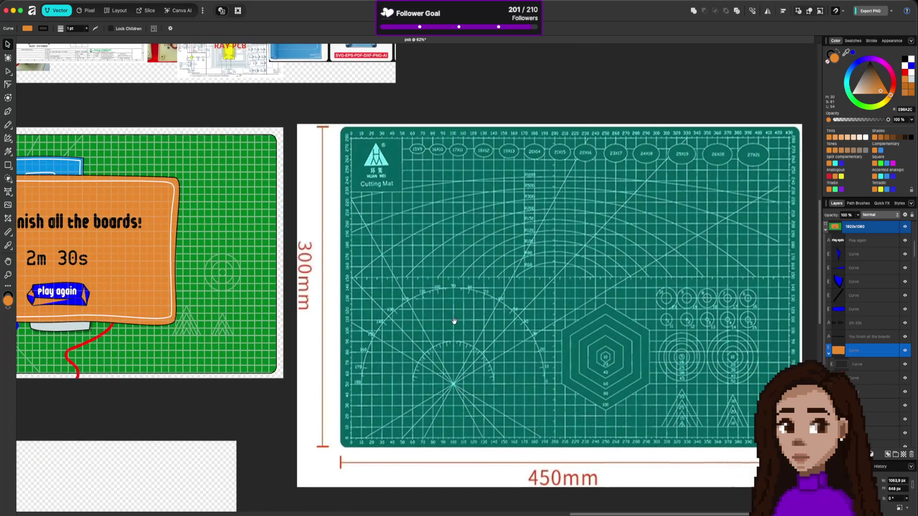
mouse_move(401, 313)
left_mouse_down()
mouse_move(671, 314)
mouse_move(590, 384)
mouse_move(489, 281)
mouse_move(424, 269)
mouse_move(775, 336)
mouse_move(697, 329)
left_mouse_up()
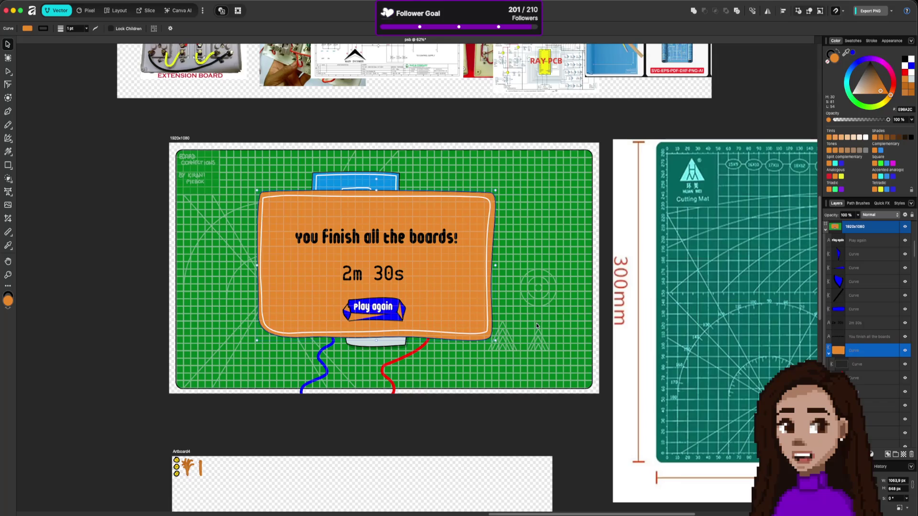
scroll(368, 318, "up", 3)
left_click(400, 299)
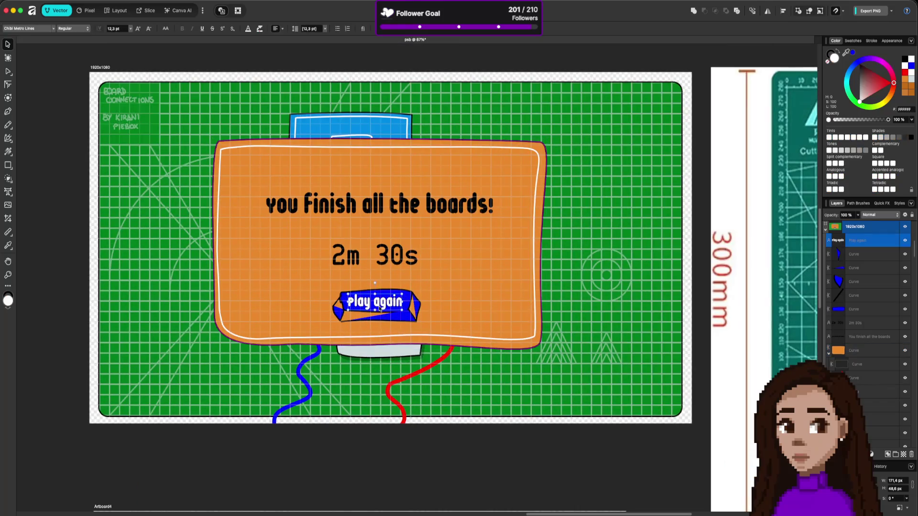
left_click(339, 303)
scroll(343, 321, "up", 4)
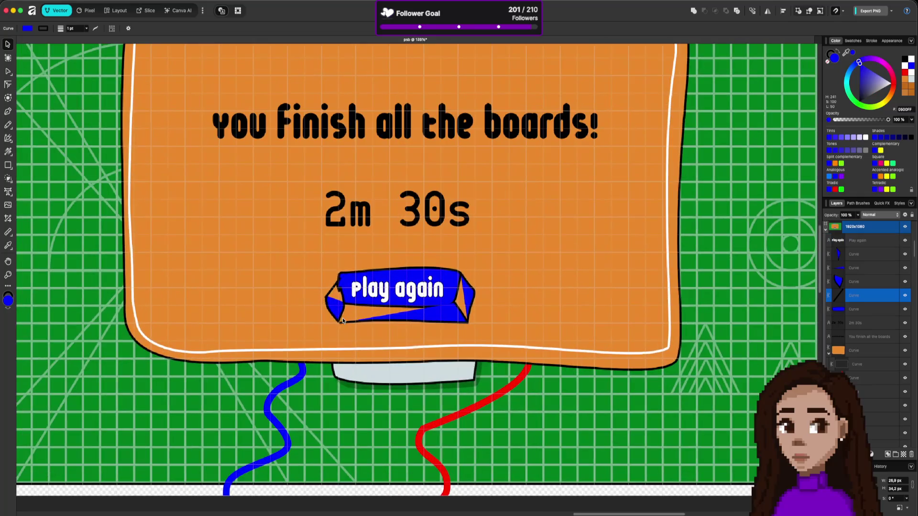
Reshape the left curve's top corner and the lower blue strip's edges, and give the strip a darker Shades blue
key("a")
left_click_drag(339, 278, 333, 277)
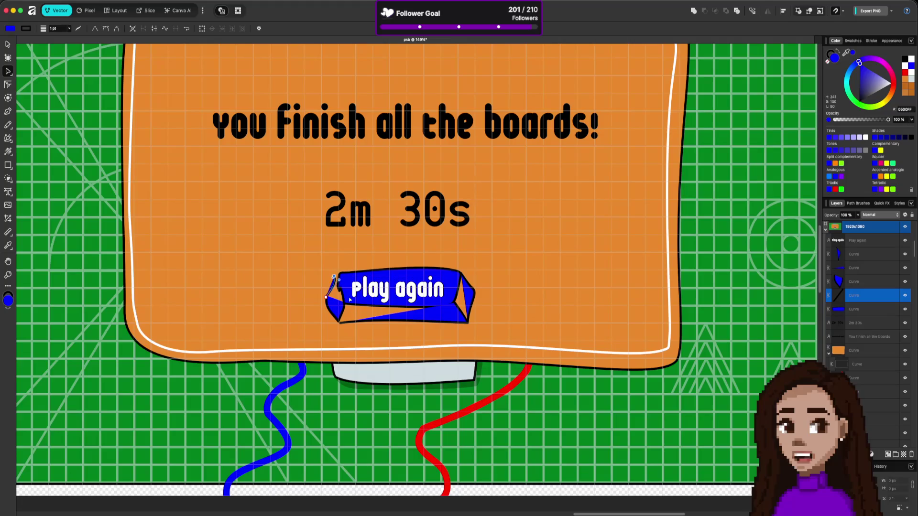
left_click(454, 306)
left_click_drag(454, 303, 463, 313)
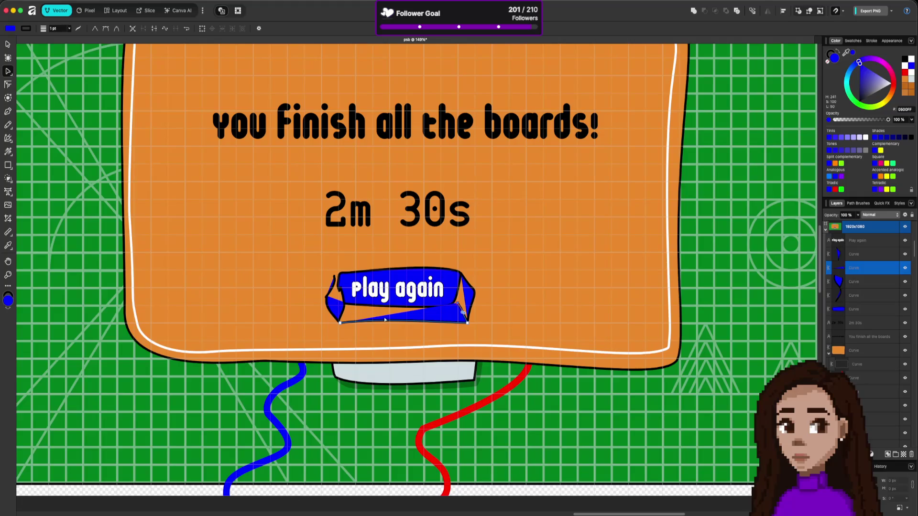
mouse_move(339, 323)
left_mouse_down()
mouse_move(352, 322)
mouse_move(349, 304)
mouse_move(339, 323)
mouse_move(343, 302)
left_mouse_up()
left_click_drag(456, 304, 456, 301)
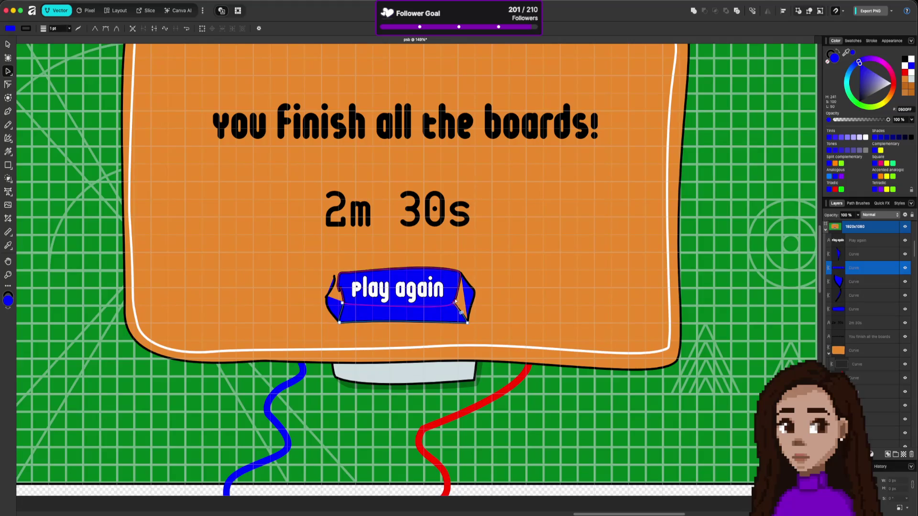
left_click(882, 138)
Move the strip layer just below Play again and reshape the small right blue piece to fill the orange notch
left_click(463, 284)
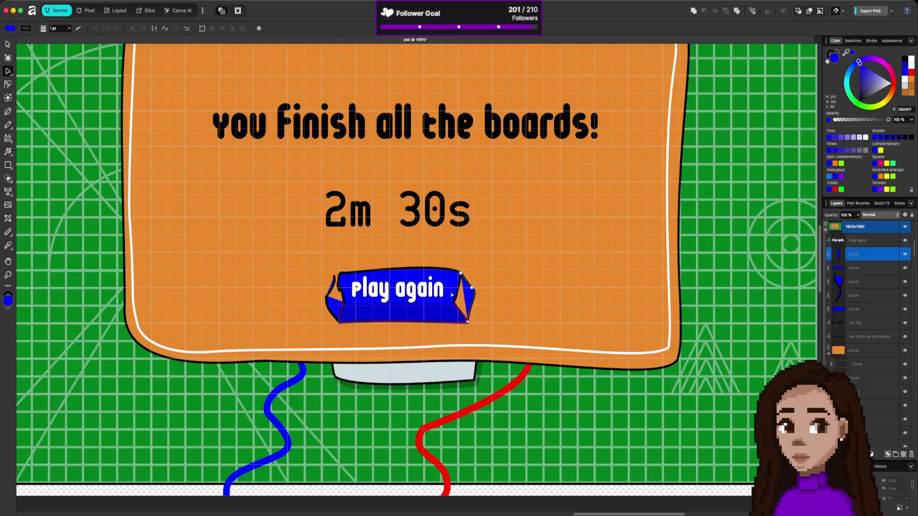
left_click_drag(870, 309, 867, 254)
left_click(445, 305)
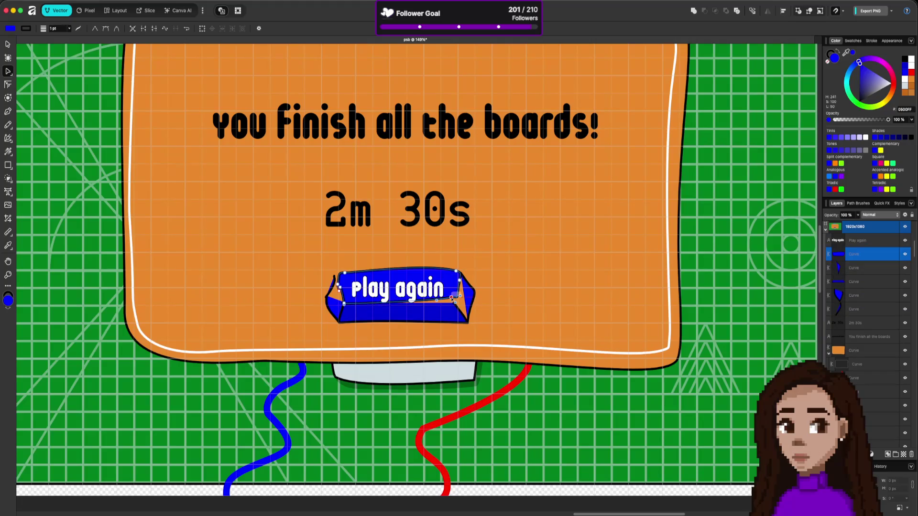
left_click(472, 290)
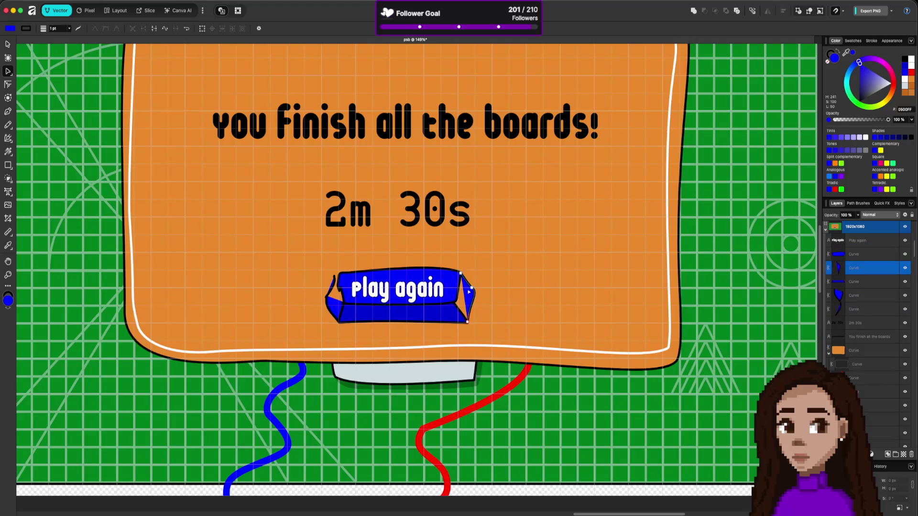
left_click(461, 275)
left_click_drag(461, 275, 451, 299)
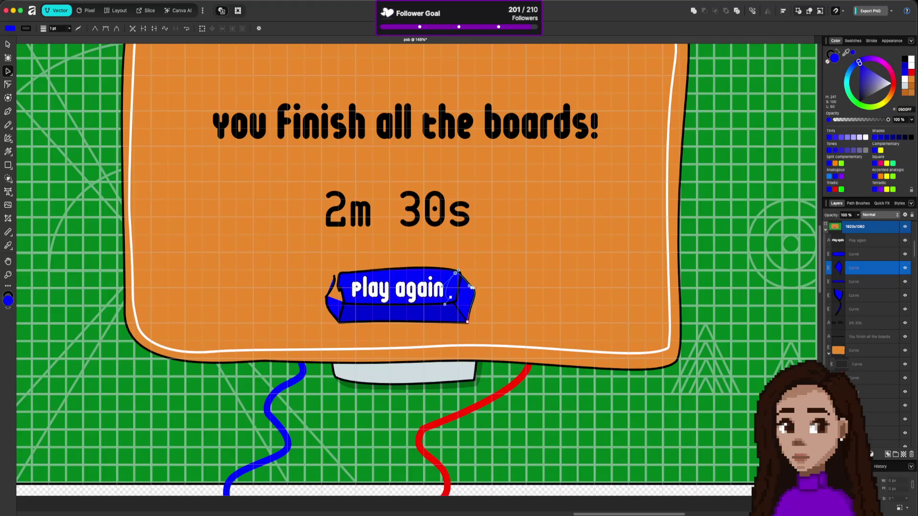
left_click_drag(473, 288, 474, 297)
left_click(457, 271)
left_click_drag(458, 271, 461, 273)
left_click(488, 302)
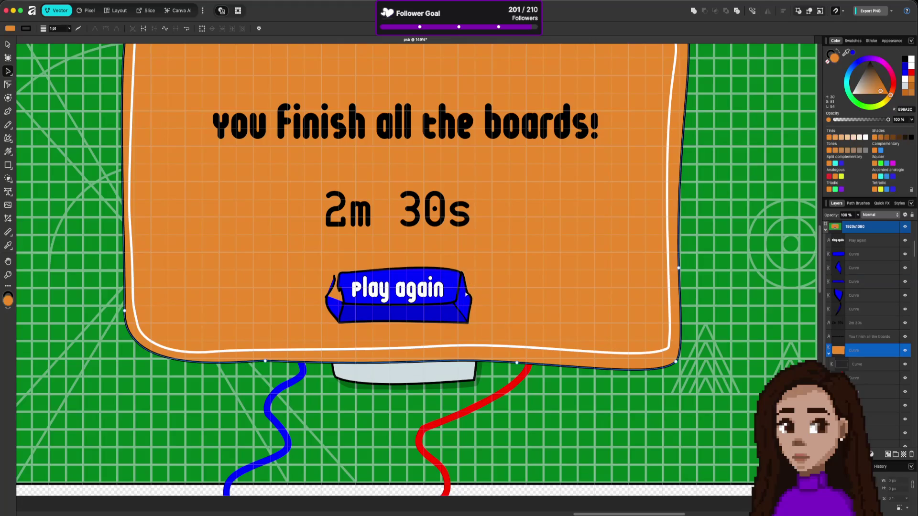
Push the blue button curve's right edge outward and move it two places lower in the layer stack
left_click(469, 297)
left_click_drag(469, 296, 460, 322)
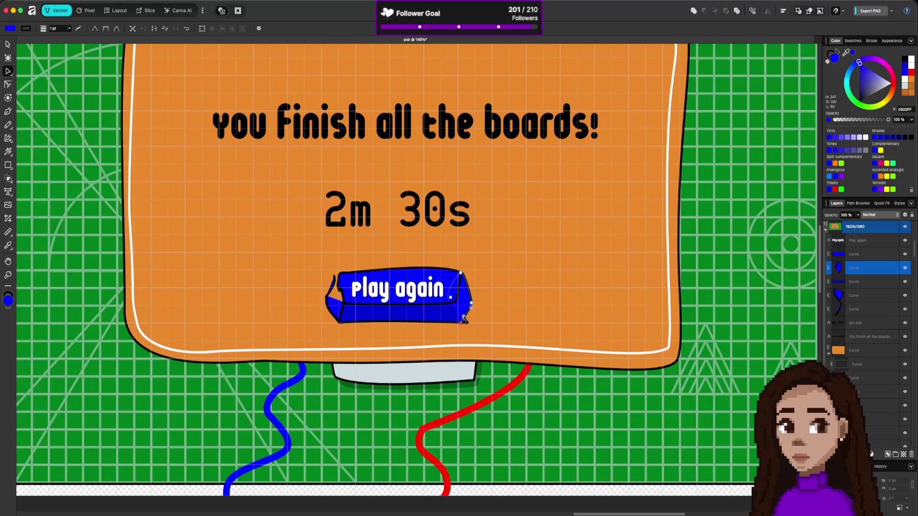
left_click_drag(853, 274, 854, 303)
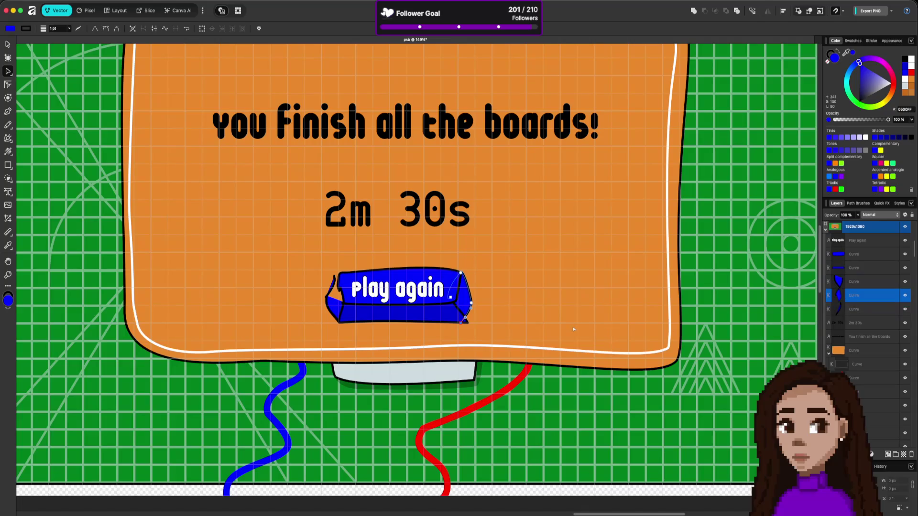
Adjust the bottom strip's right-side corner nodes and handles so it extends cleanly to the right end
left_click(445, 320)
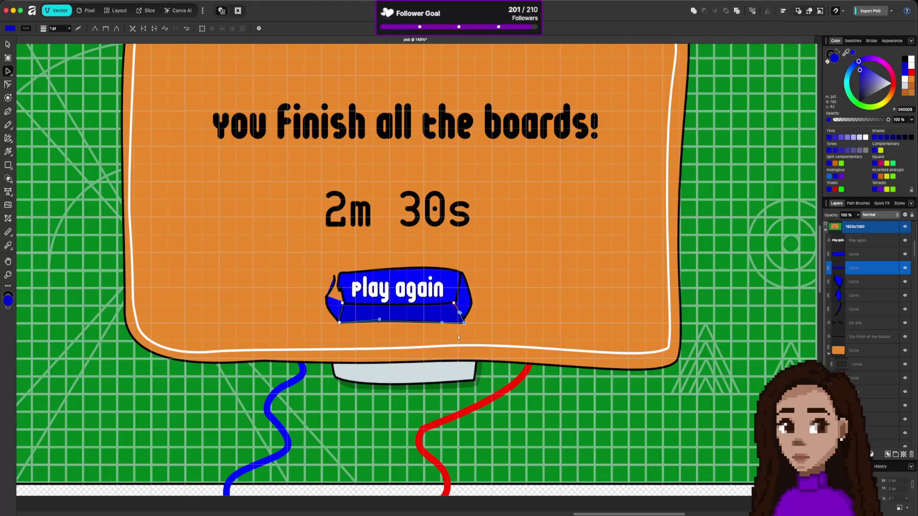
left_click_drag(464, 323, 462, 328)
left_click(454, 304)
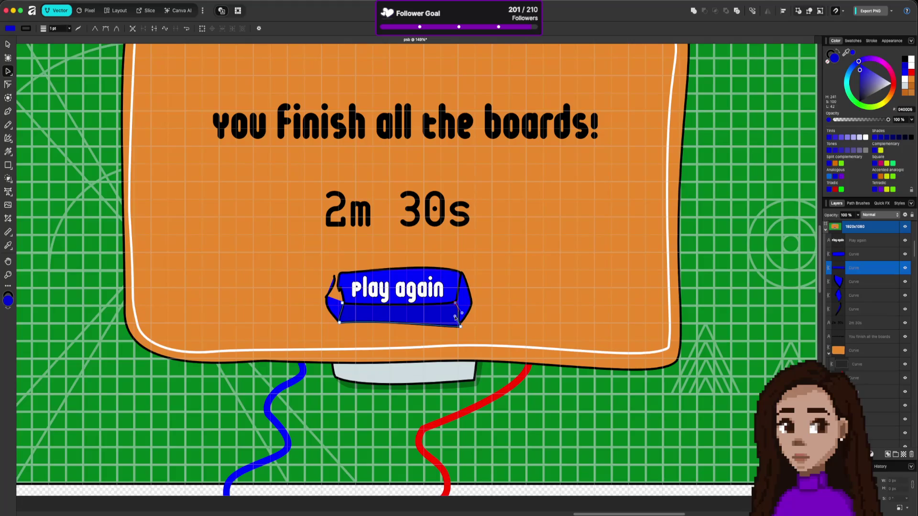
left_click(460, 313)
left_click(456, 305)
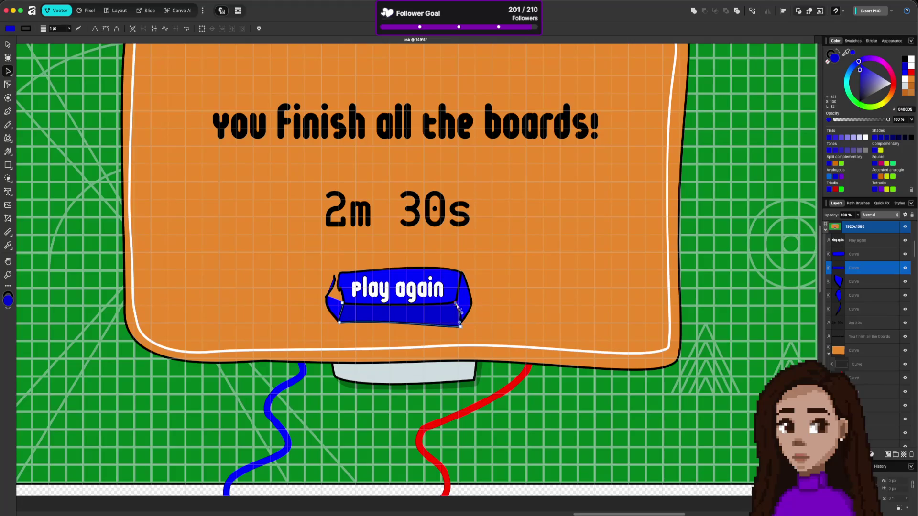
left_click(464, 309)
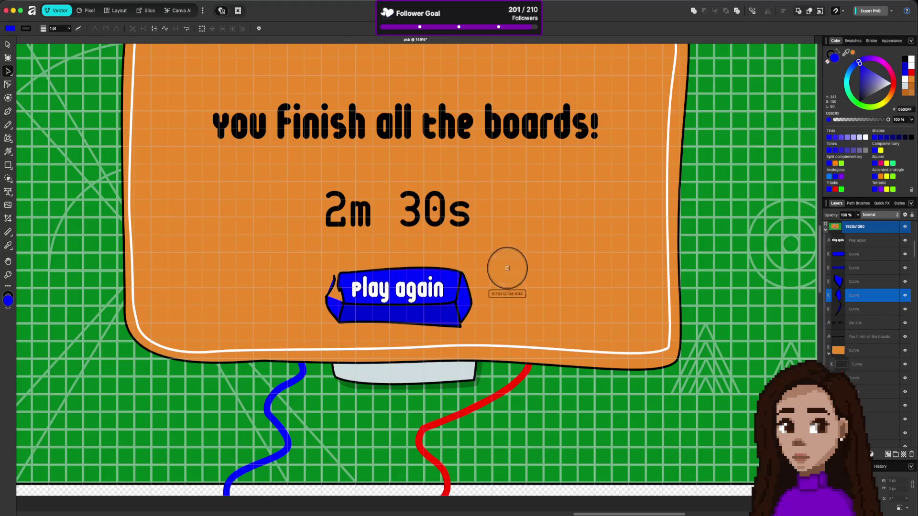
Fill the button's left end piece with a darker blue sampled from the button using the eyedropper
left_click(344, 302)
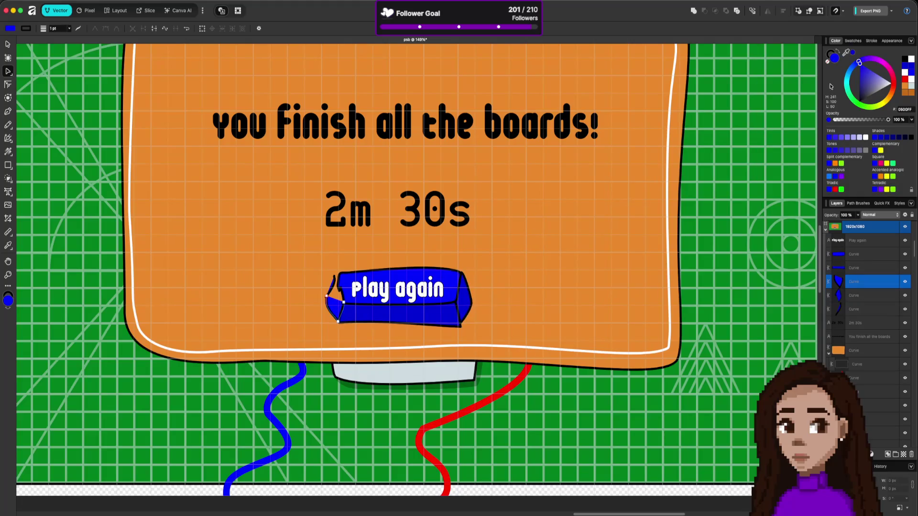
mouse_move(844, 54)
left_mouse_down()
mouse_move(568, 246)
mouse_move(429, 315)
mouse_move(329, 316)
left_mouse_up()
scroll(329, 317, "up", 3)
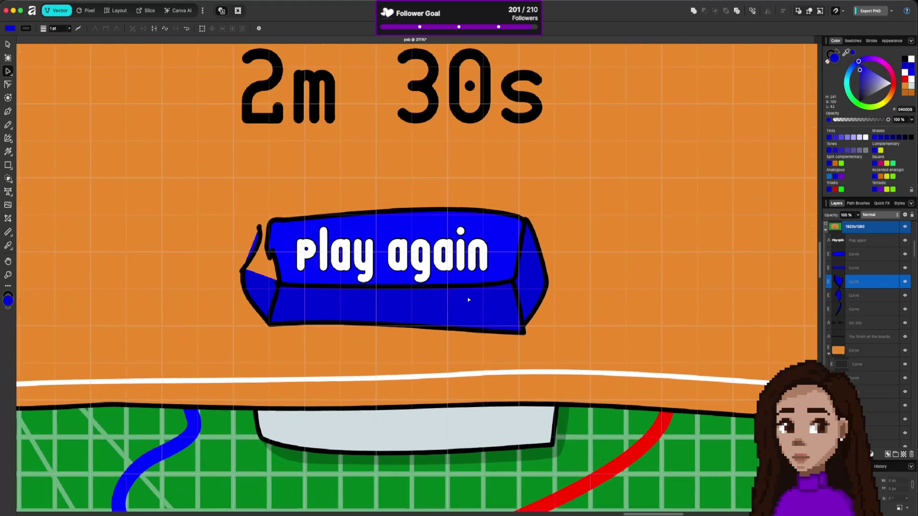
left_click(455, 258)
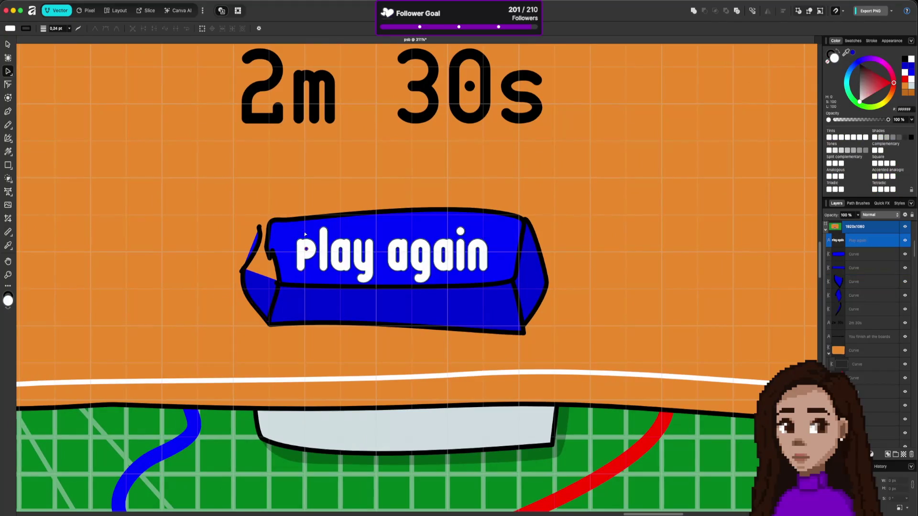
left_click(7, 44)
left_click(269, 214)
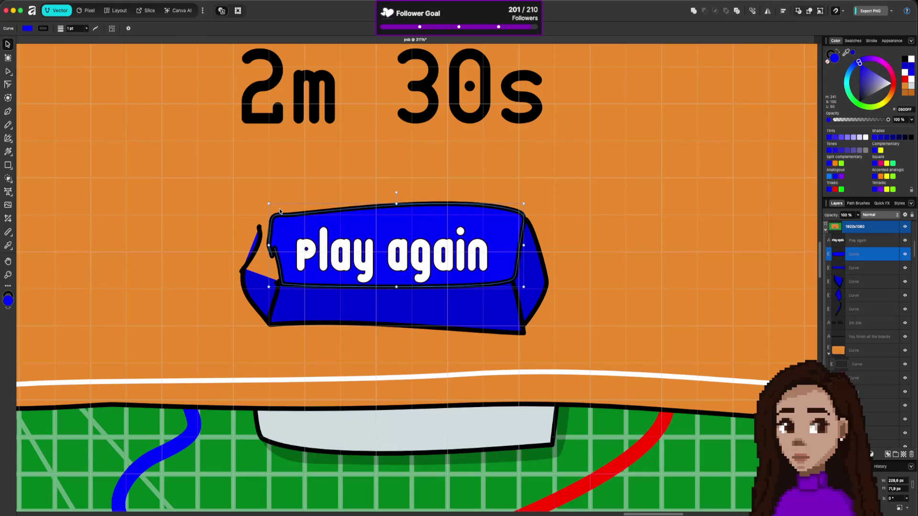
double_click(411, 229)
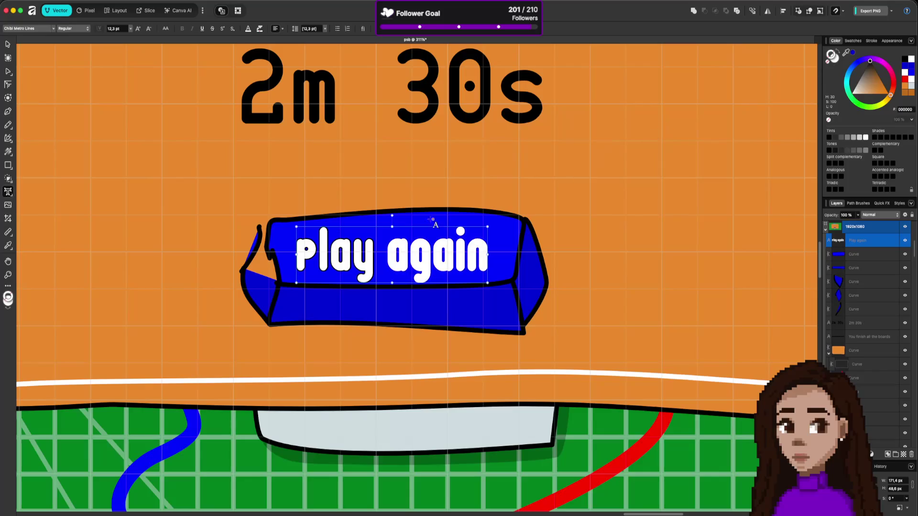
key("Escape")
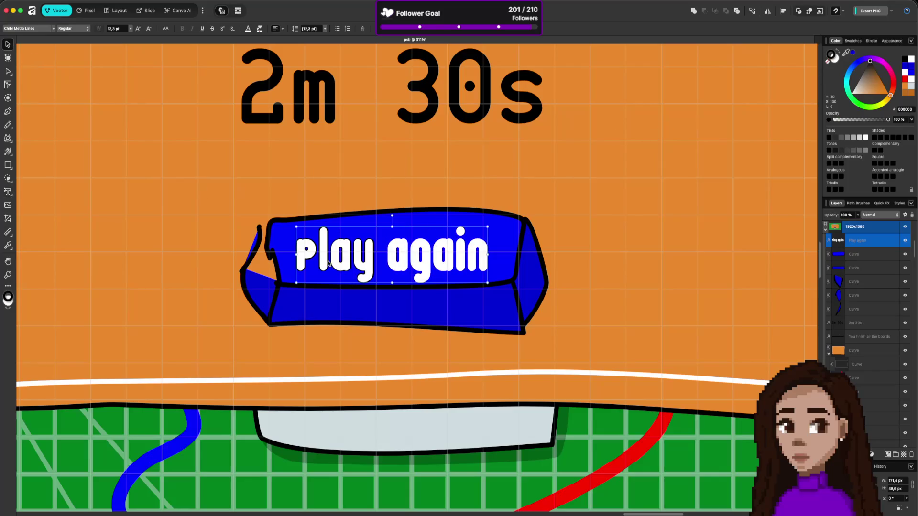
left_click(829, 61)
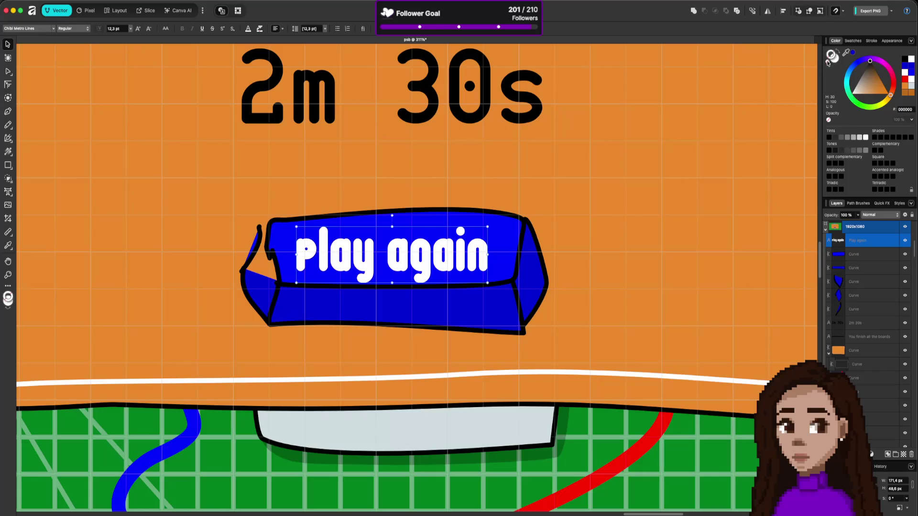
left_click(643, 183)
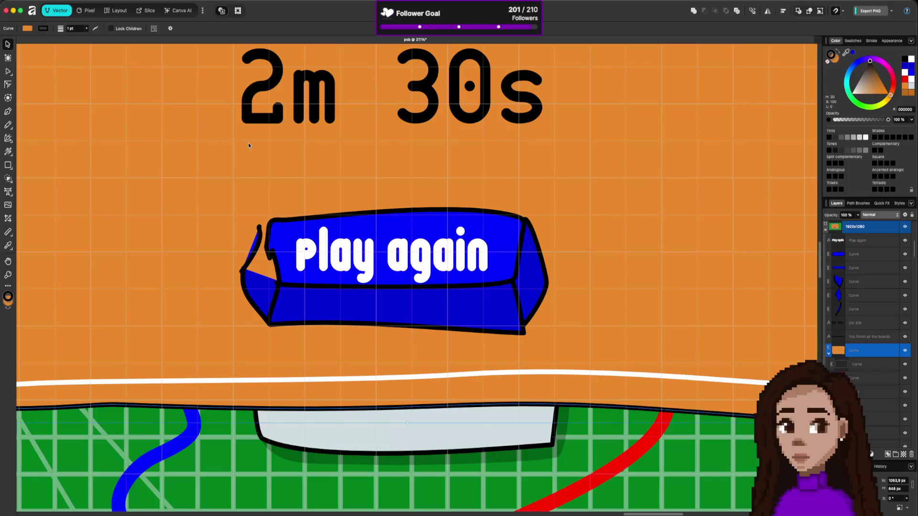
scroll(371, 172, "down", 10)
scroll(371, 172, "up", 5)
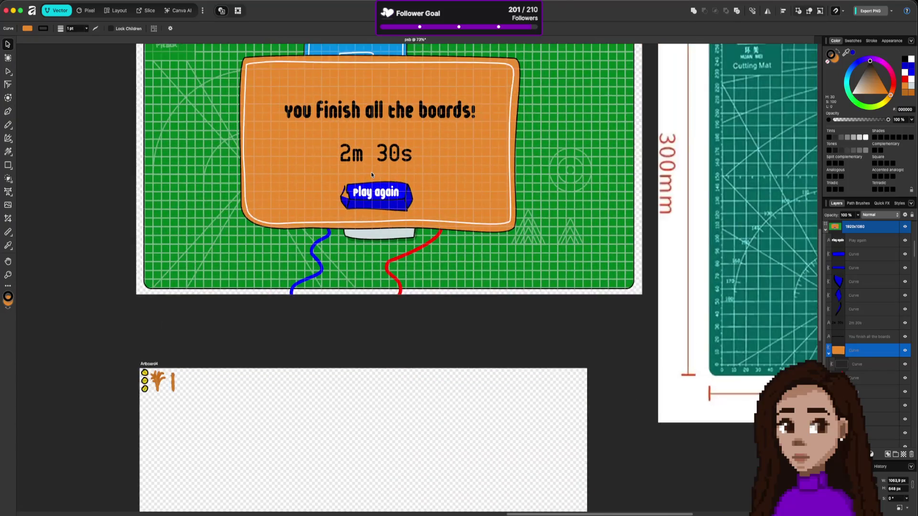
scroll(371, 175, "up", 5)
scroll(374, 183, "down", 5)
scroll(390, 198, "up", 3)
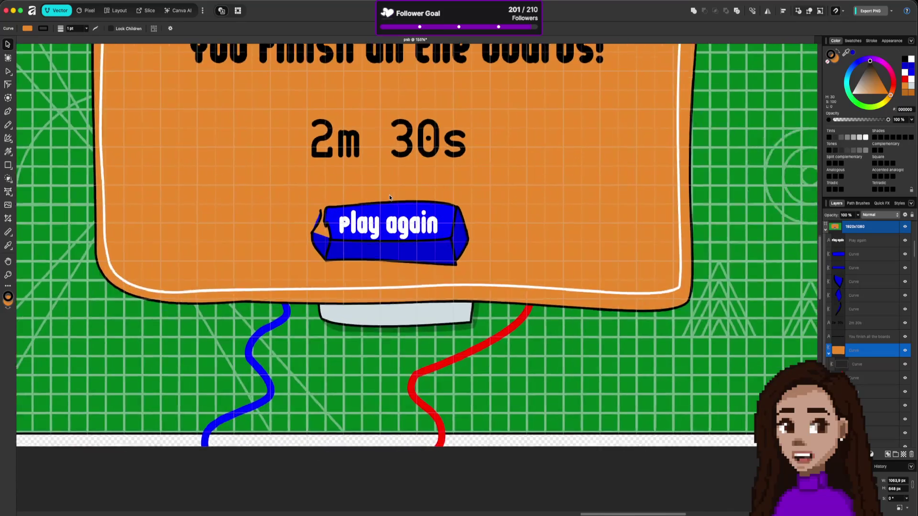
scroll(390, 197, "up", 3)
left_click(497, 303)
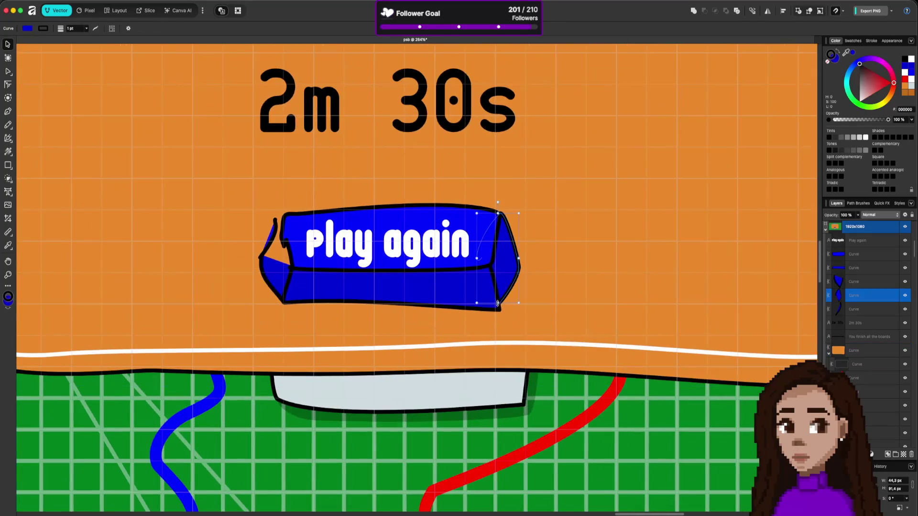
Lower the blue band's bottom-left corner and straighten the thin left curve by deleting its top node
key("a")
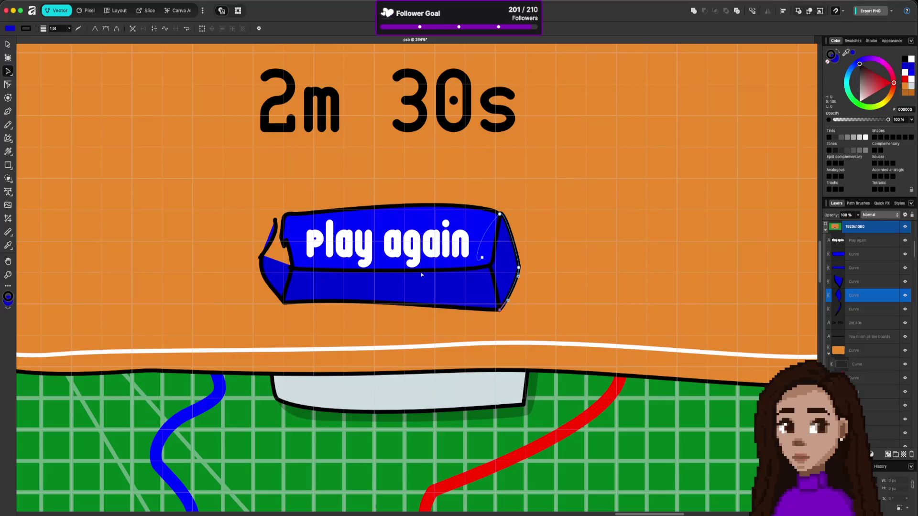
left_click(295, 294)
left_click_drag(286, 305, 288, 312)
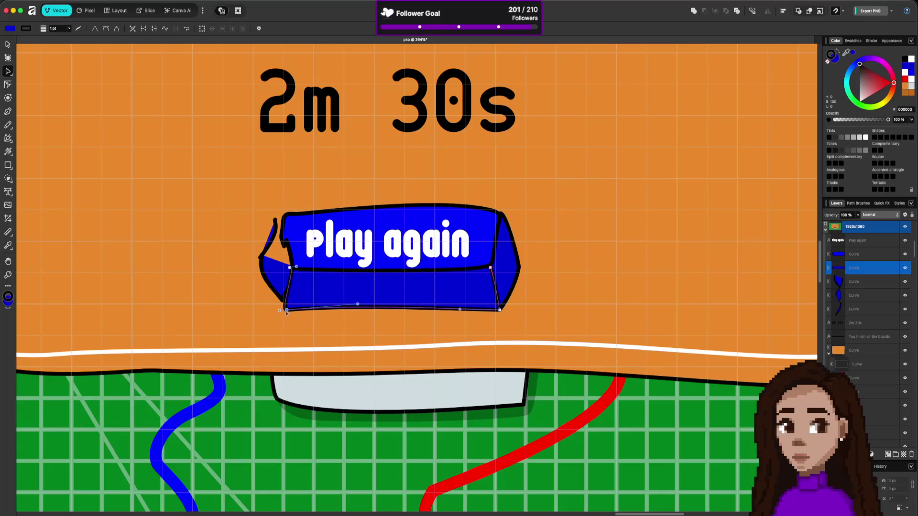
left_click(280, 223)
left_click_drag(281, 224, 280, 220)
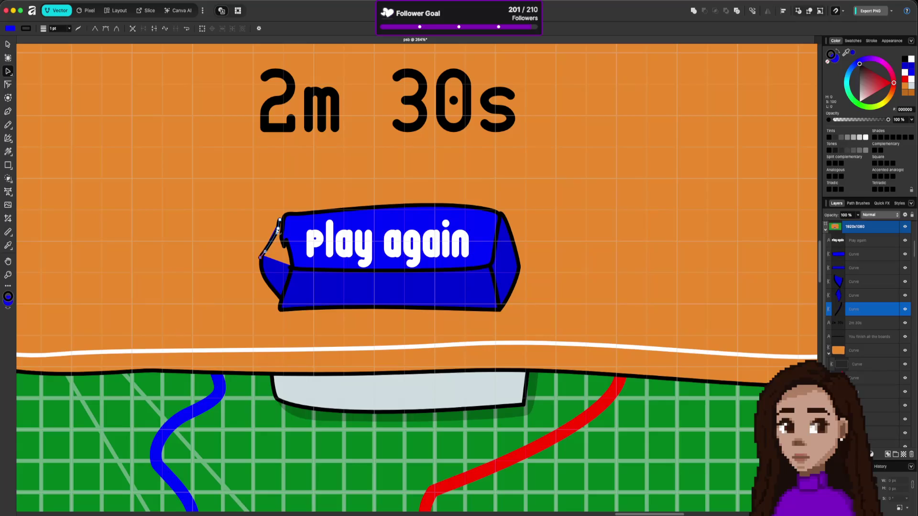
left_click_drag(279, 219, 294, 268)
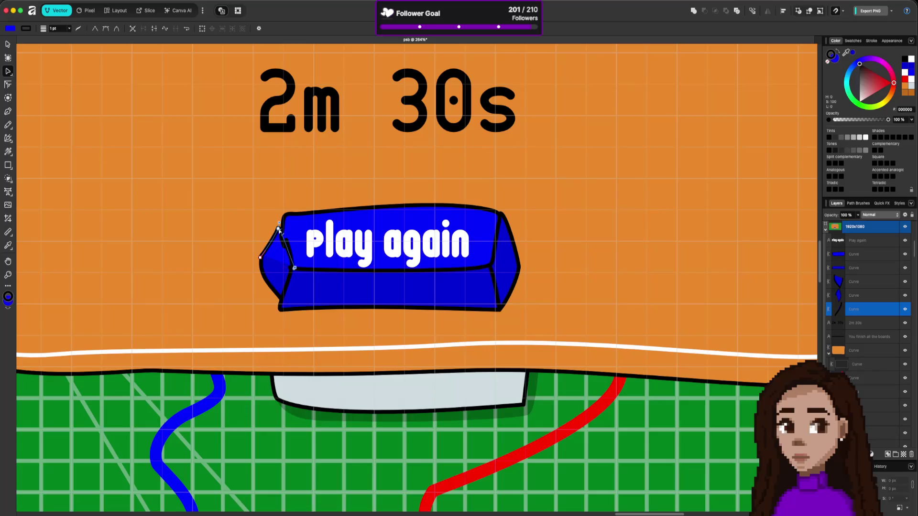
mouse_move(279, 220)
left_mouse_down()
mouse_move(240, 215)
mouse_move(248, 214)
left_mouse_up()
key("Delete")
left_click_drag(295, 268, 285, 215)
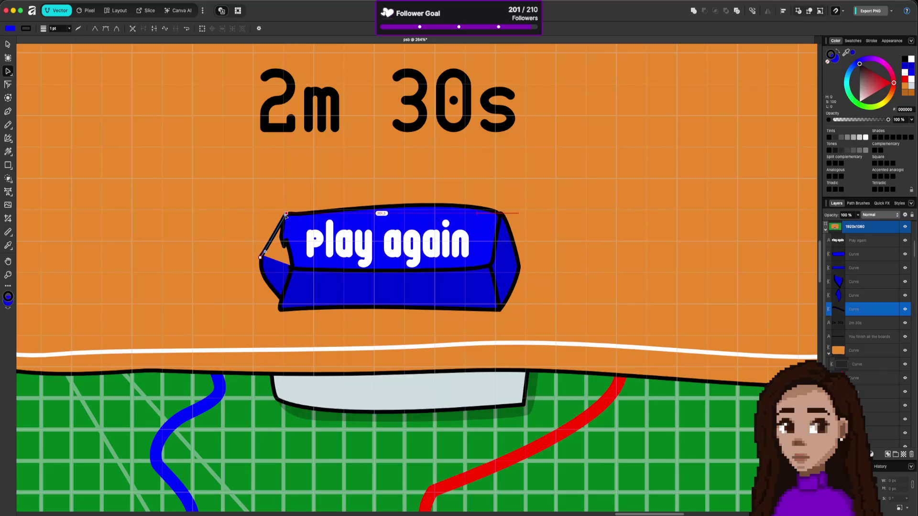
Delete the thin black left-edge line and stretch the blue side piece up to the banner top
left_click(270, 264)
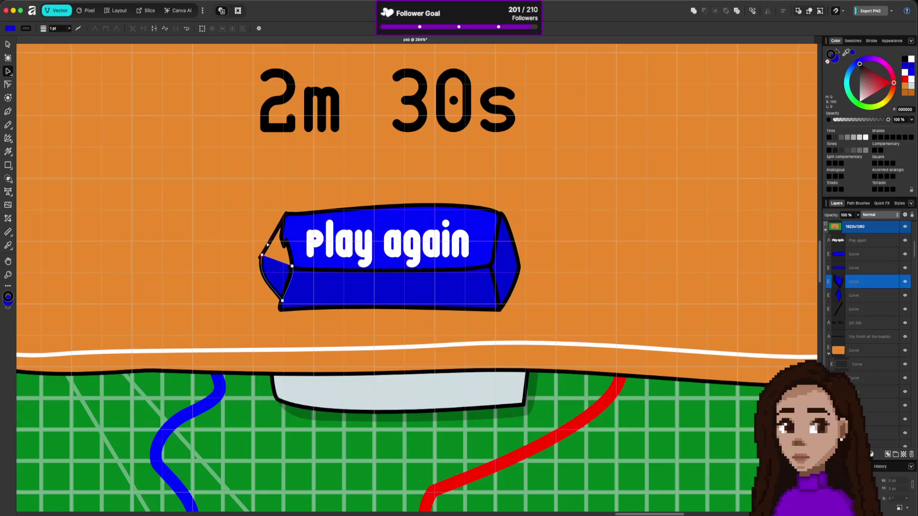
left_click(267, 244)
key("Delete")
left_click(262, 262)
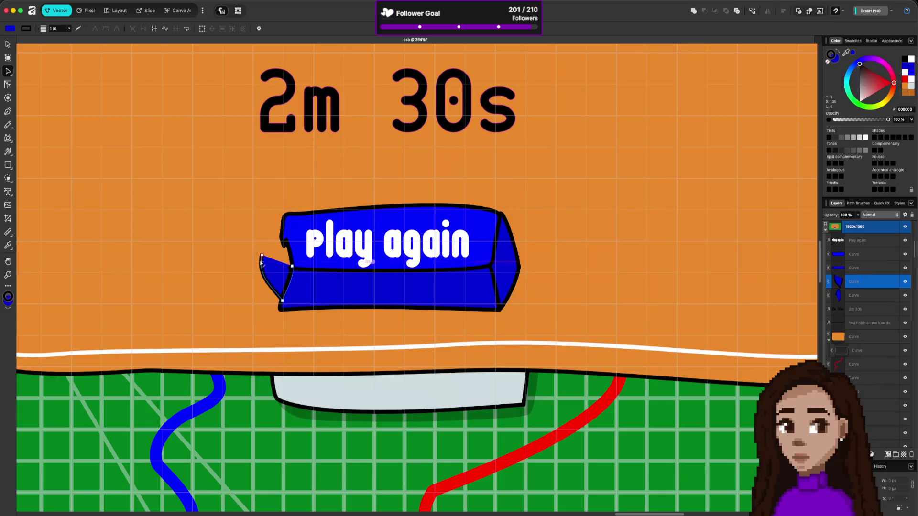
left_click_drag(261, 261, 284, 222)
left_click_drag(262, 256, 292, 214)
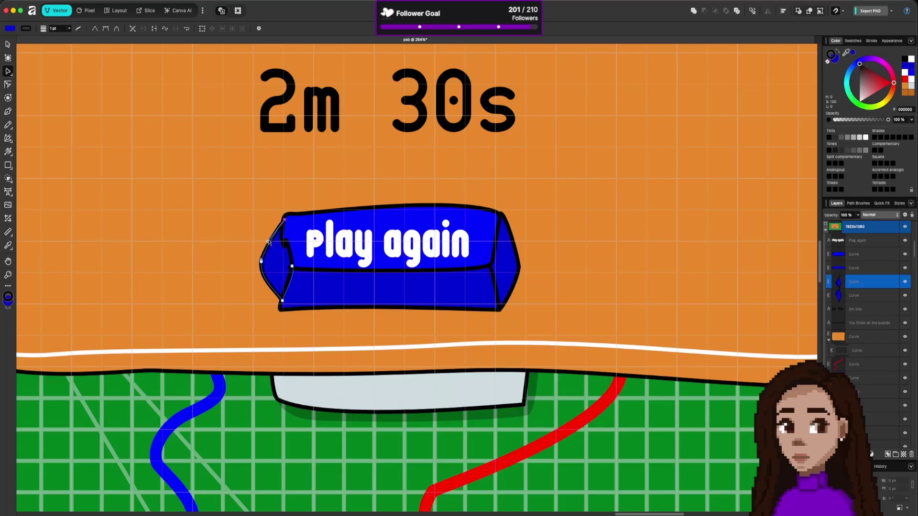
Straighten the top banner's left edge by deleting a node and adjusting its top-left and top-right corners
left_click(284, 244)
left_click(285, 241)
left_click(334, 249)
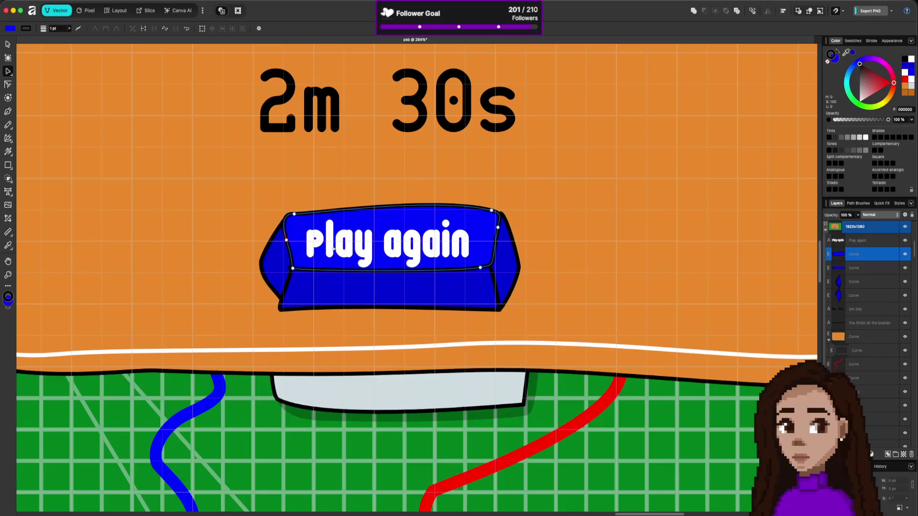
left_click(291, 268)
left_click(293, 269)
left_click(287, 240)
key("Delete")
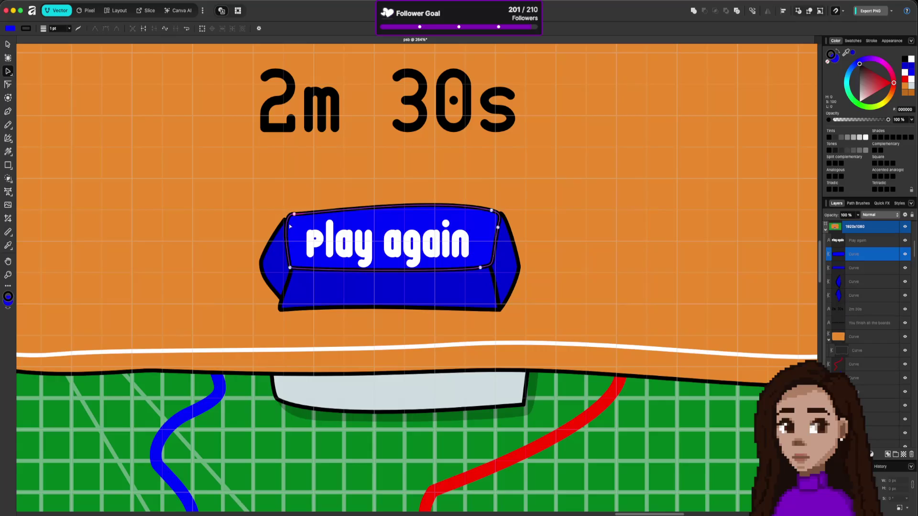
left_click_drag(294, 214, 285, 215)
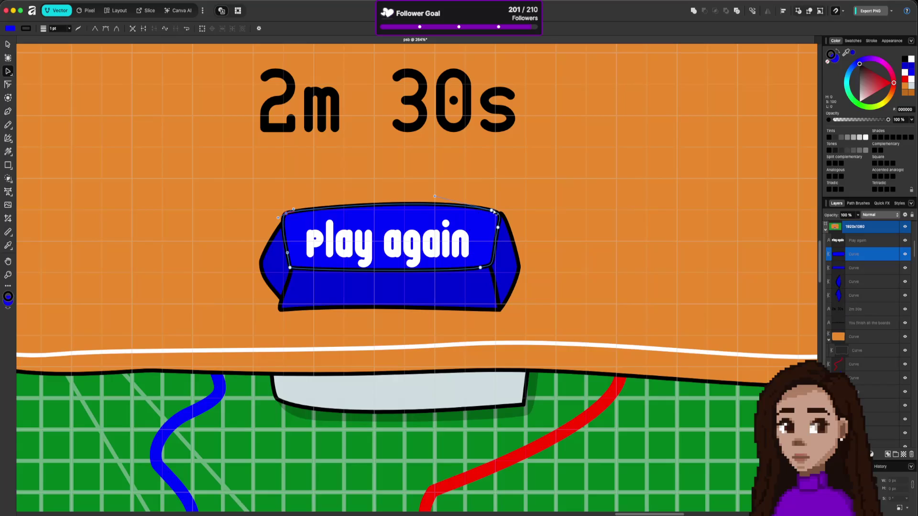
left_click_drag(492, 212, 493, 210)
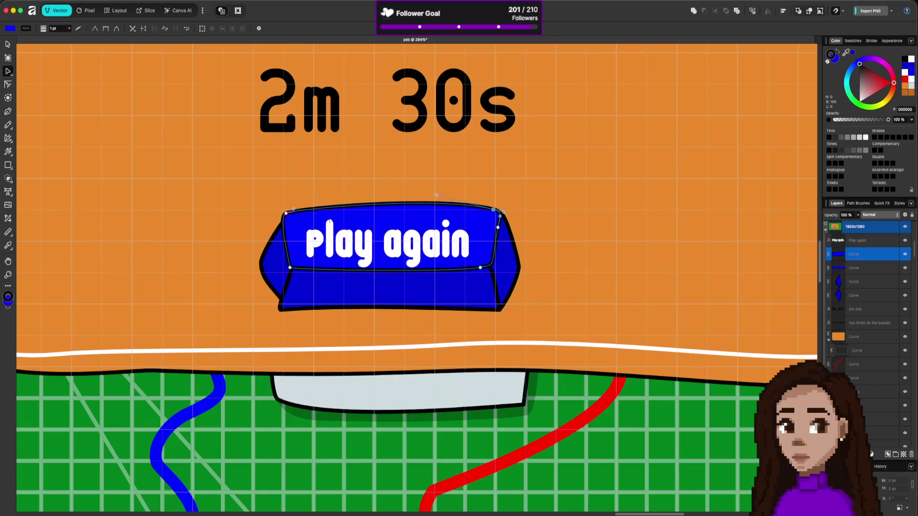
left_click(286, 214)
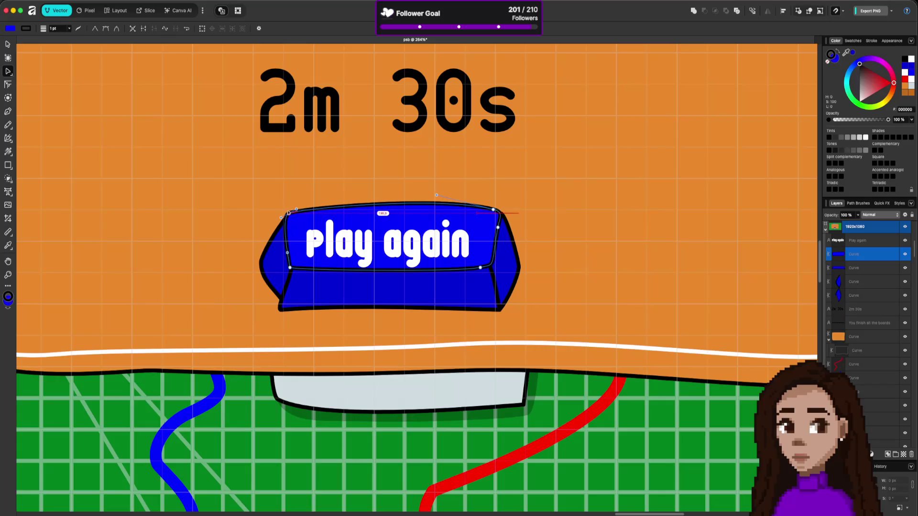
Round the left side piece into a smooth cap by flattening its upper and lower bulges
left_click(276, 282)
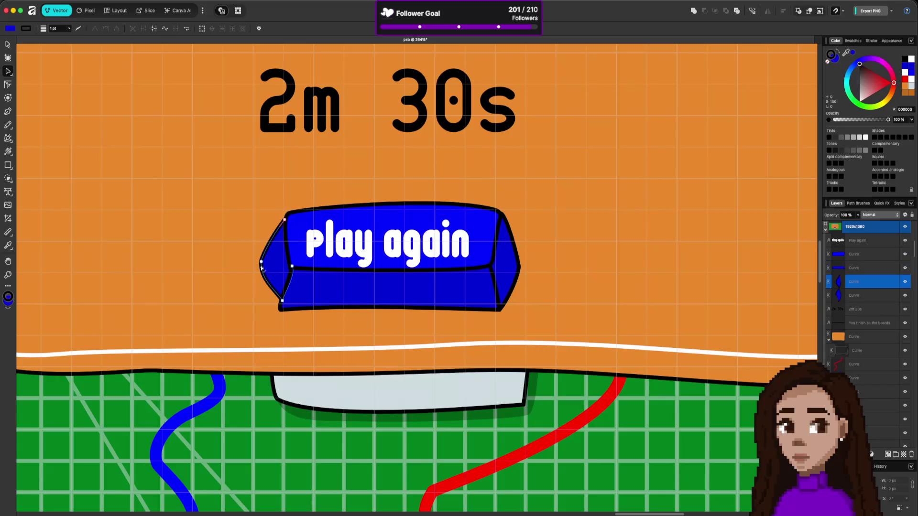
left_click_drag(262, 269, 271, 276)
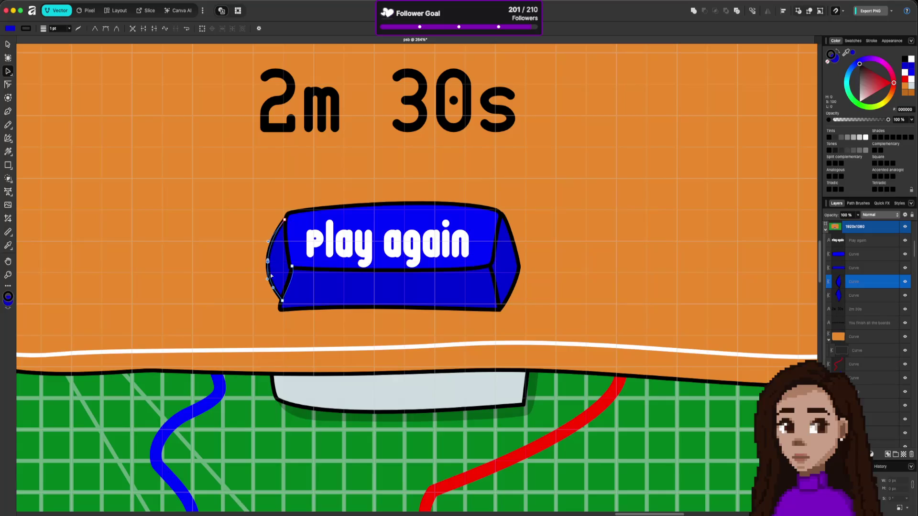
left_click(315, 323)
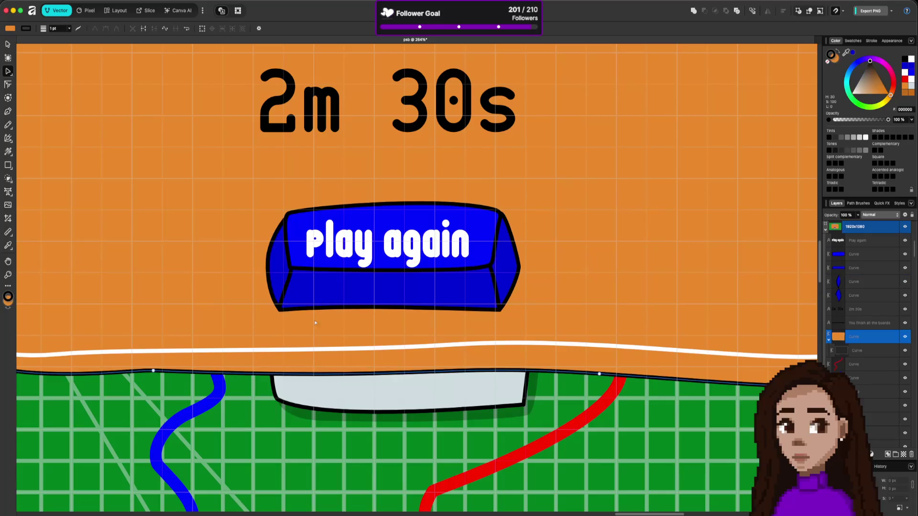
left_click(277, 263)
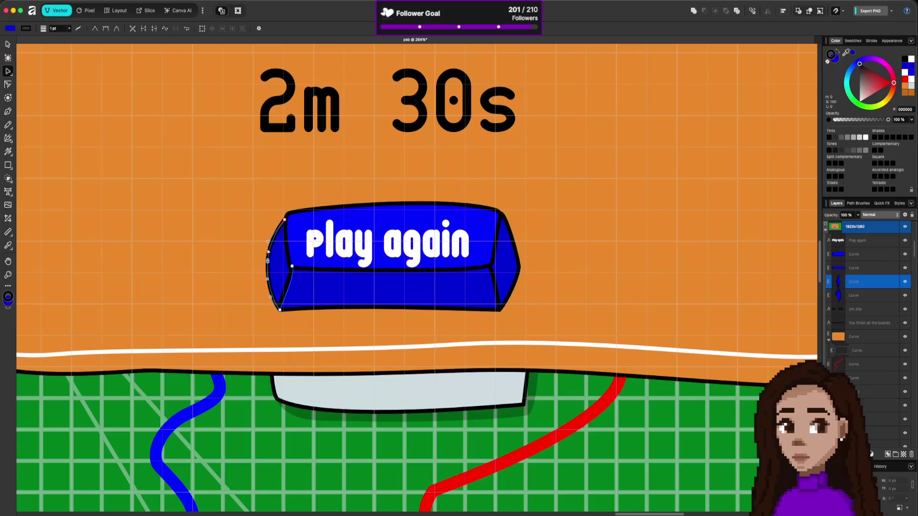
left_click_drag(269, 242, 273, 245)
left_click_drag(267, 279, 264, 253)
left_click(741, 83)
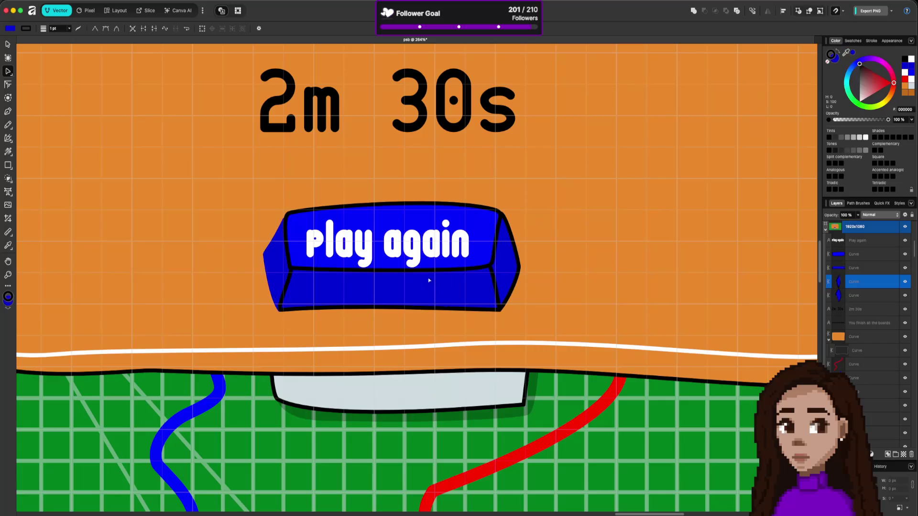
key("ctrl+z")
Switch the colour focus to stroke, then select the orange panel and the Play again text
key("x")
left_click(631, 247)
scroll(621, 249, "down", 10)
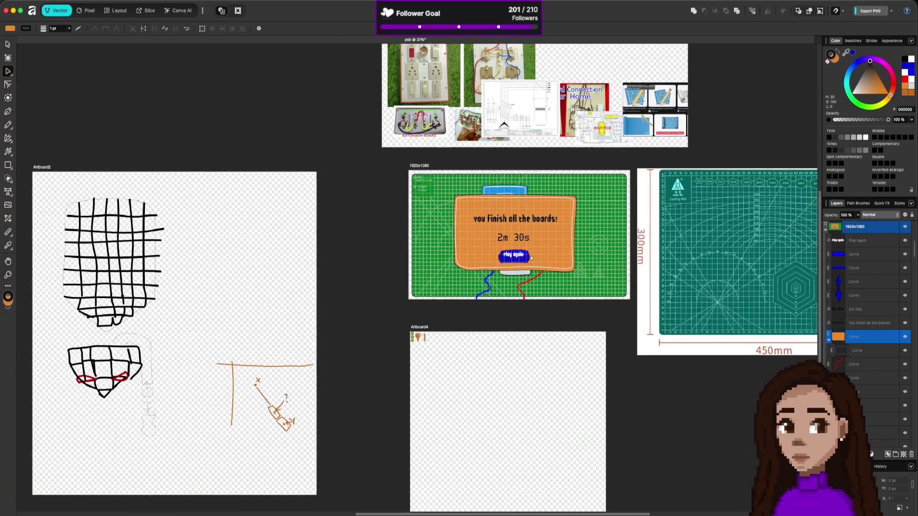
scroll(530, 259, "up", 10)
left_click(511, 237)
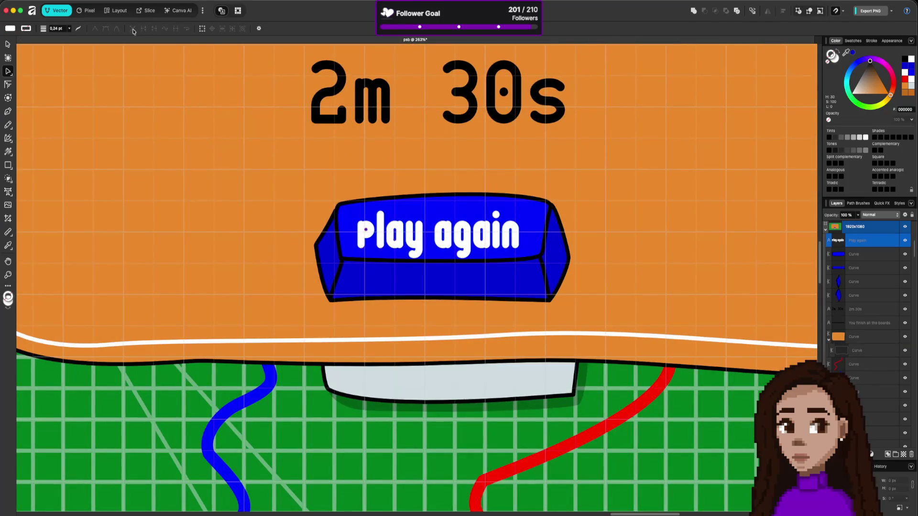
Return to the Move Tool and pan so the whole board is centred in view
key("v")
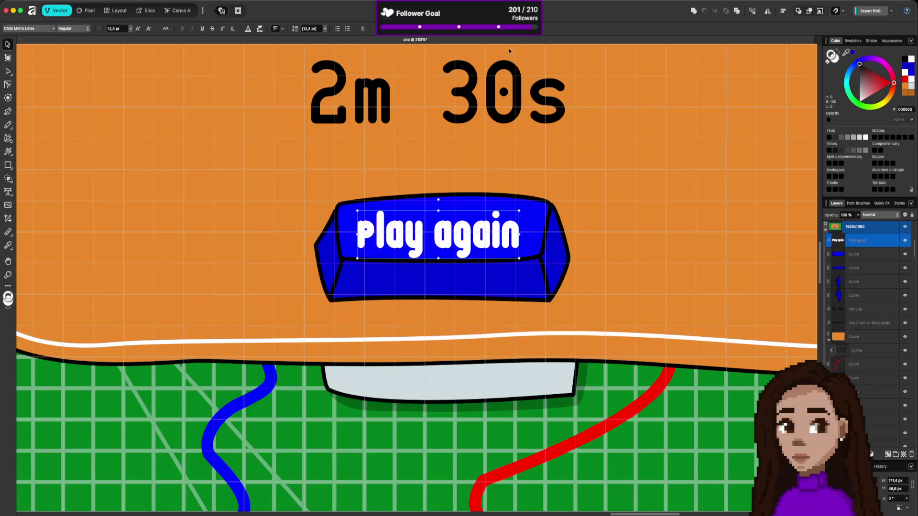
right_click(473, 233)
left_click(535, 245)
scroll(539, 245, "down", 2)
left_click_drag(491, 222, 495, 215)
scroll(496, 215, "down", 10)
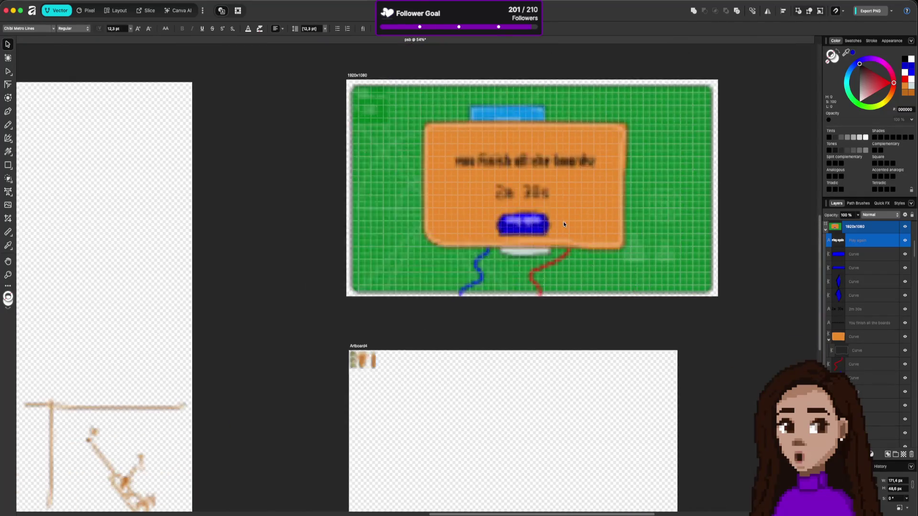
left_click_drag(596, 212, 493, 250)
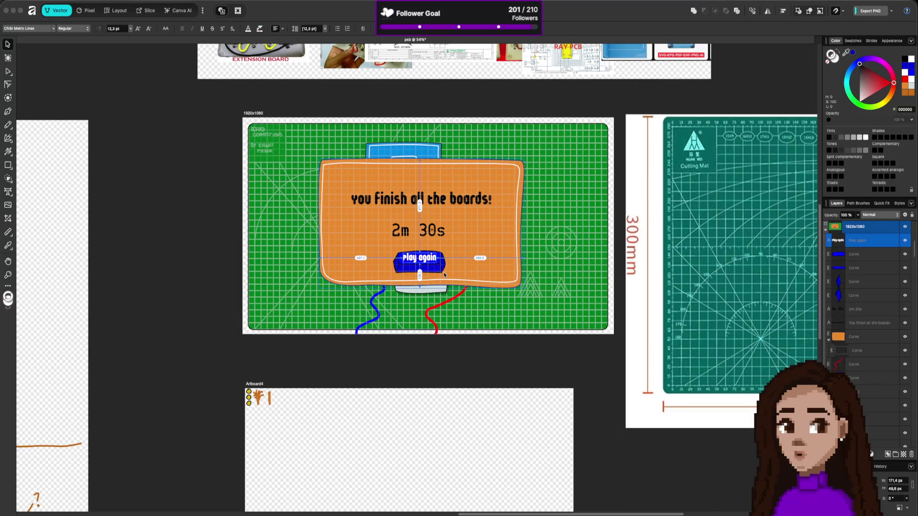
left_click(489, 362)
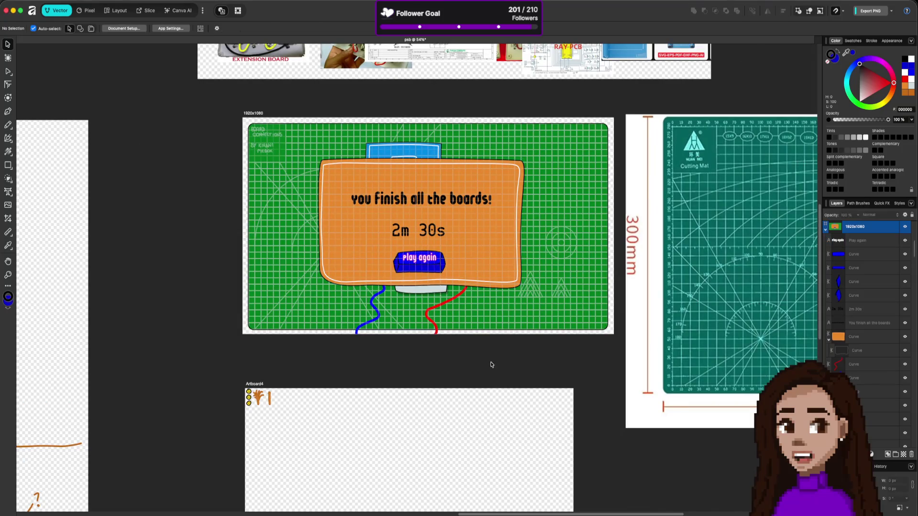
Drag the Play again text until it snaps to the button's centre, then switch to the browser
left_click(429, 260)
scroll(429, 261, "up", 1)
scroll(429, 260, "up", 4)
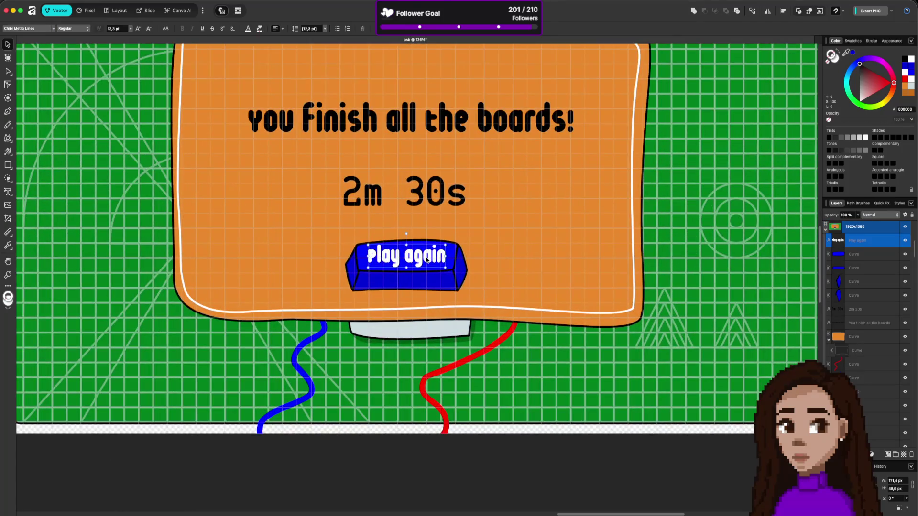
left_click_drag(426, 259, 426, 259)
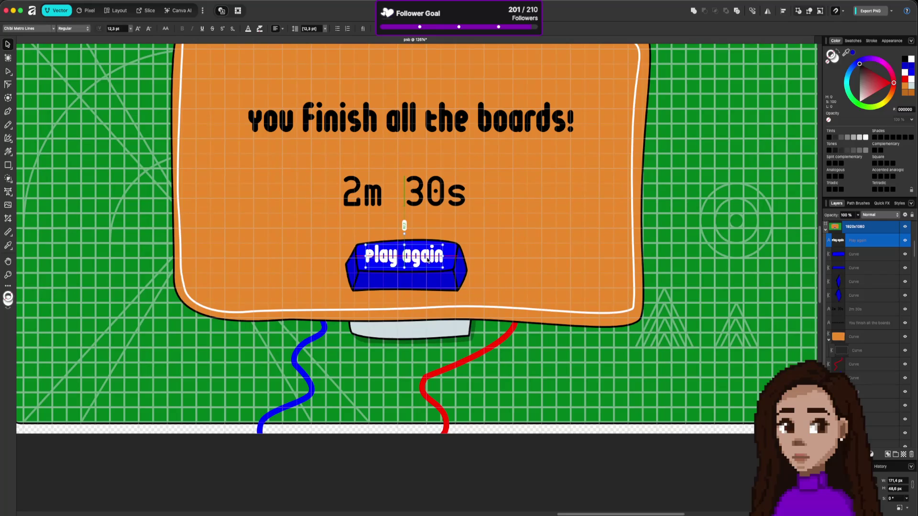
scroll(425, 263, "up", 4)
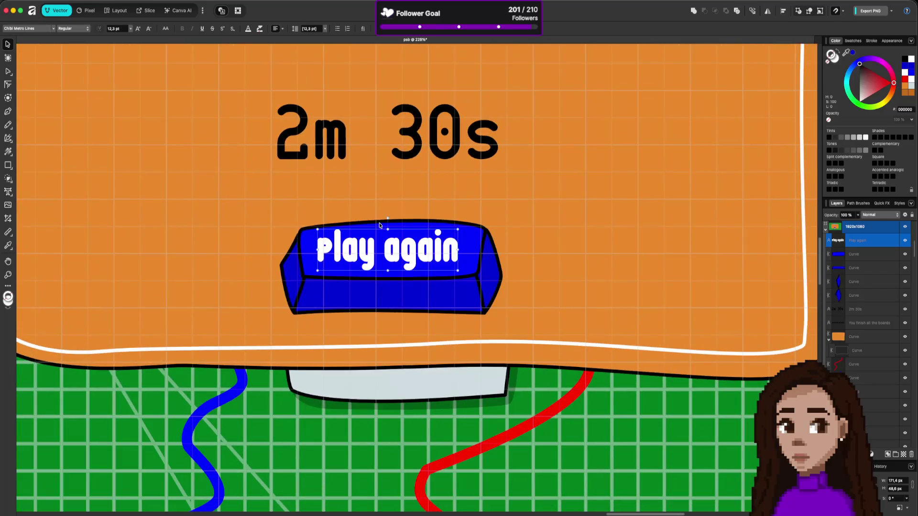
scroll(418, 273, "down", 4)
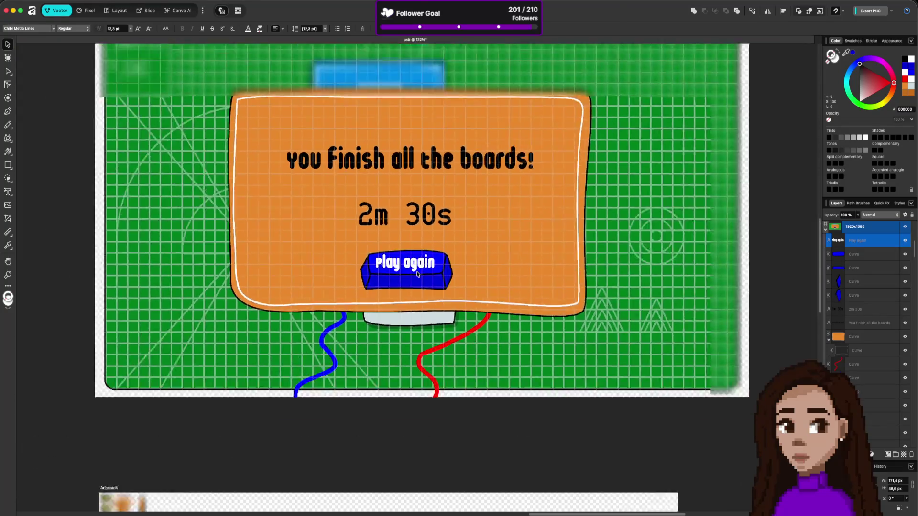
scroll(417, 273, "down", 3)
scroll(418, 273, "up", 5)
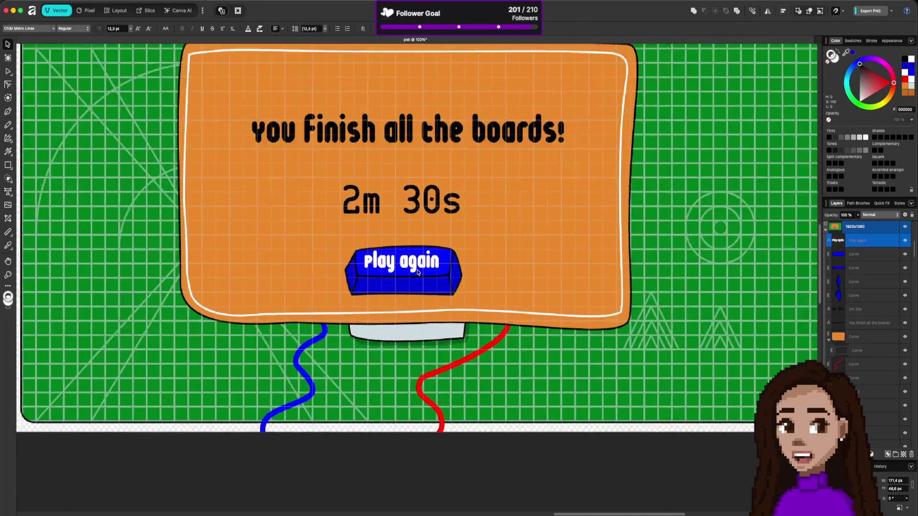
left_click_drag(419, 261, 439, 318)
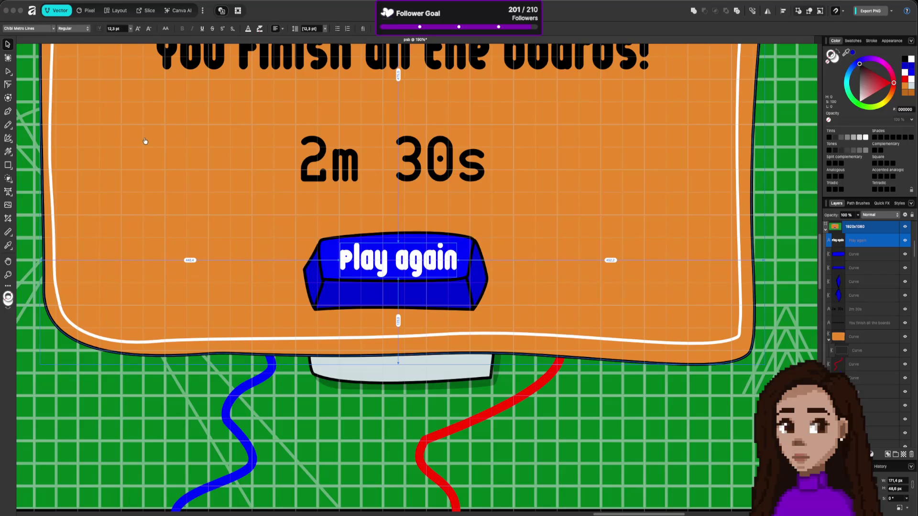
key("super+Tab")
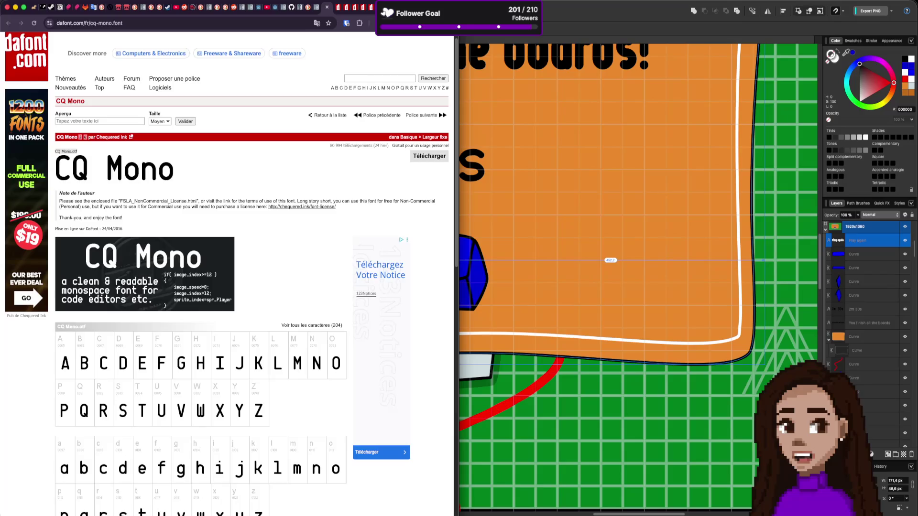
Search 'godot sprit 3x3 button' in a new tab and pick out NinePatchRect from Search Assist
key("super+t")
type("god")
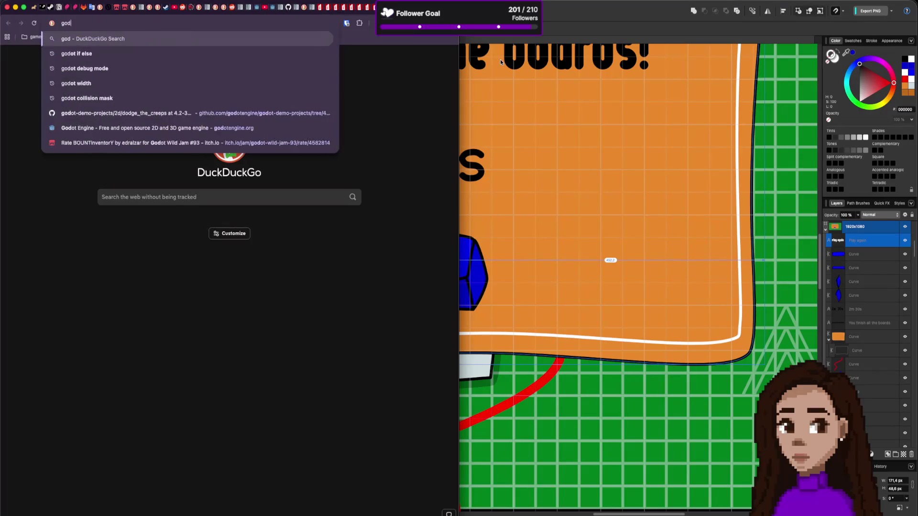
type("ot sprit 3")
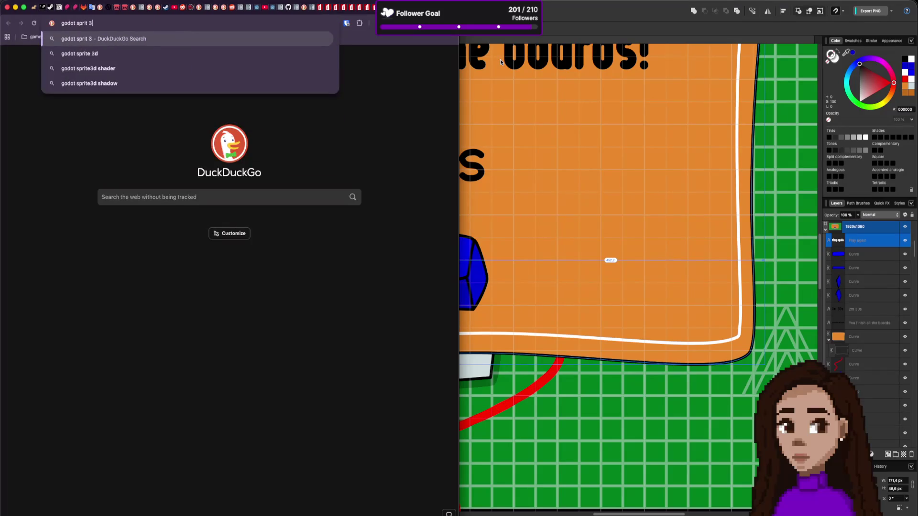
type("x3 button")
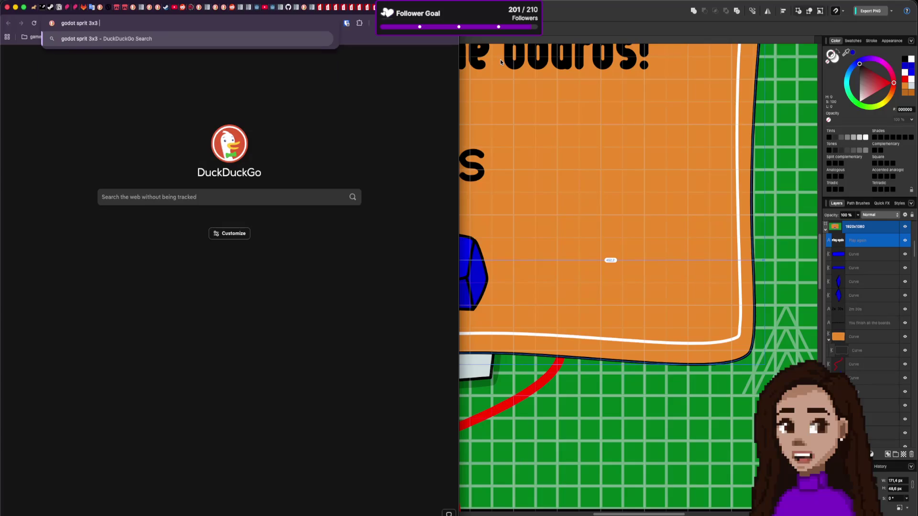
key("Return")
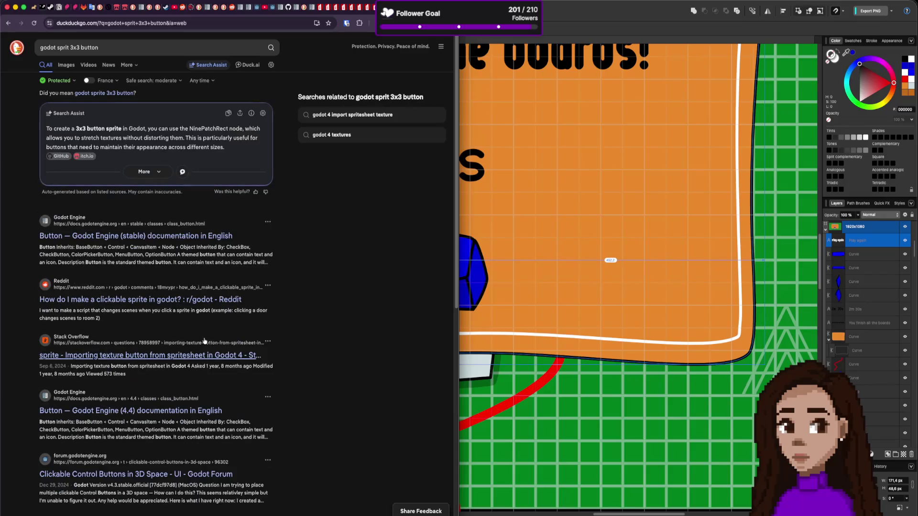
scroll(201, 363, "down", 2)
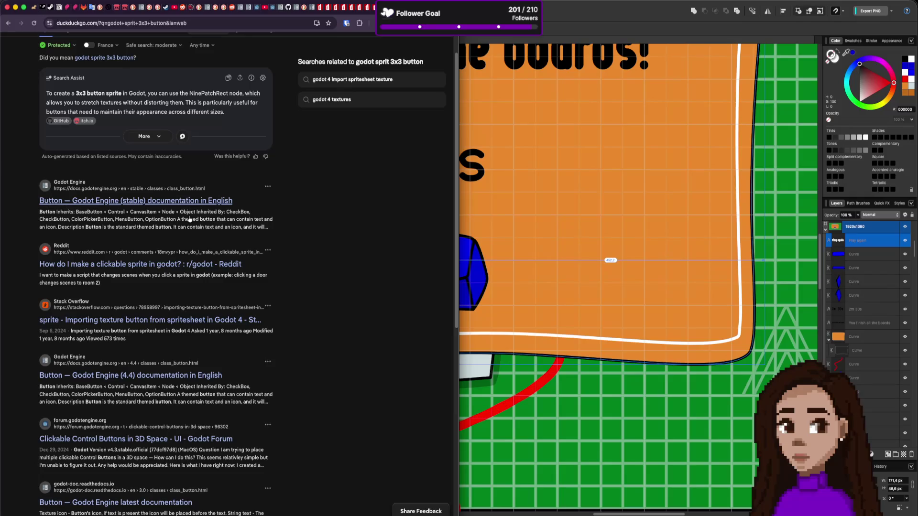
double_click(211, 94)
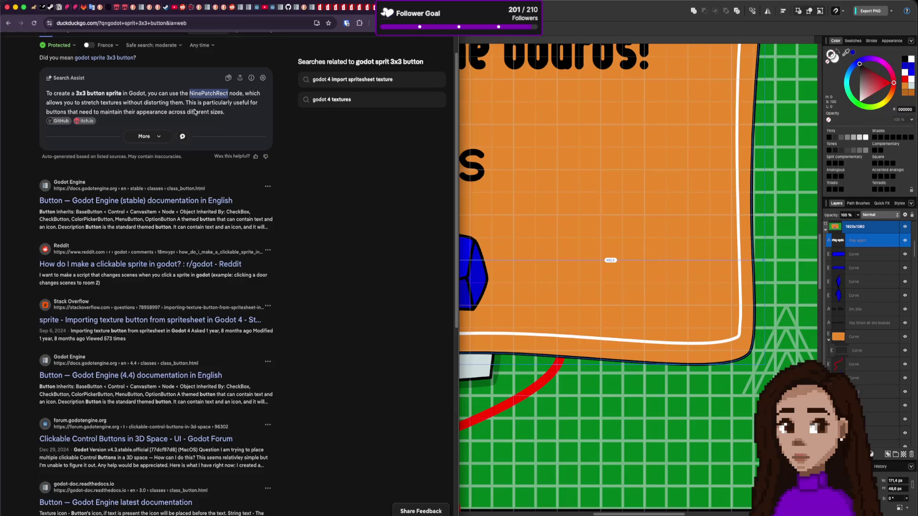
Search 'godot NinePatchRect' in another new tab
key("super+t")
type("godot NinePatchRect")
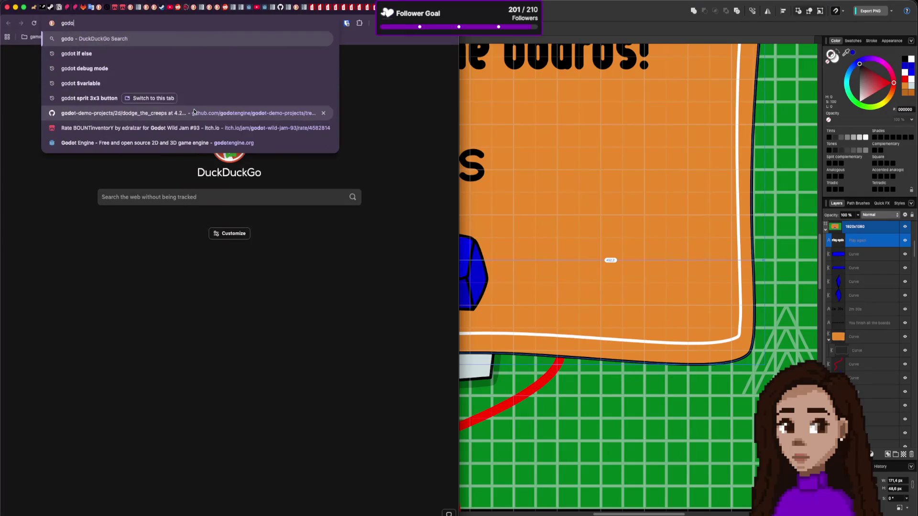
key("Return")
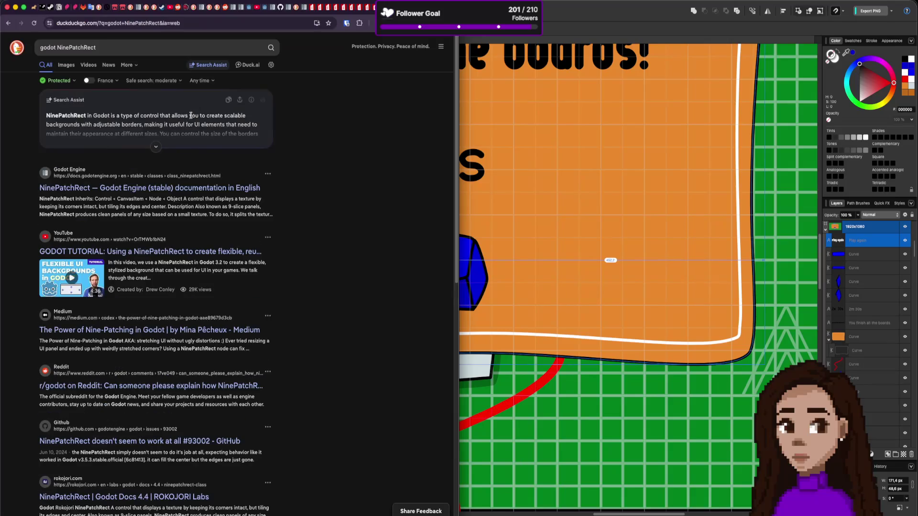
Read the NinePatchRect docs' Properties and Enumerations sections, then return to the Affinity Designer board
left_click(180, 189)
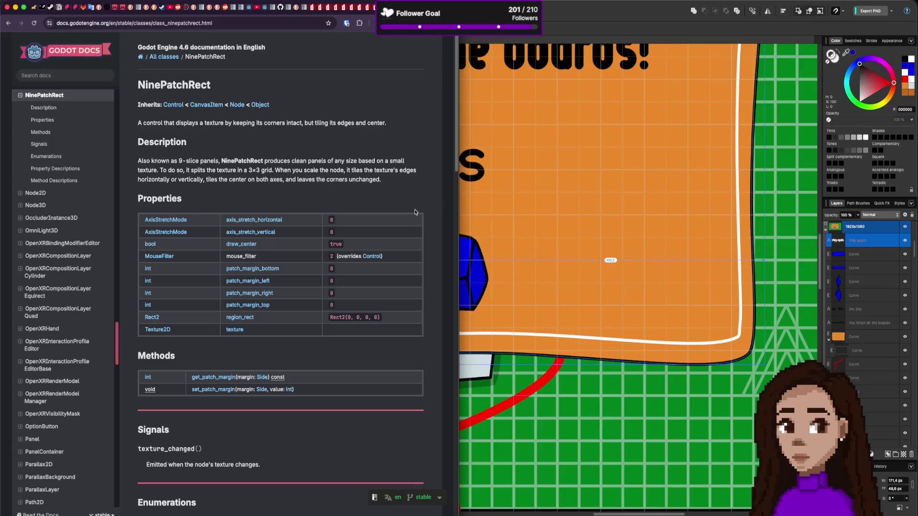
scroll(415, 212, "down", 1)
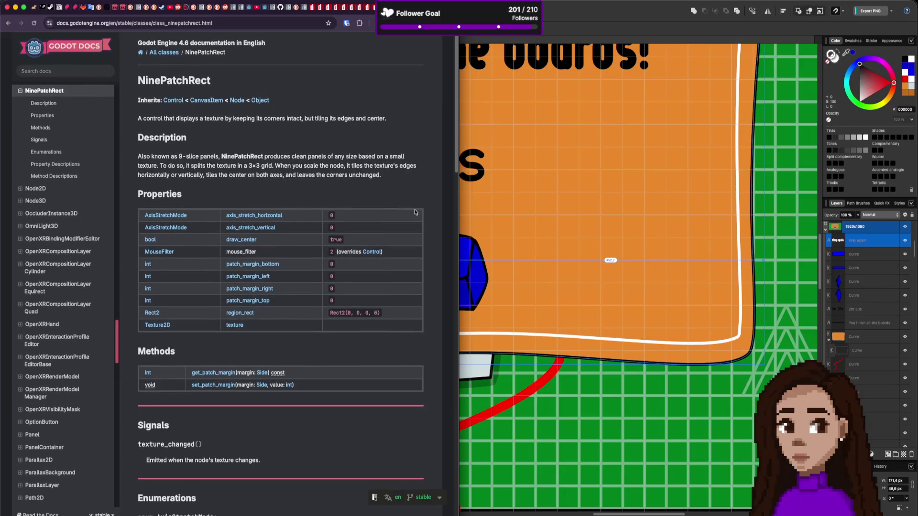
scroll(415, 212, "down", 1)
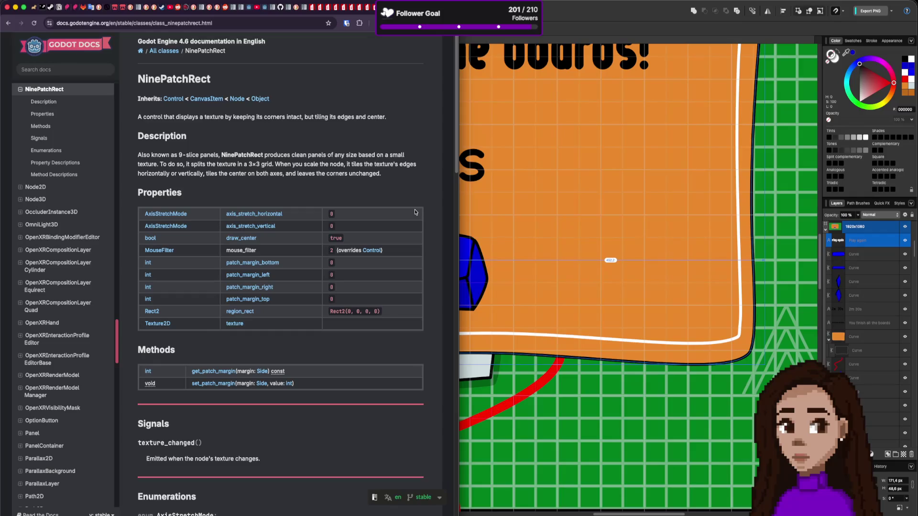
scroll(415, 212, "down", 7)
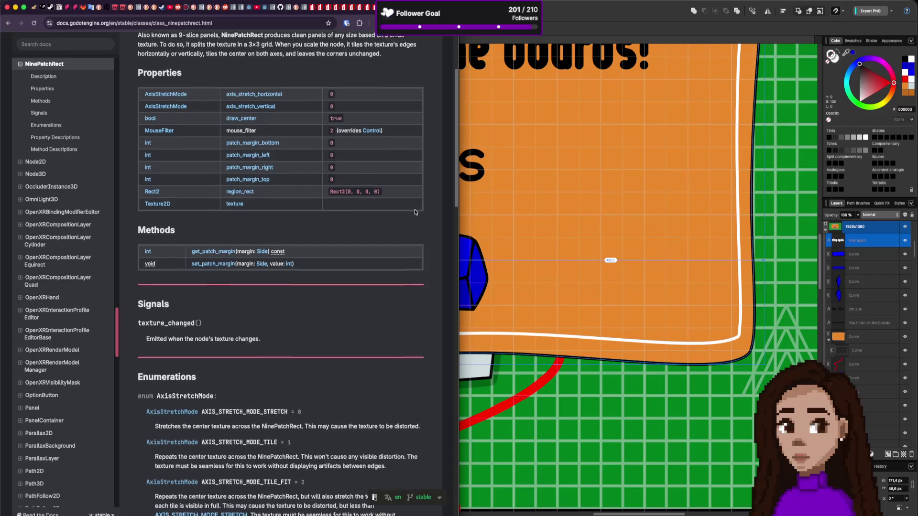
scroll(415, 212, "down", 6)
scroll(415, 212, "up", 7)
scroll(415, 212, "up", 6)
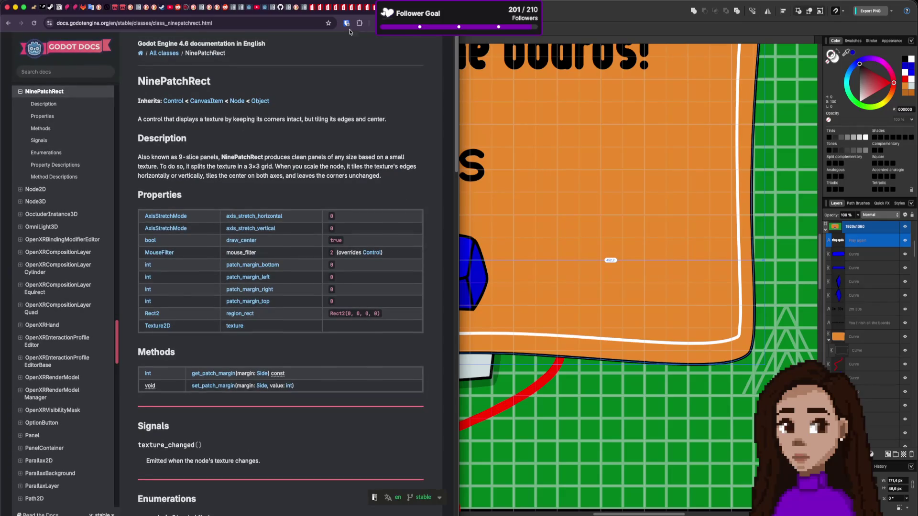
left_click(549, 81)
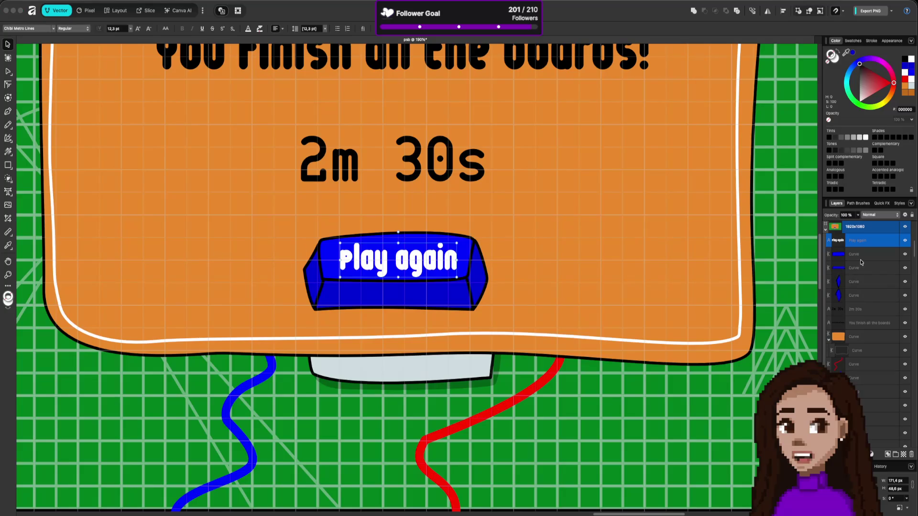
scroll(684, 233, "down", 5)
scroll(684, 236, "down", 2)
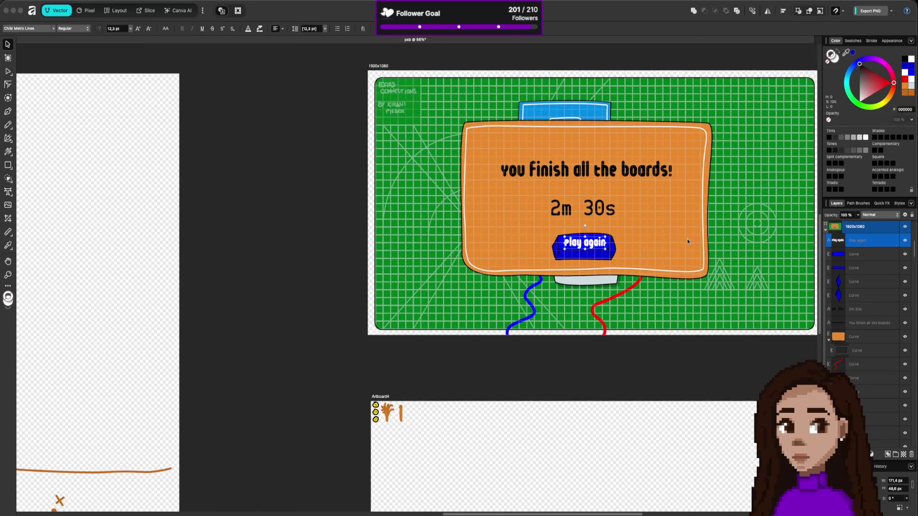
left_click(655, 237)
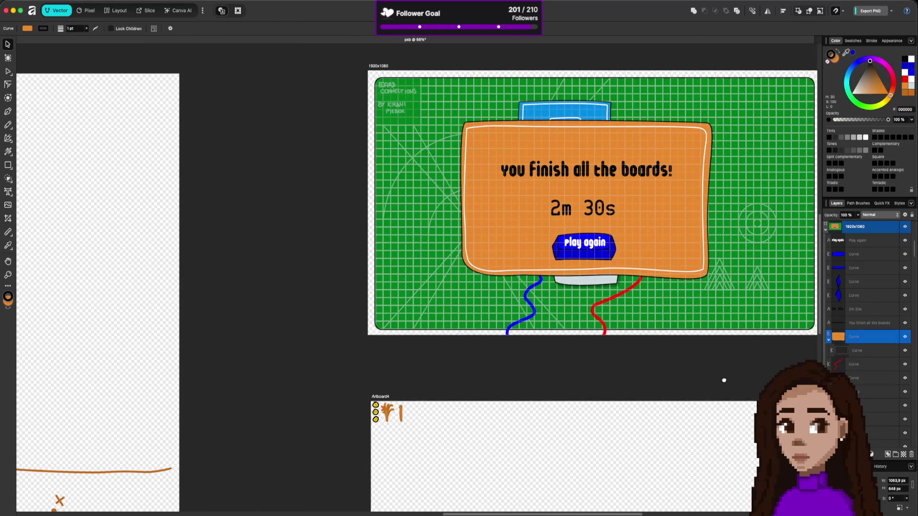
scroll(723, 379, "right", 5)
scroll(551, 313, "right", 2)
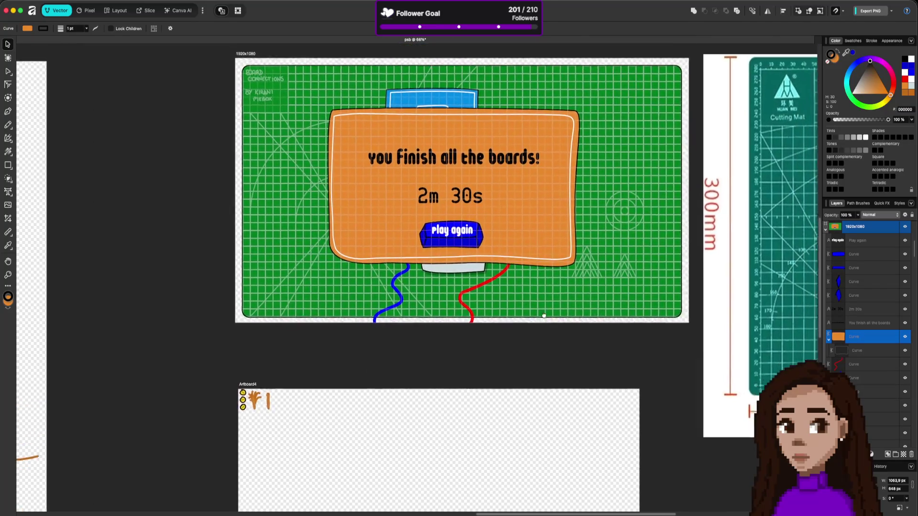
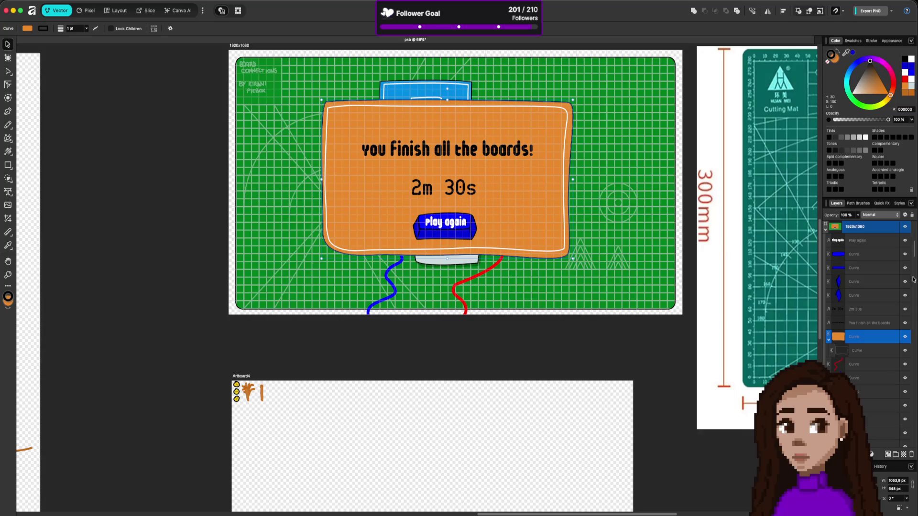
Group the blue button pieces and copy the group onto Artboard4
left_click(863, 255)
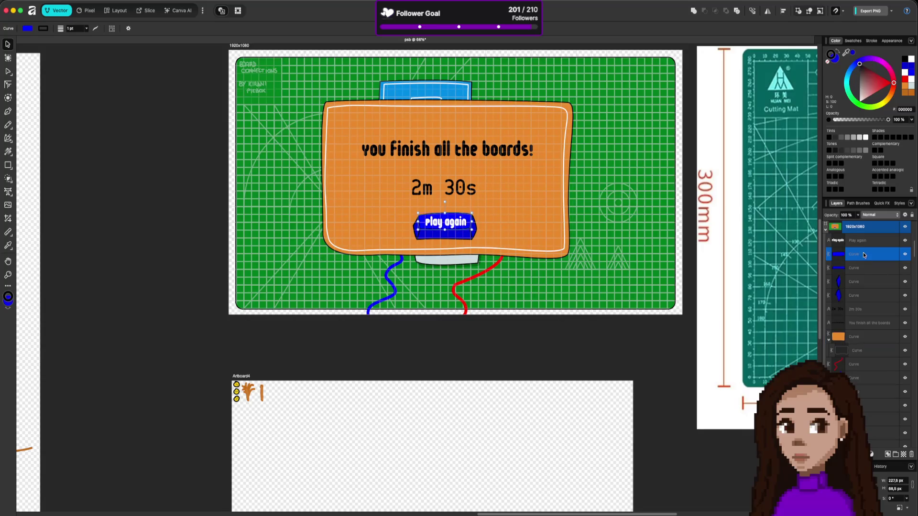
left_click(866, 296, "shift")
key("super+g")
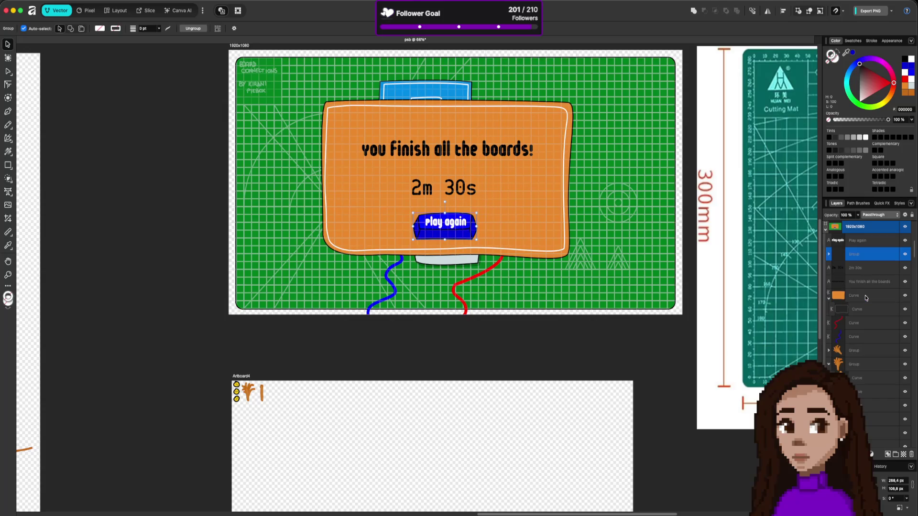
mouse_move(474, 236)
left_mouse_down()
mouse_move(356, 429)
mouse_move(340, 405)
mouse_move(327, 405)
left_mouse_up()
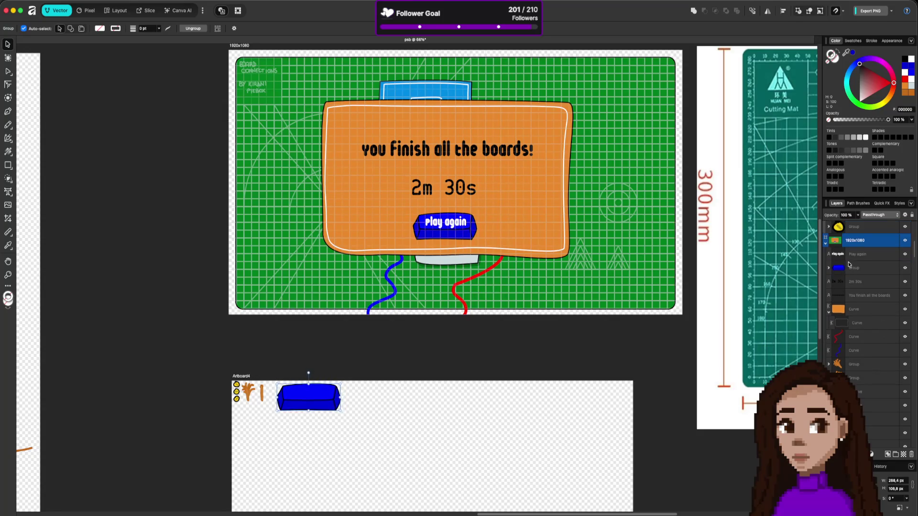
Copy the orange panel onto Artboard4 and shift the copy slightly right
left_click(856, 309)
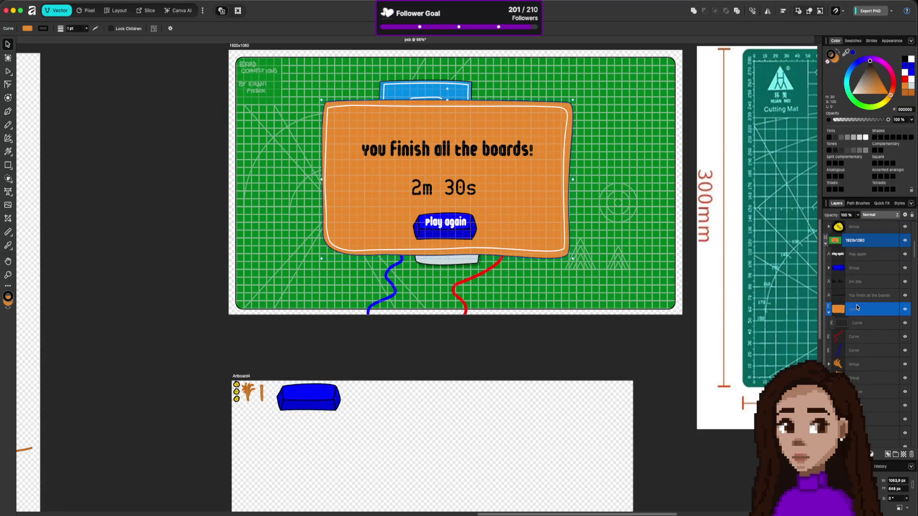
mouse_move(537, 228)
left_mouse_down()
mouse_move(557, 497)
mouse_move(564, 493)
left_mouse_up()
left_click_drag(659, 444, 662, 319)
left_click_drag(535, 323, 551, 325)
left_click(329, 277)
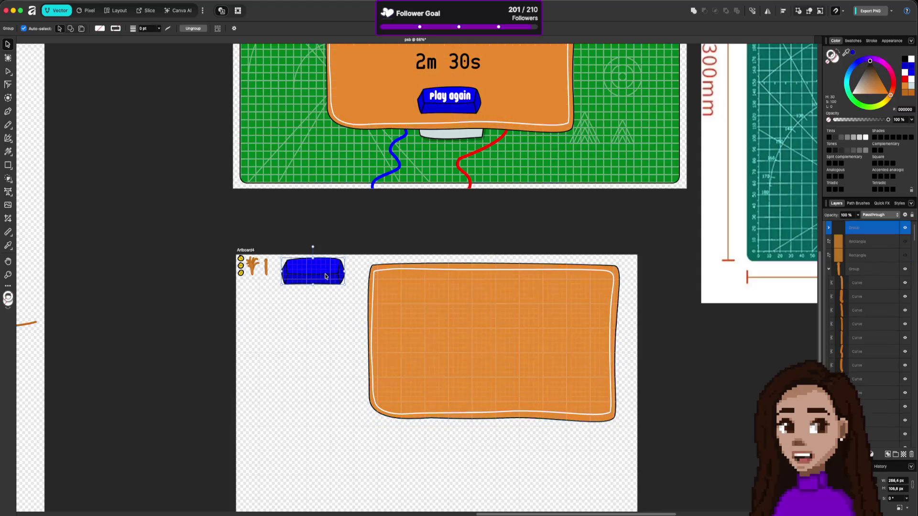
Nudge the blue button group slightly right and down on Artboard4, then enter the Slice persona
left_click_drag(319, 275, 327, 278)
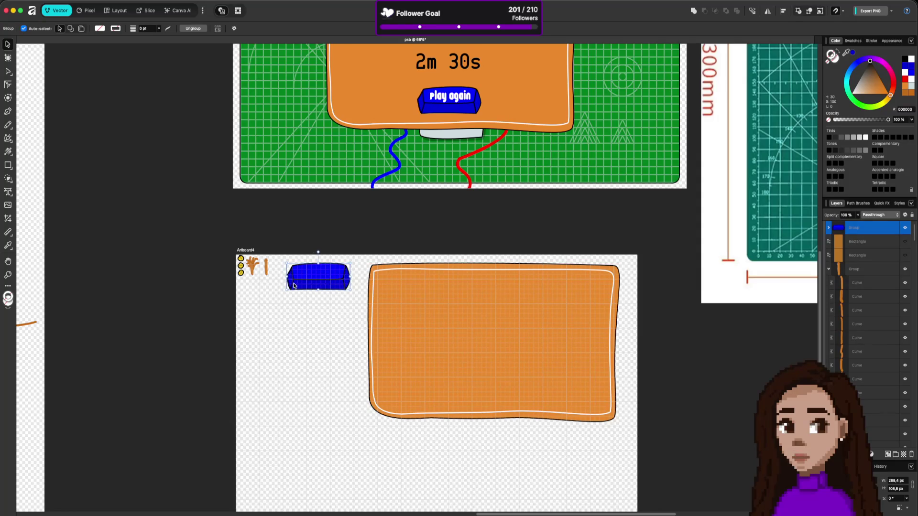
scroll(294, 285, "up", 3)
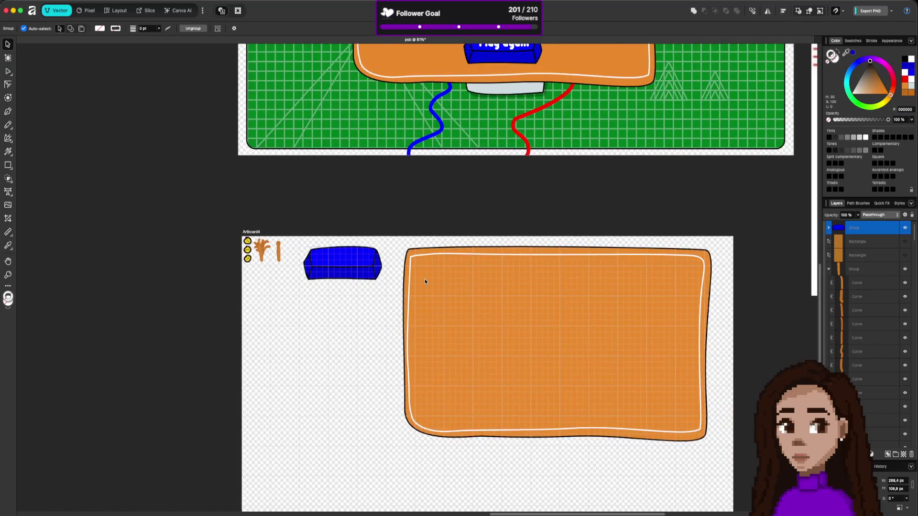
scroll(425, 282, "down", 3)
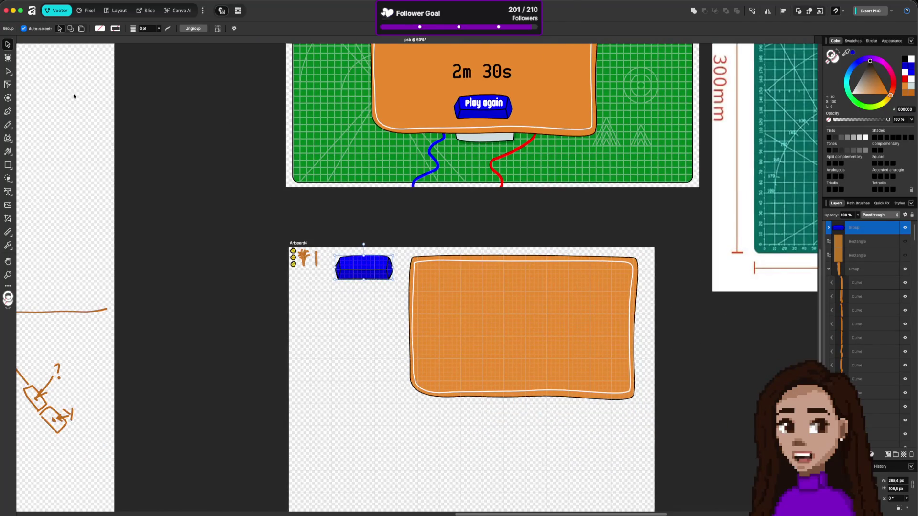
scroll(517, 151, "up", 2)
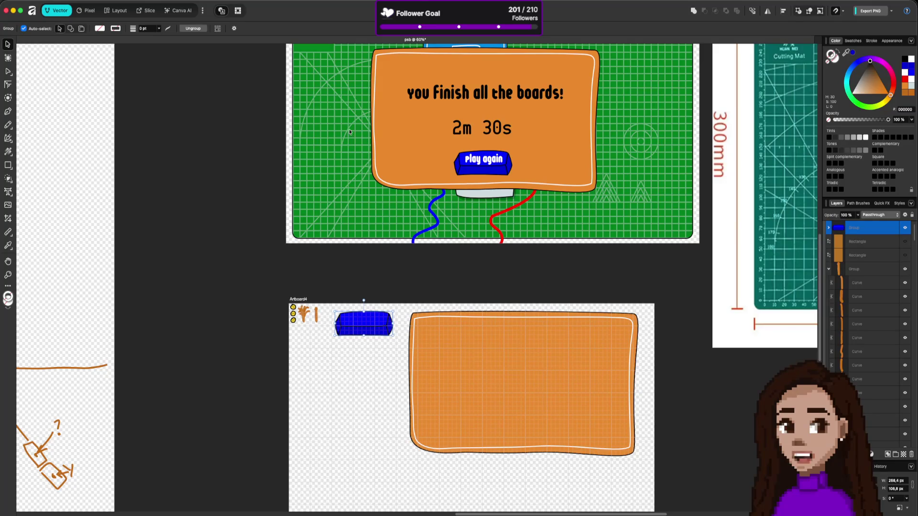
left_click(149, 12)
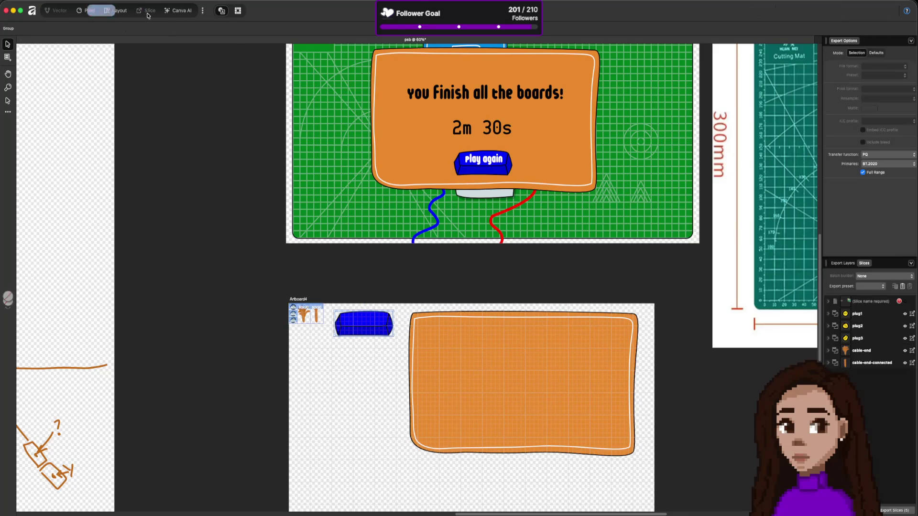
Reposition the blue button group on Artboard4, checking its placement in the Slice persona
left_click(364, 315)
scroll(376, 338, "up", 5)
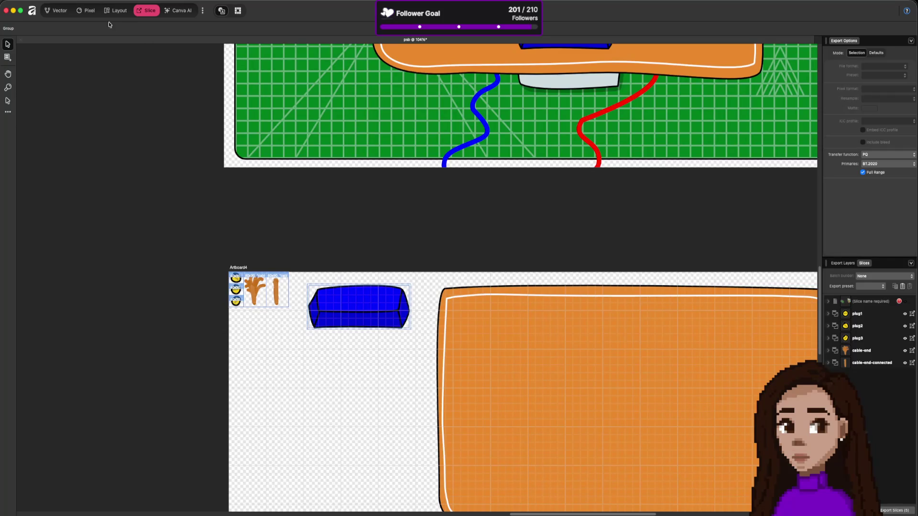
left_click(66, 13)
left_click_drag(348, 300, 329, 286)
left_click(147, 10)
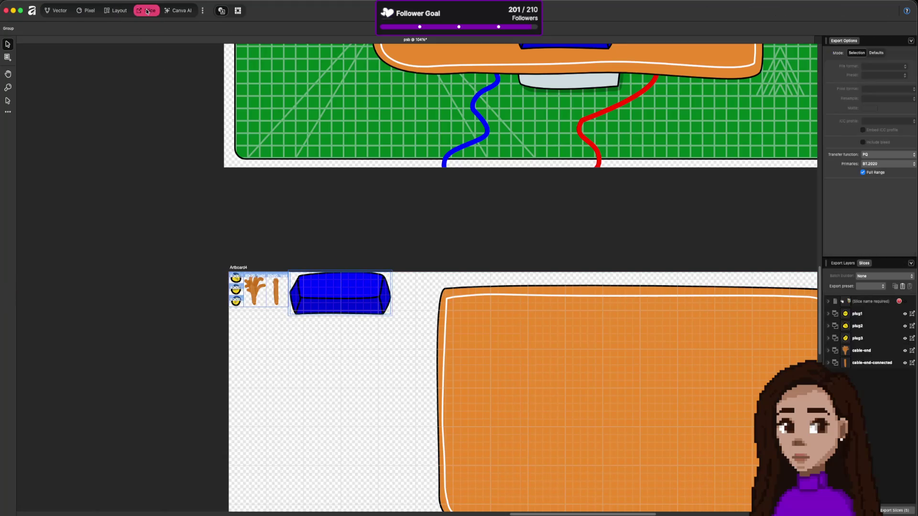
left_click(57, 11)
left_click_drag(328, 288, 331, 293)
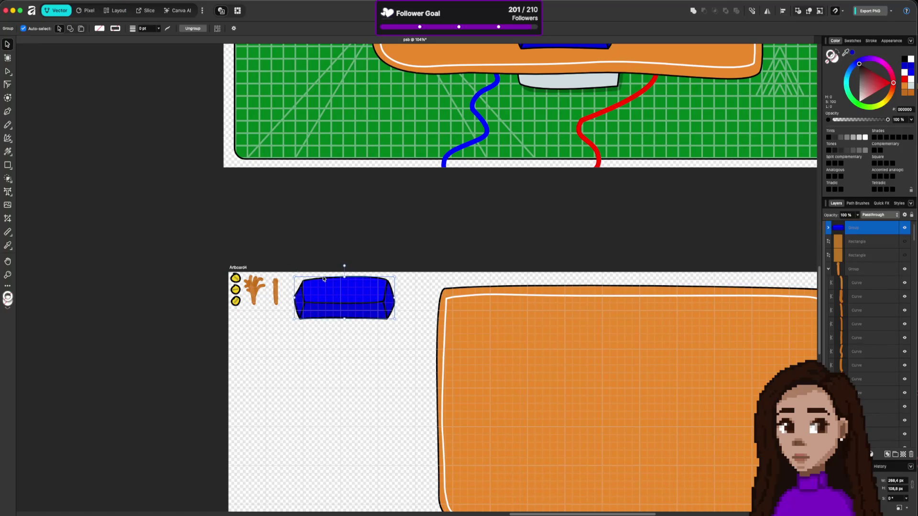
left_click(147, 10)
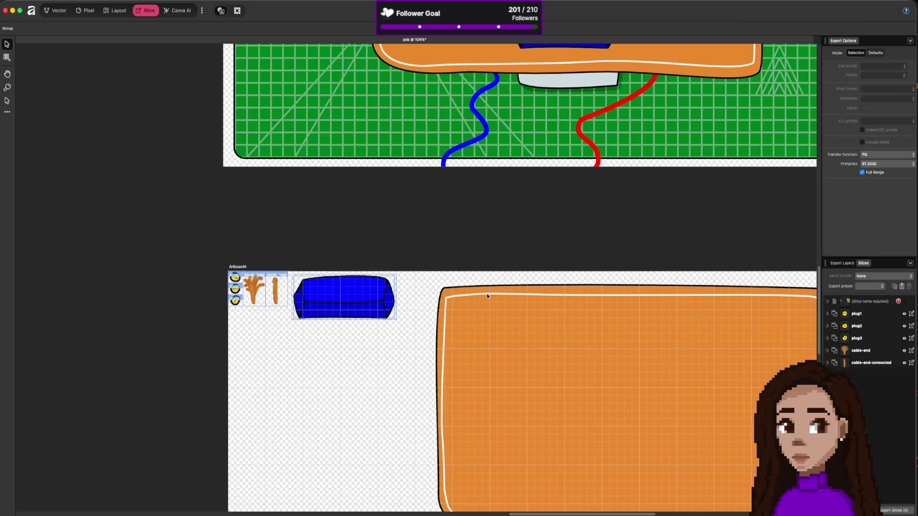
Draw export slices around the blue button and the orange panel, then return to Vector
left_click(7, 56)
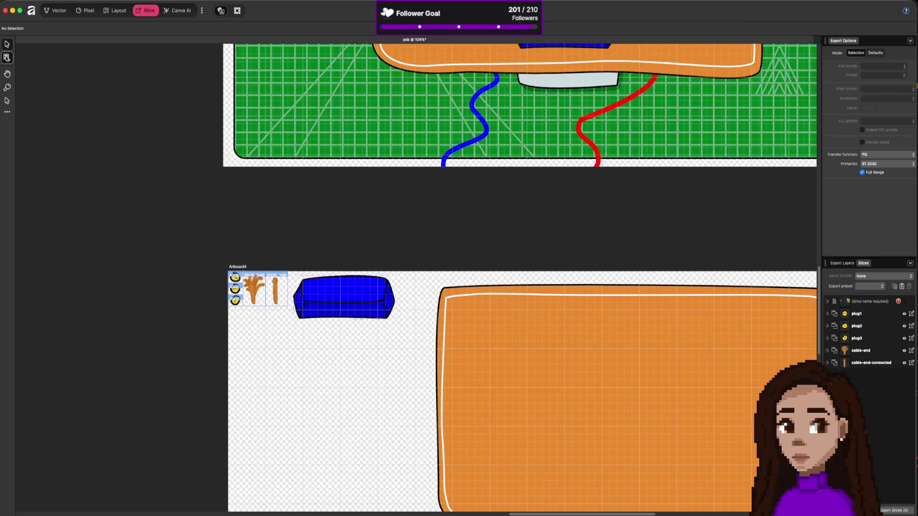
mouse_move(287, 271)
left_mouse_down()
mouse_move(349, 320)
mouse_move(401, 329)
left_mouse_up()
scroll(512, 334, "down", 3)
scroll(664, 337, "down", 7)
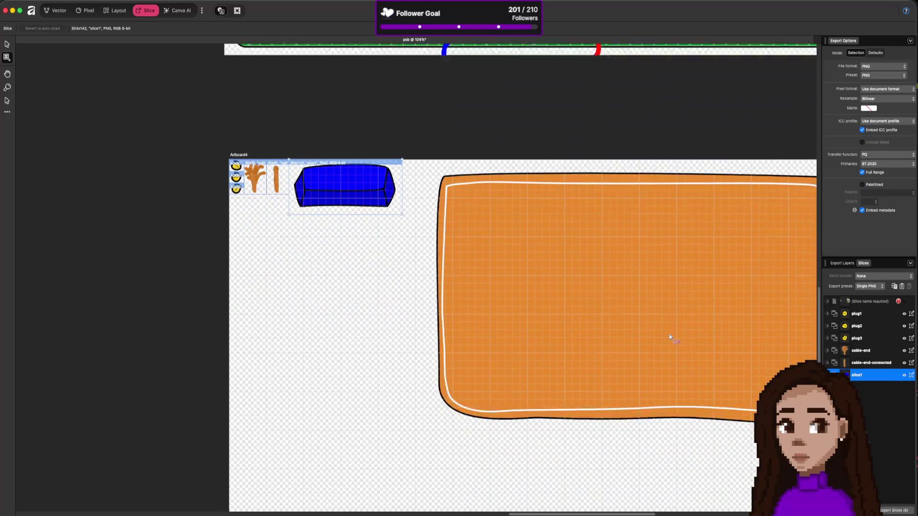
scroll(717, 257, "right", 5)
scroll(717, 256, "up", 3)
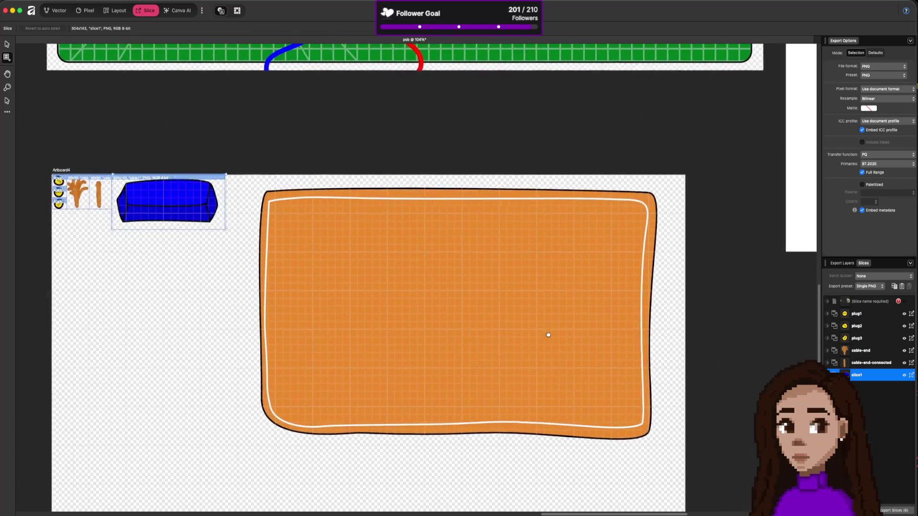
mouse_move(258, 169)
left_mouse_down()
mouse_move(367, 301)
mouse_move(624, 439)
mouse_move(661, 436)
mouse_move(665, 427)
left_mouse_up()
left_click(67, 10)
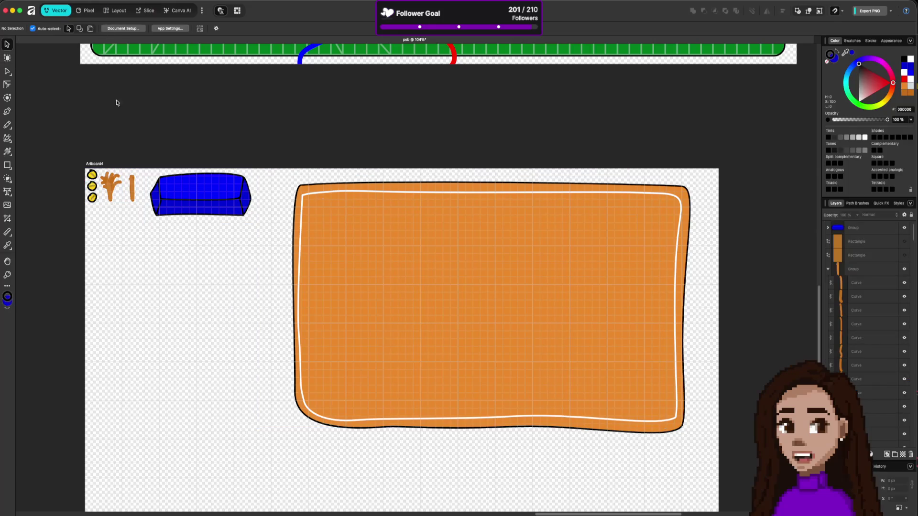
Nudge the orange panel left in three passes, checking its fit against the slice each time
left_click_drag(371, 243, 350, 234)
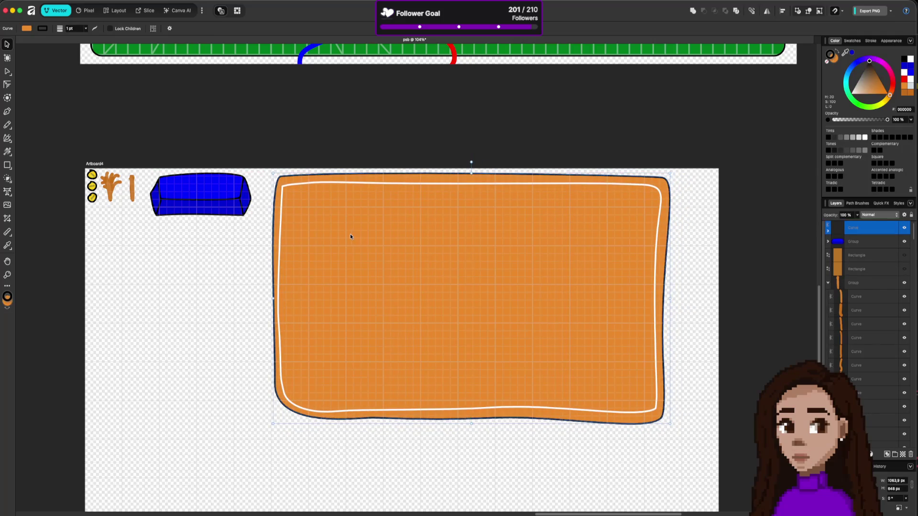
left_click(120, 12)
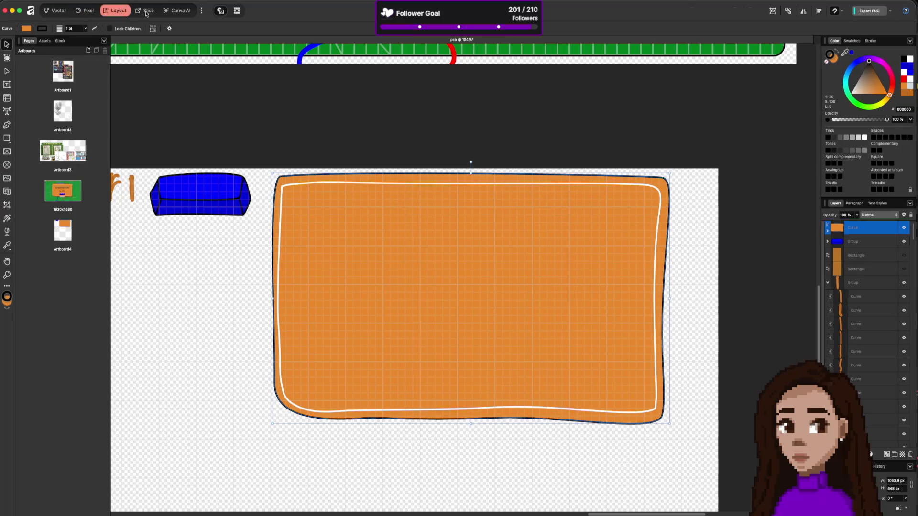
left_click(145, 13)
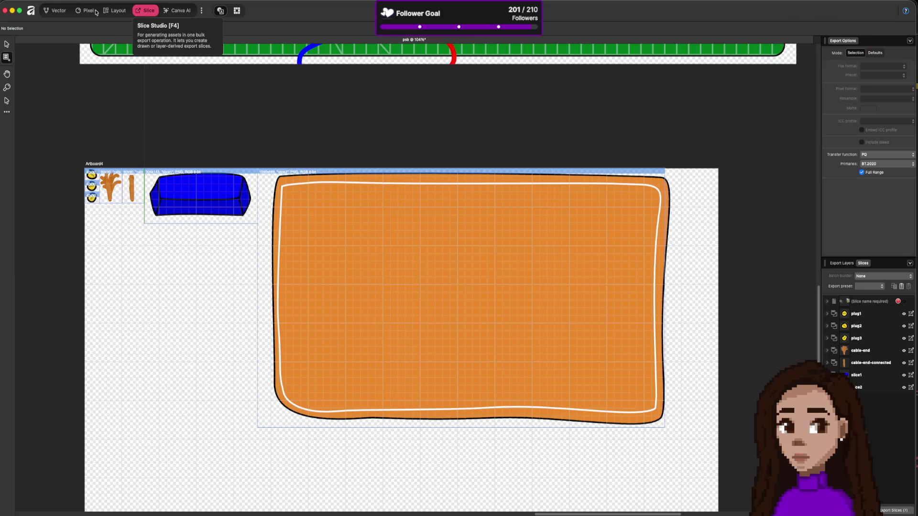
left_click(64, 11)
left_click_drag(393, 235, 385, 231)
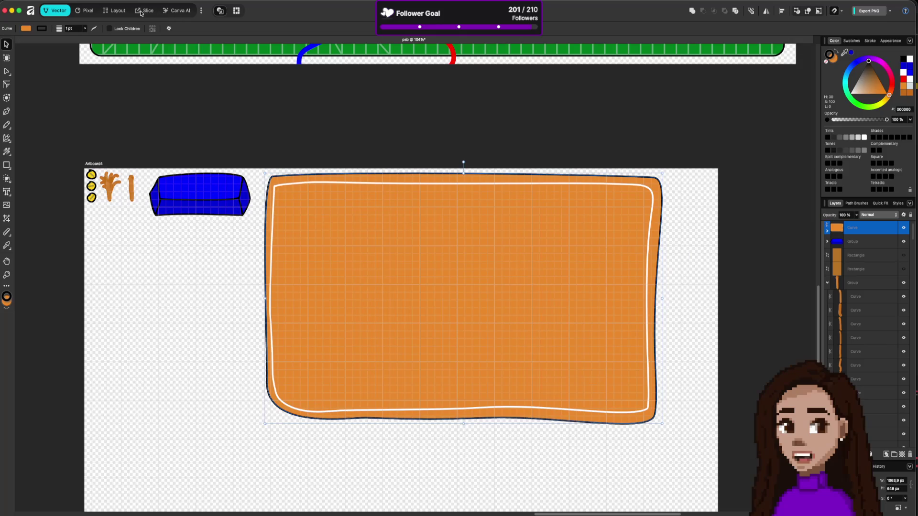
left_click(120, 11)
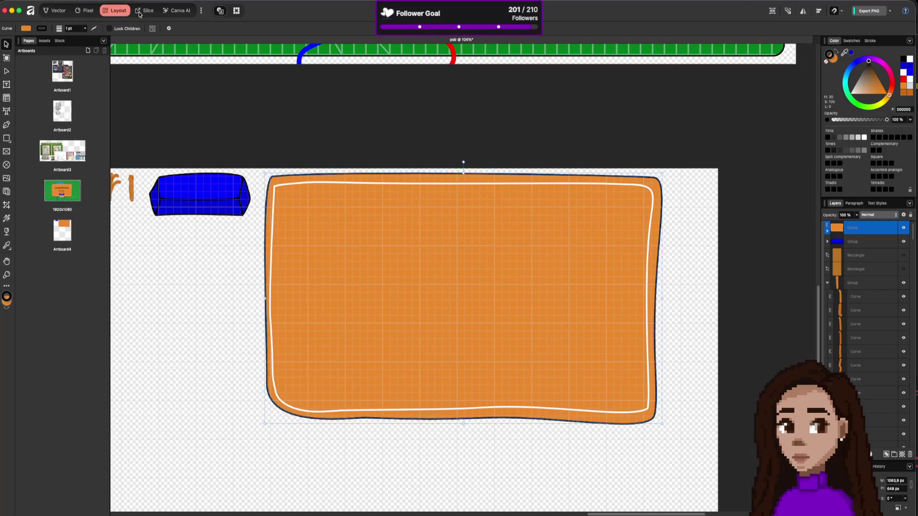
left_click(140, 12)
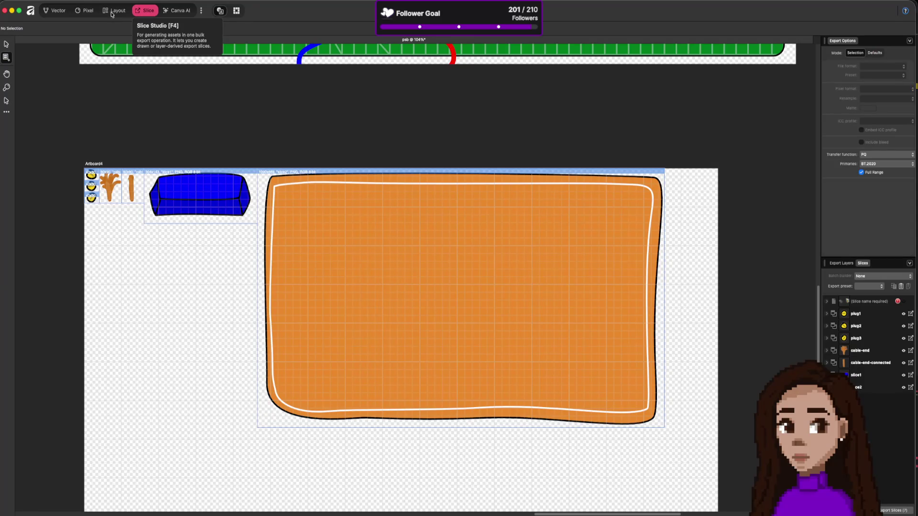
left_click(59, 10)
left_click_drag(377, 251, 373, 251)
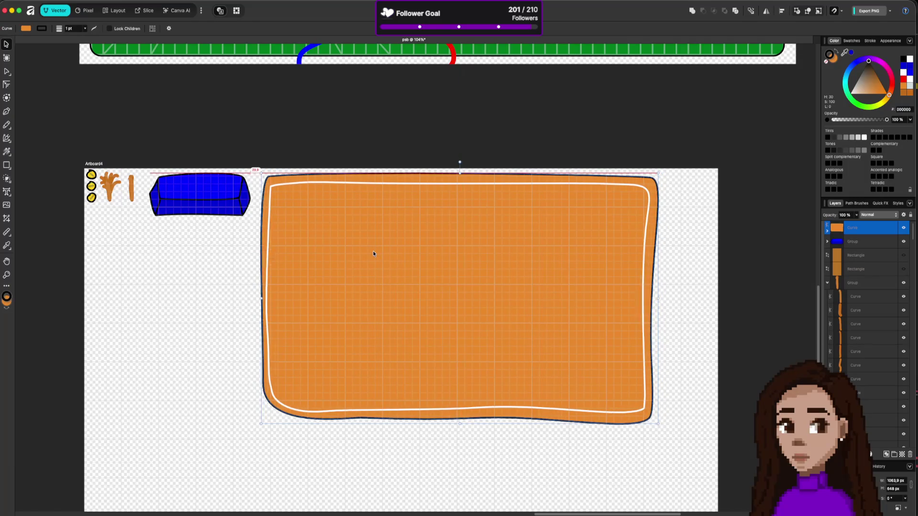
left_click(119, 11)
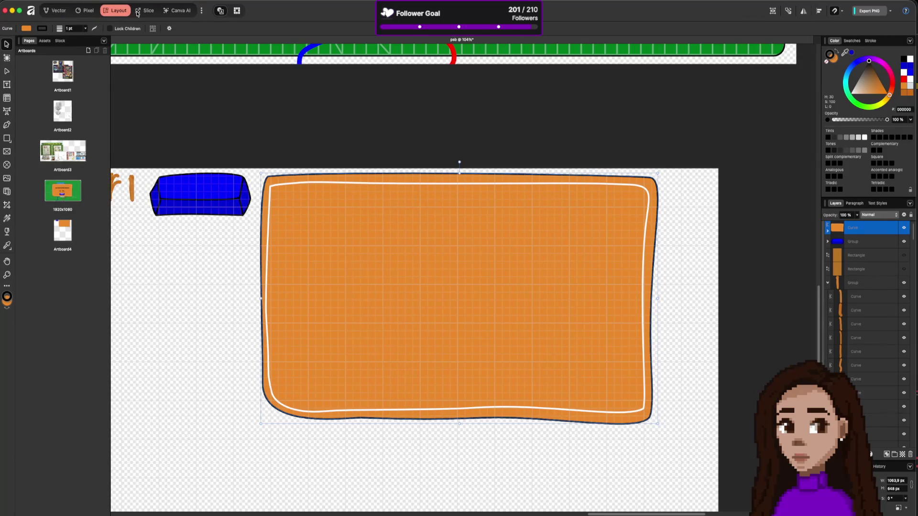
left_click(139, 12)
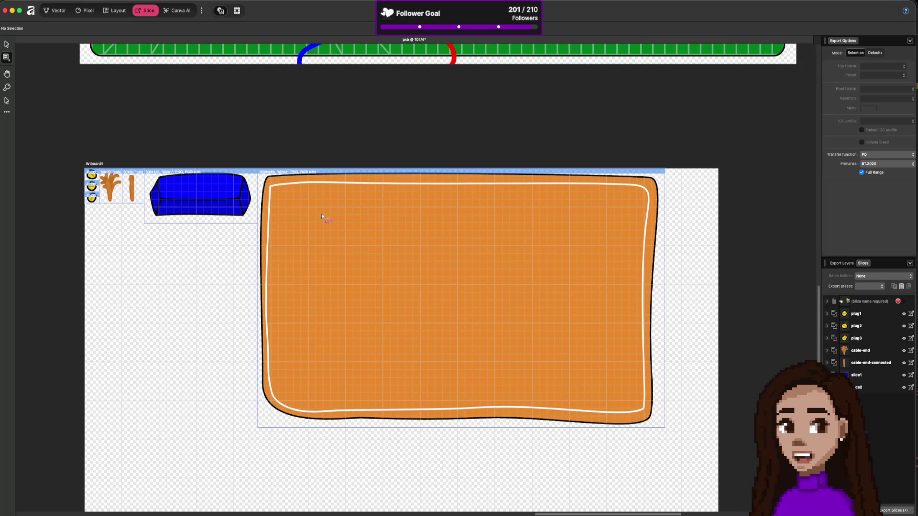
Rename the export slices to button and popup
double_click(858, 375)
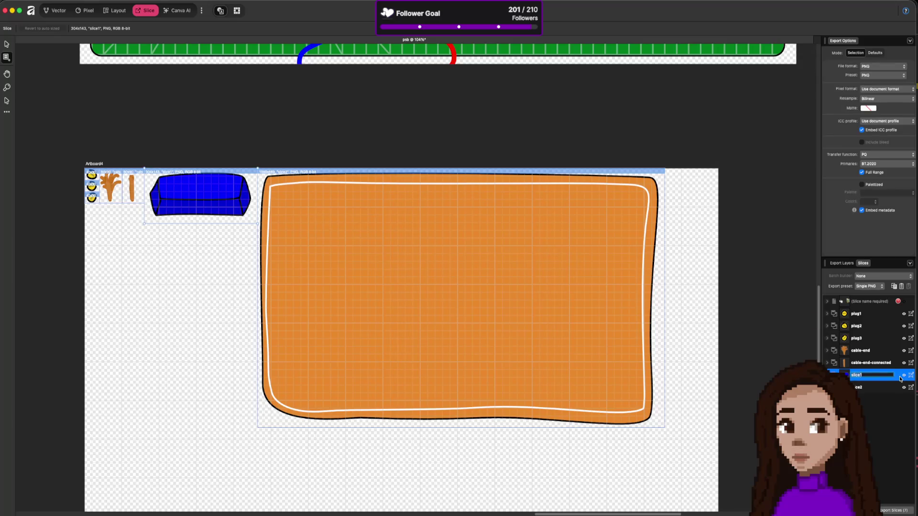
key("BackSpace")
type("bu")
type("tton")
key("Return")
double_click(864, 385)
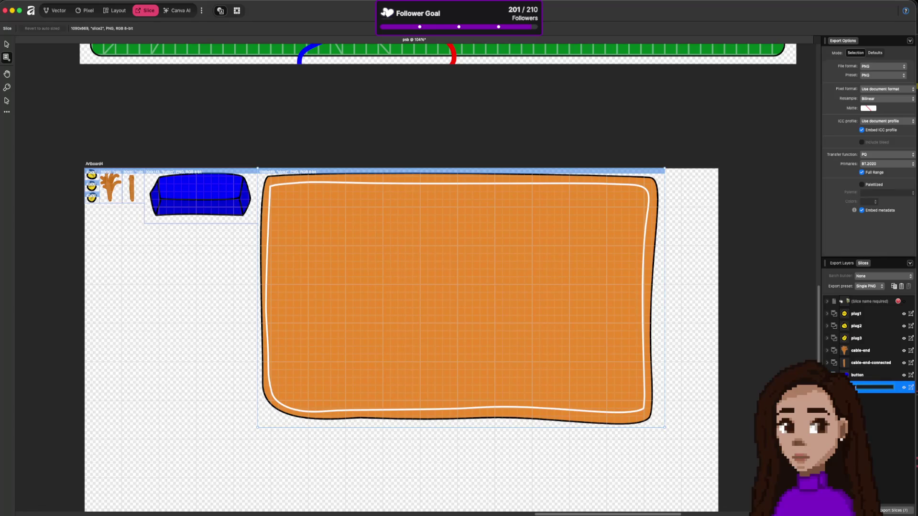
type("plus")
type("opup")
key("Return")
Export the slices as PNGs into the assets folder, overwriting the old files
left_click(891, 511)
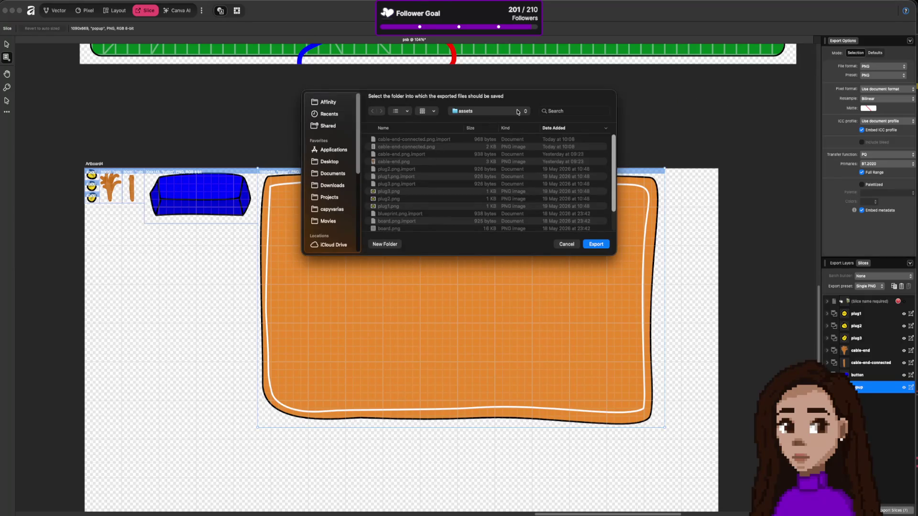
left_click(606, 245)
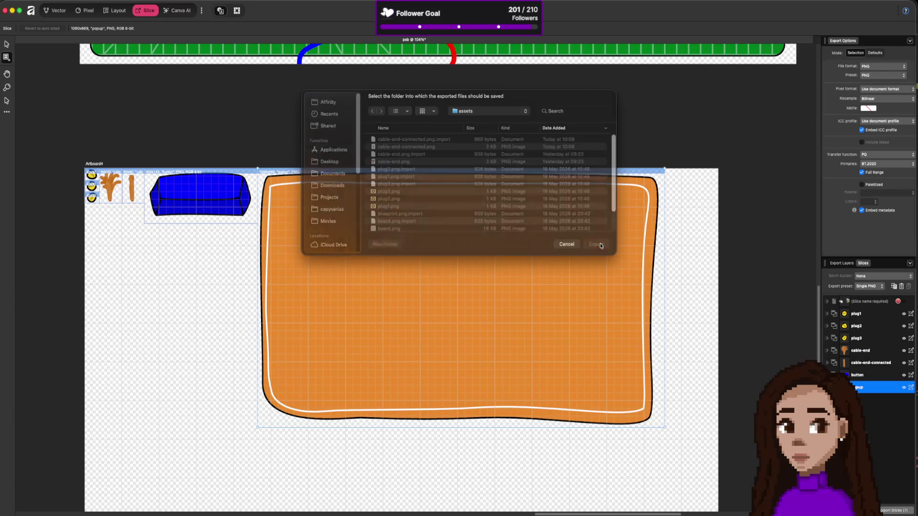
left_click(506, 219)
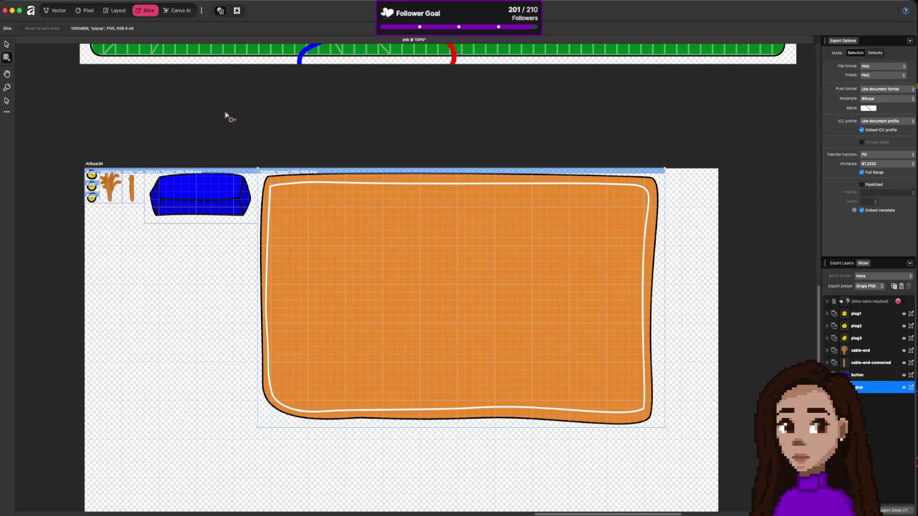
left_click(7, 46)
left_click(213, 197)
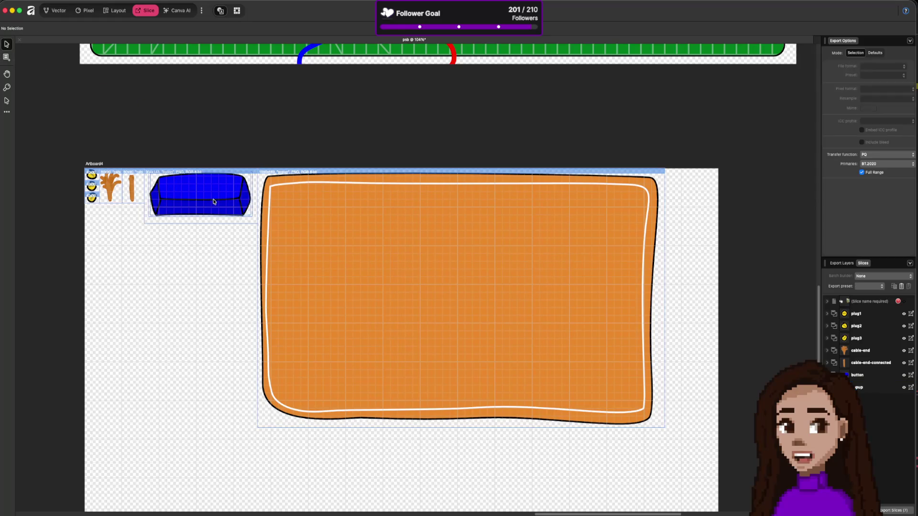
Duplicate the blue button below the original and give the copy a slice named button-gray
key("super+1")
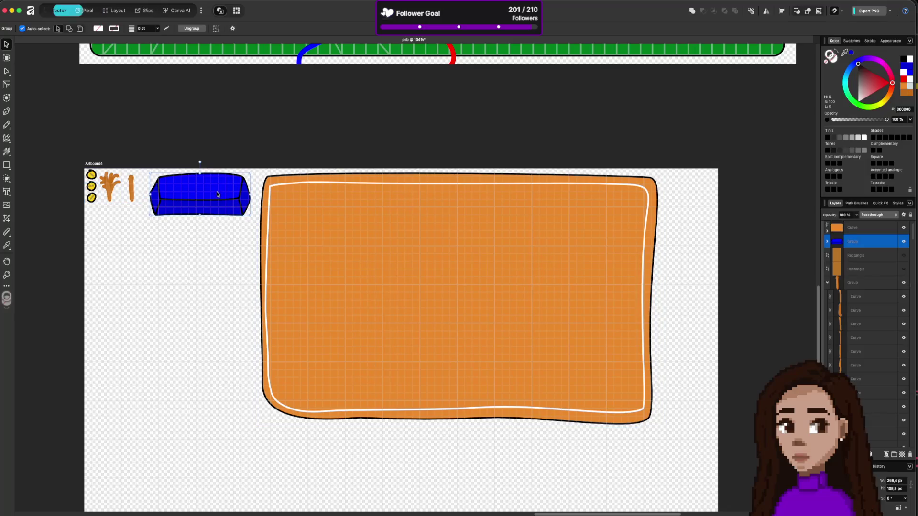
left_click_drag(211, 194, 212, 247)
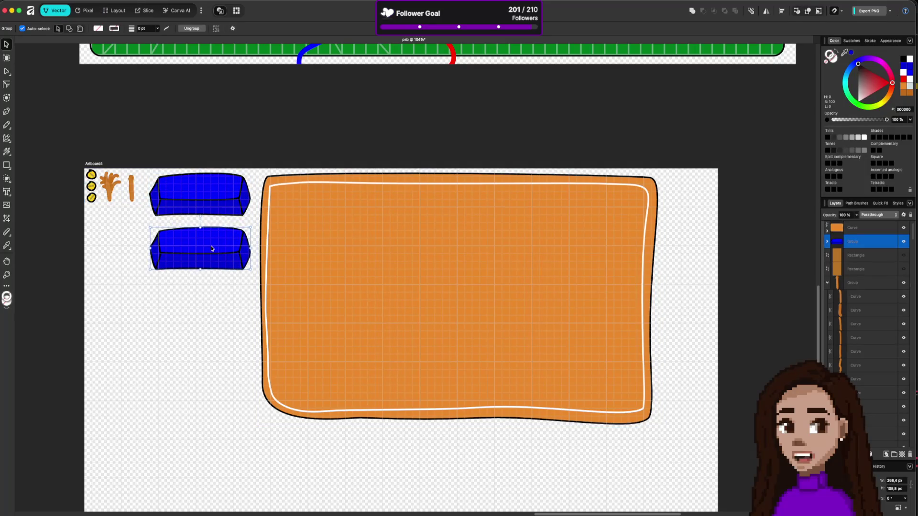
left_click(139, 12)
left_click(6, 58)
left_click_drag(147, 230, 257, 278)
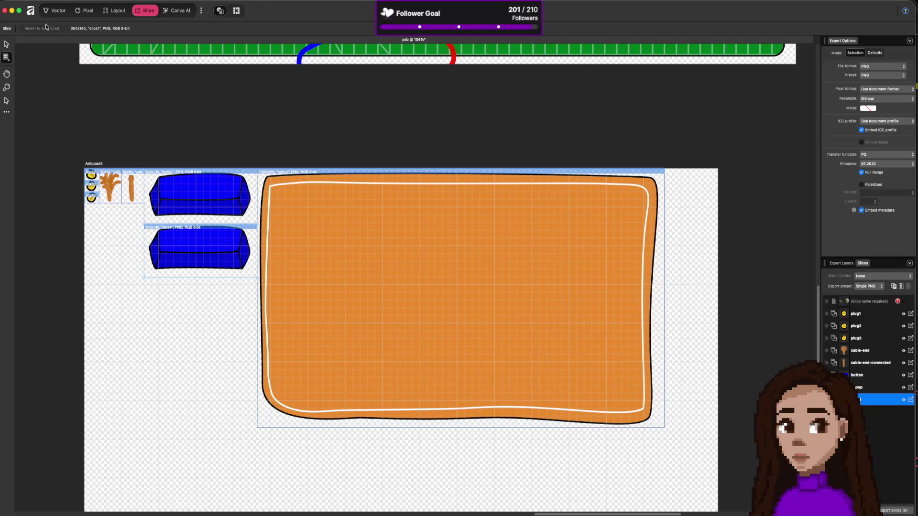
left_click(7, 44)
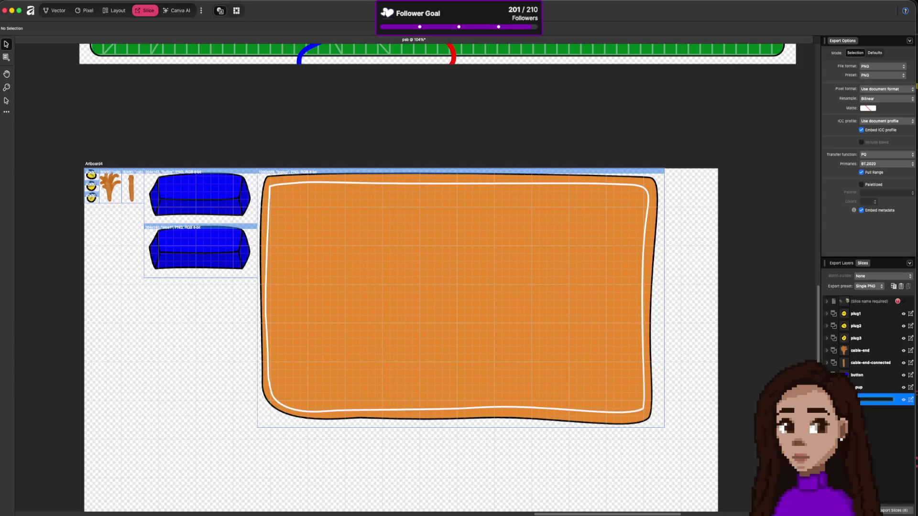
type("-gray")
key("Return")
left_click(55, 12)
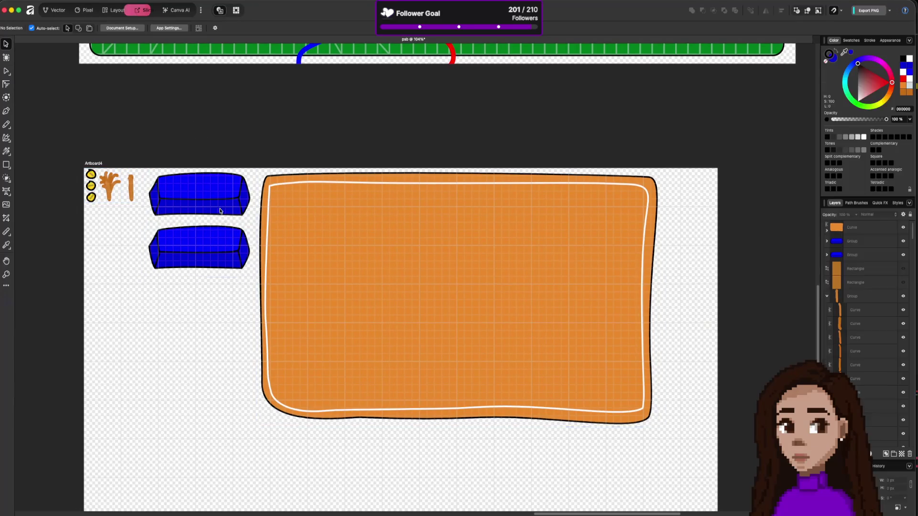
Enable a Color Overlay effect on the lower button with Color Burn blend and white colour
left_click(220, 237)
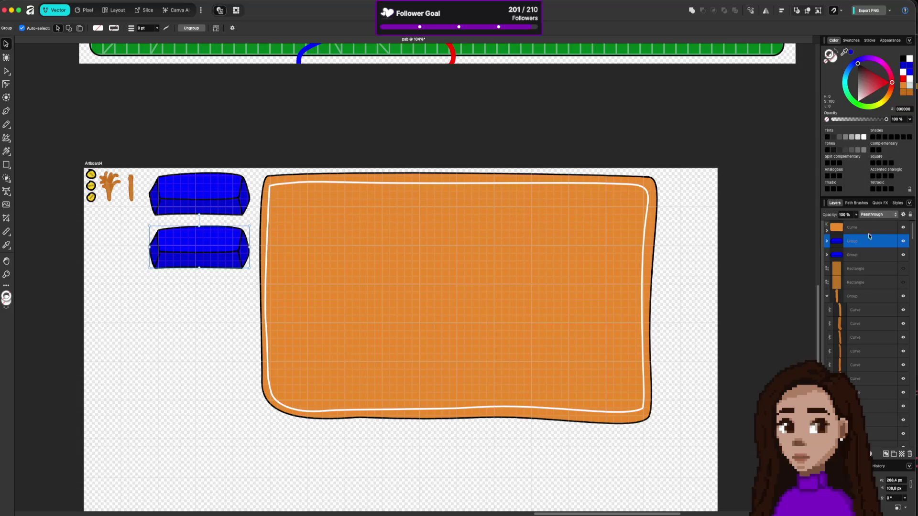
left_click(870, 454)
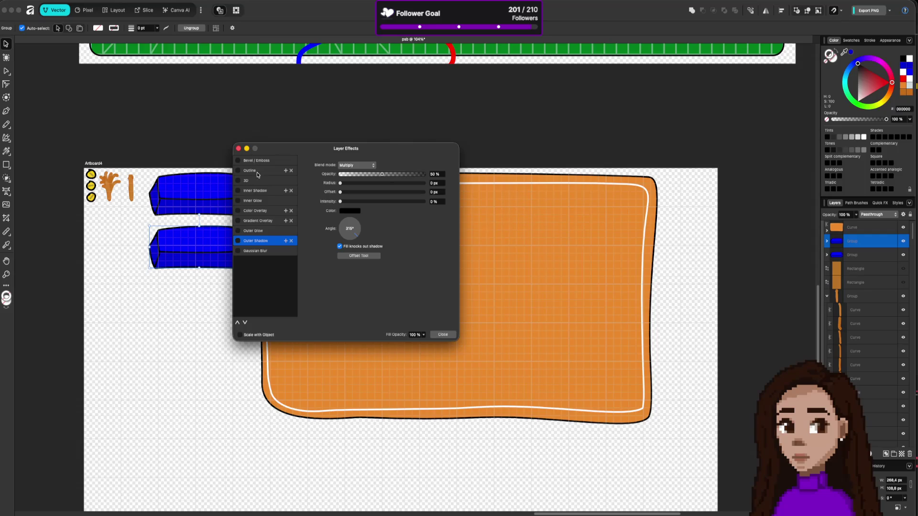
left_click(256, 210)
left_click(238, 211)
left_click(359, 165)
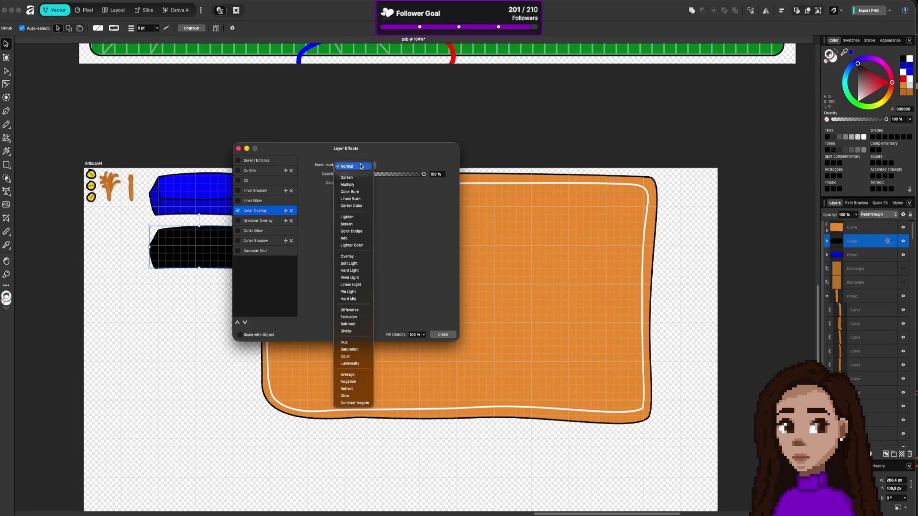
left_click(358, 192)
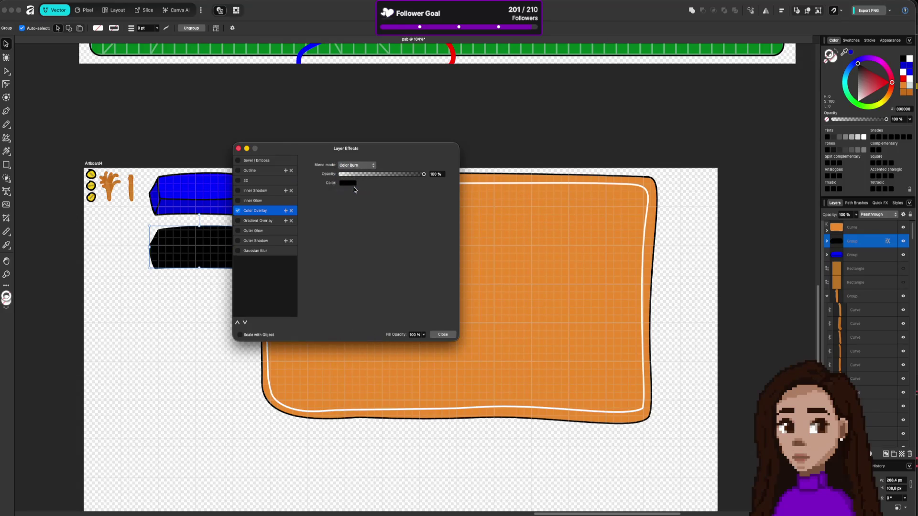
left_click(348, 184)
left_click_drag(362, 220, 362, 268)
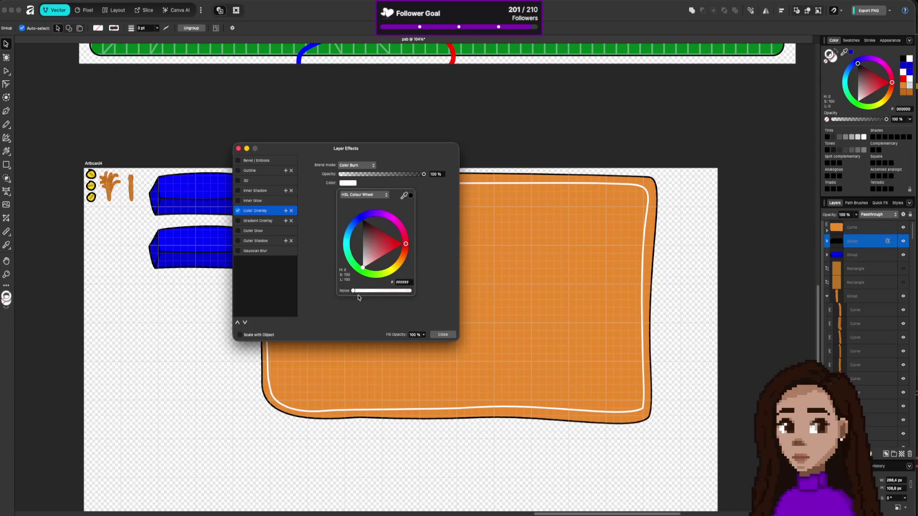
Change the overlay colour to blue, hex 0000FF, keeping the Color Burn blend mode
left_click(359, 166)
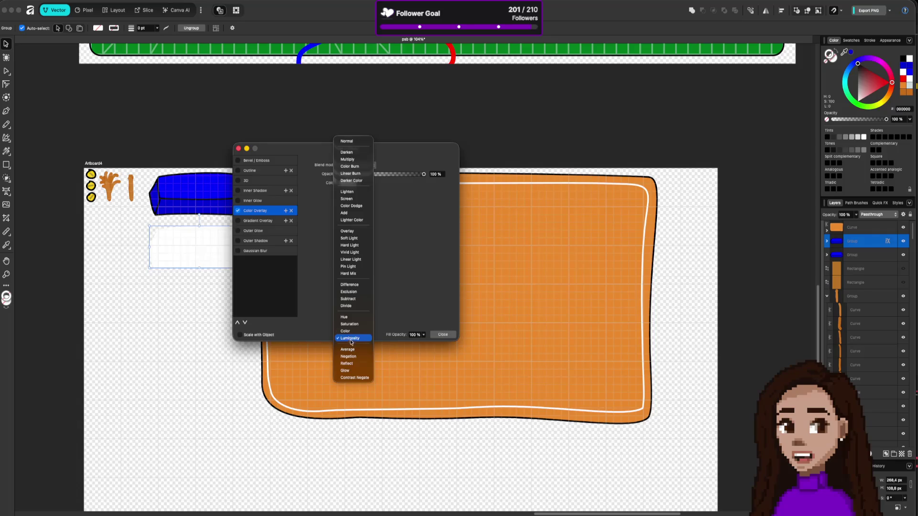
left_click(349, 166)
left_click(348, 183)
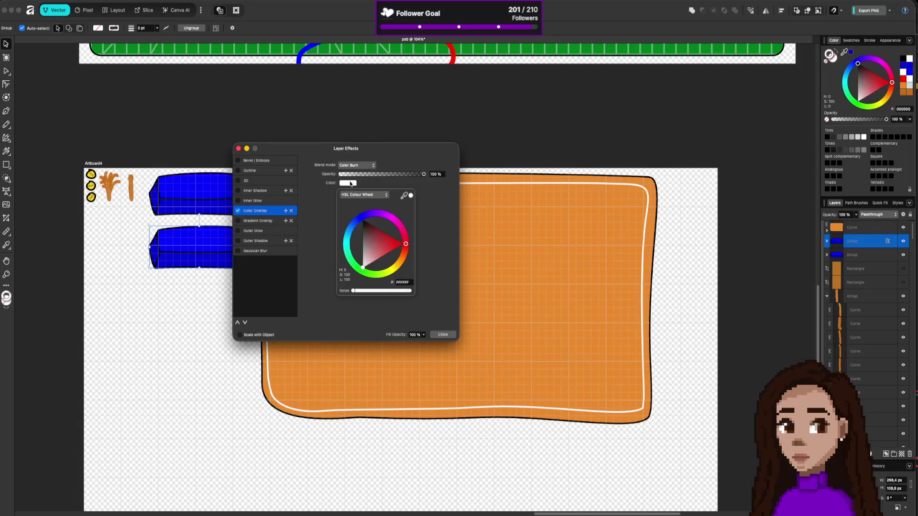
left_click(367, 234)
left_click(362, 216)
left_click_drag(366, 233, 362, 219)
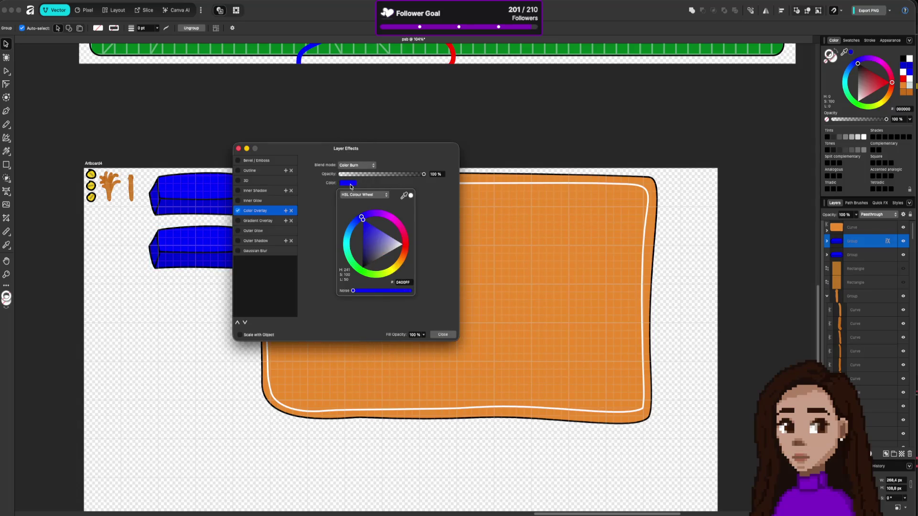
left_click(398, 282)
key("Return")
left_click(419, 199)
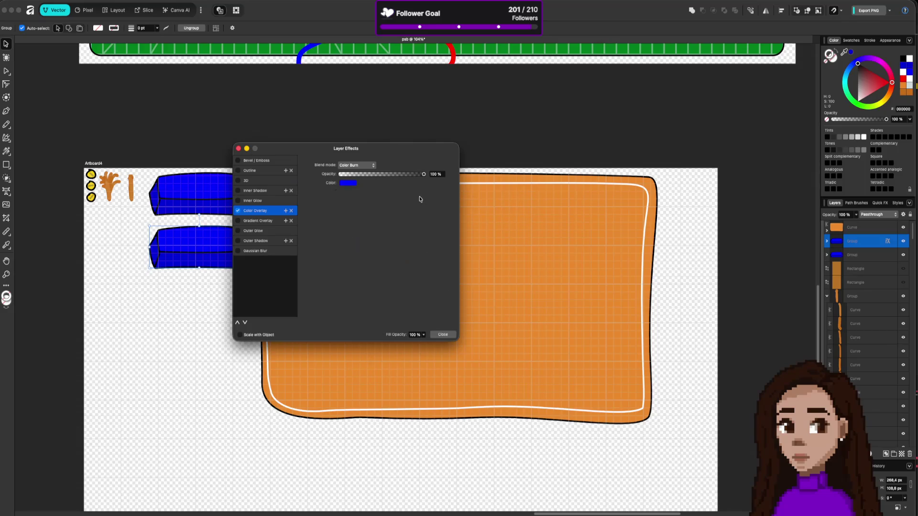
Preview other blend modes, reset the overlay colour to white, and try Average before closing effects
left_click(371, 165)
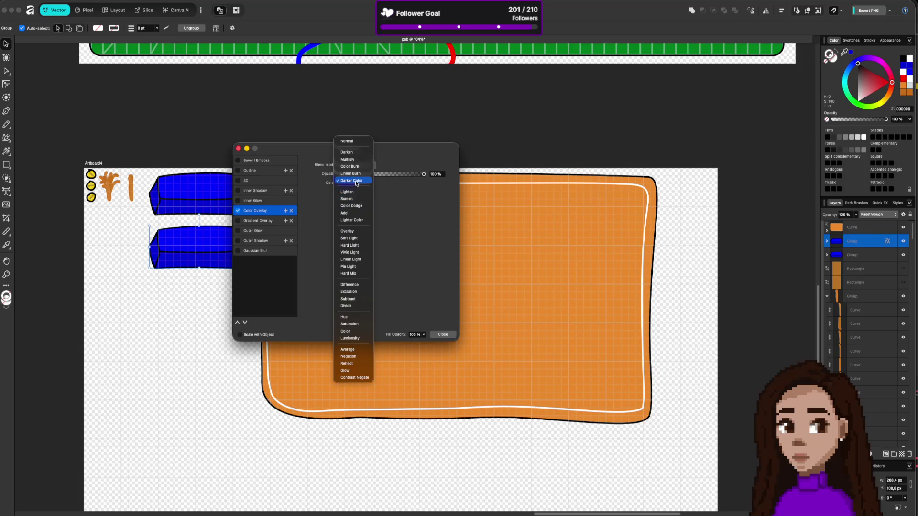
left_click(362, 167)
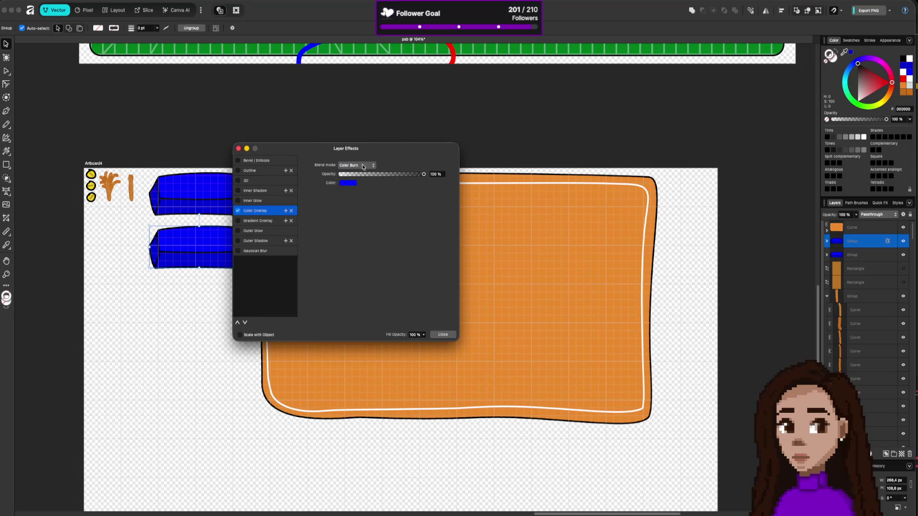
left_click(363, 166)
key("Escape")
left_click(349, 183)
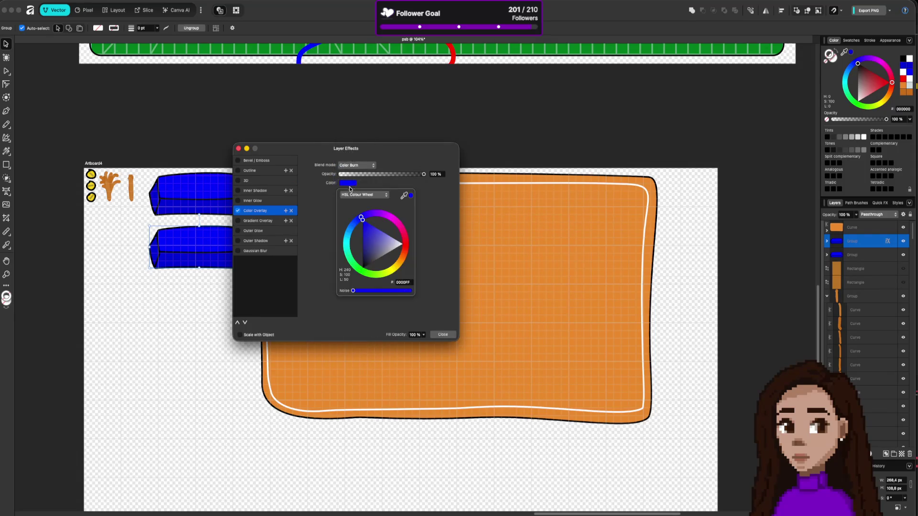
left_click_drag(373, 243, 420, 239)
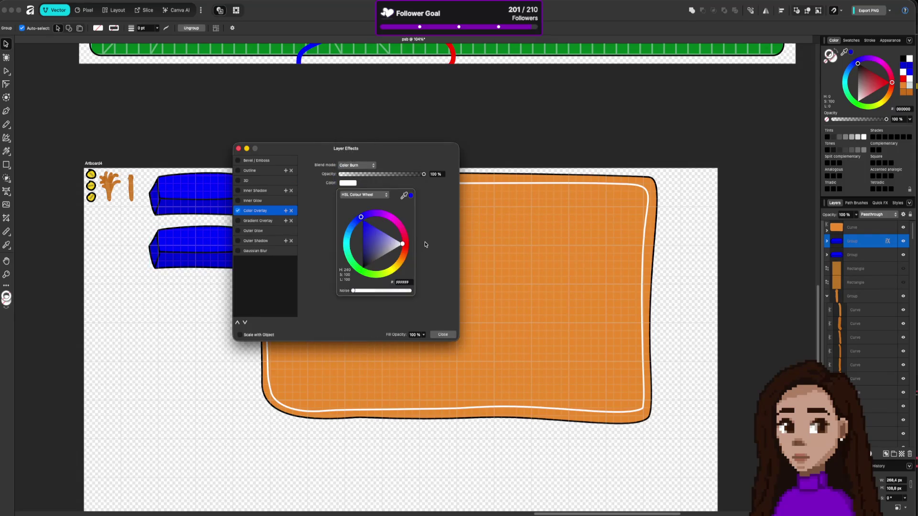
left_click(346, 166)
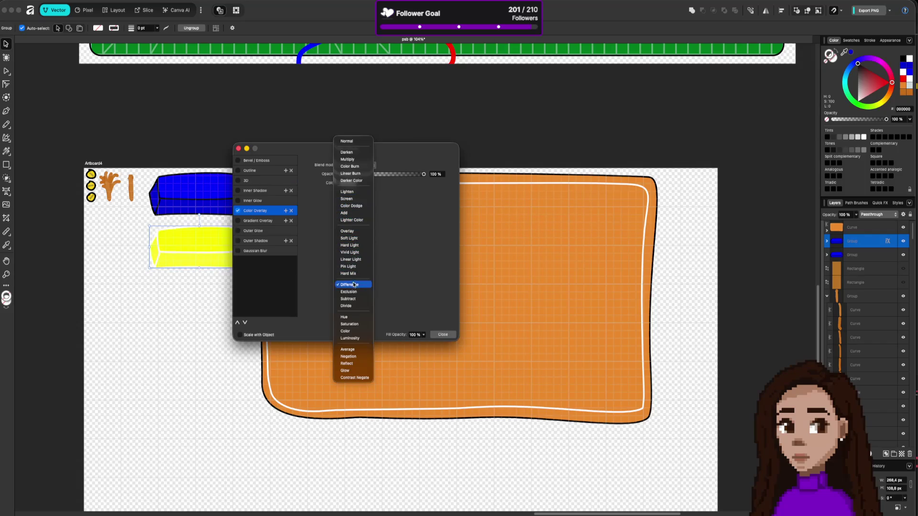
left_click(347, 350)
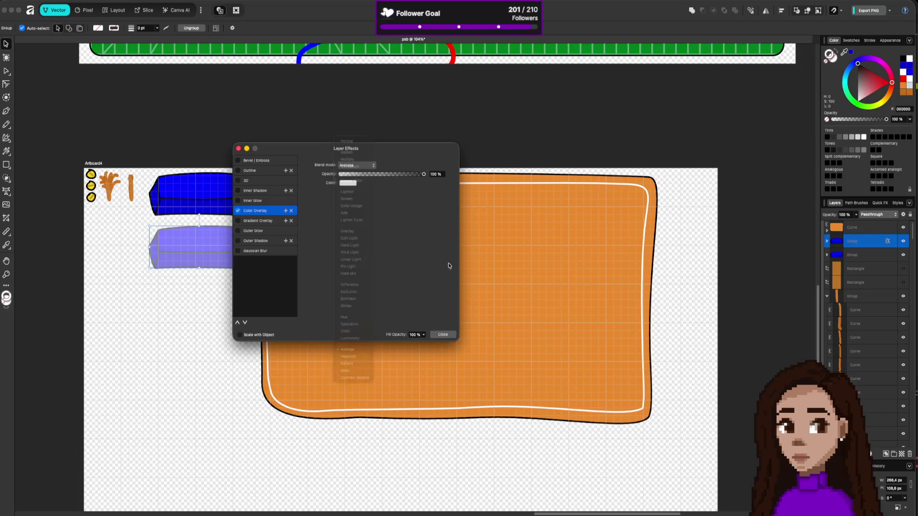
left_click(442, 335)
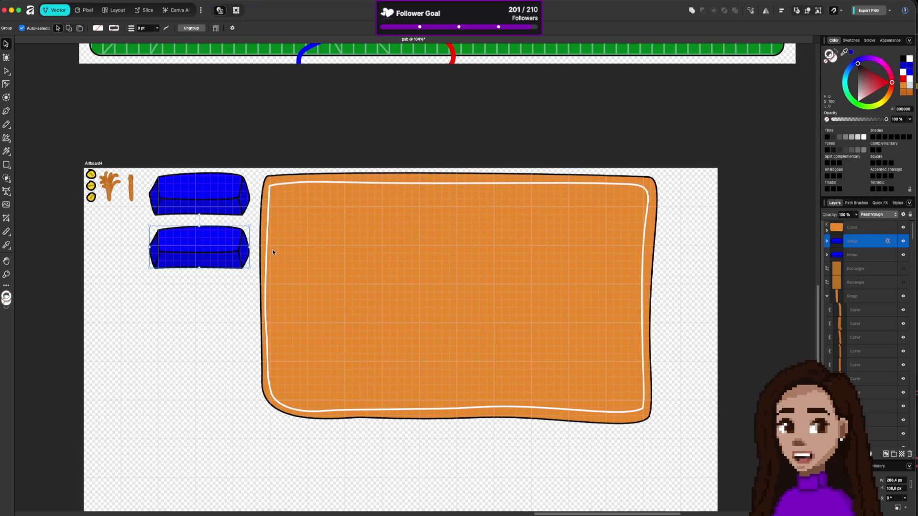
left_click(887, 241)
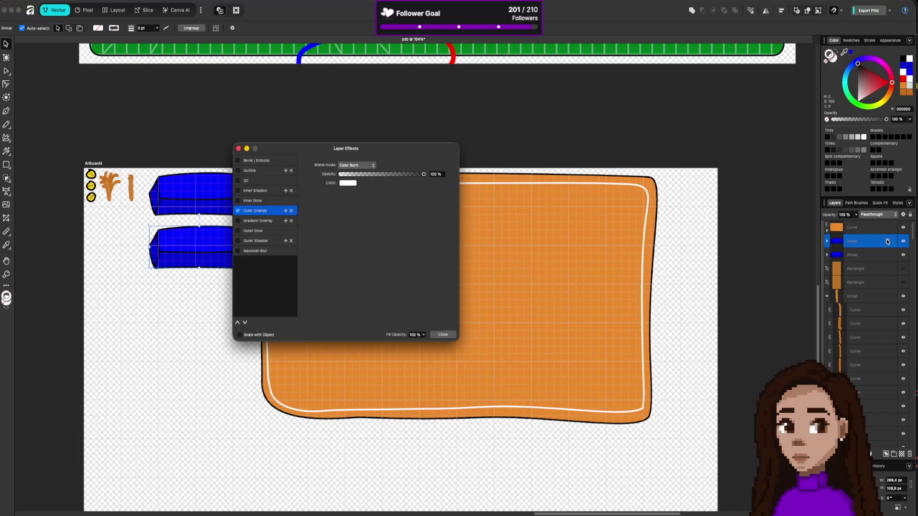
left_click(238, 148)
Fill the top highlight curve of the lower button white
key("a")
left_click(221, 245)
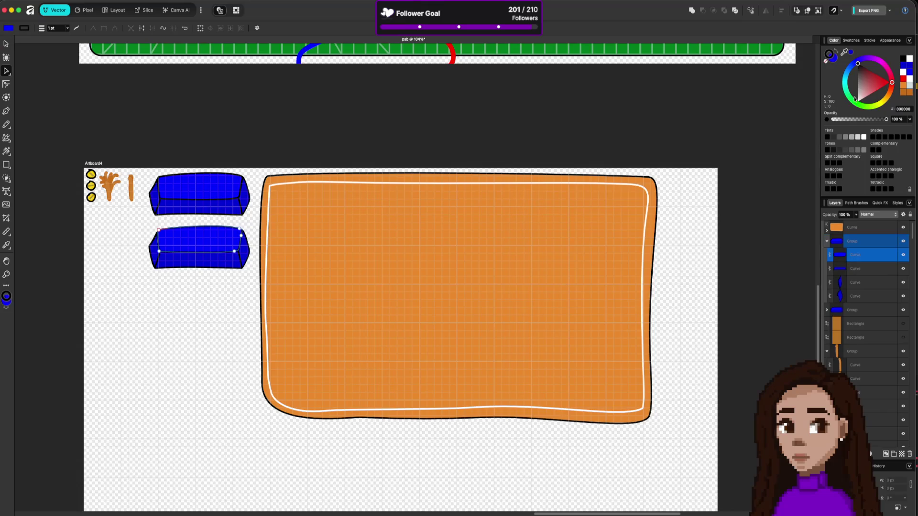
left_click(863, 138)
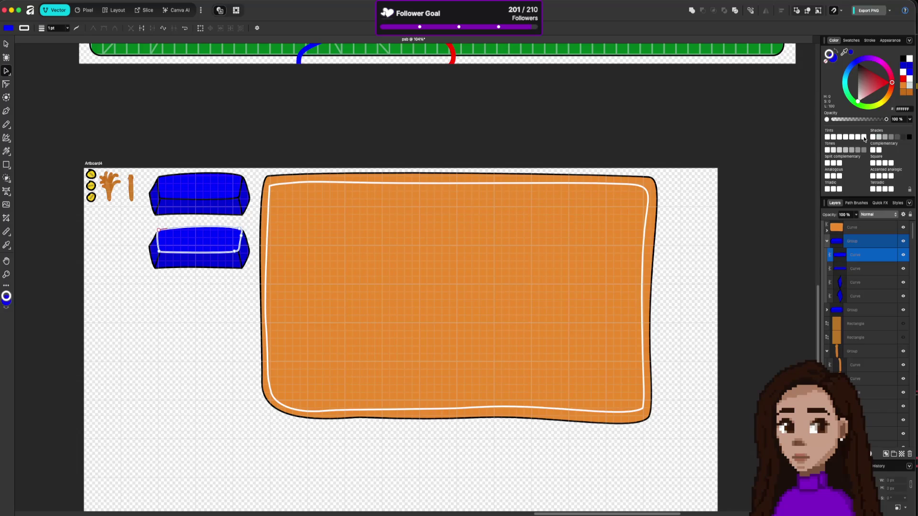
key("super+z")
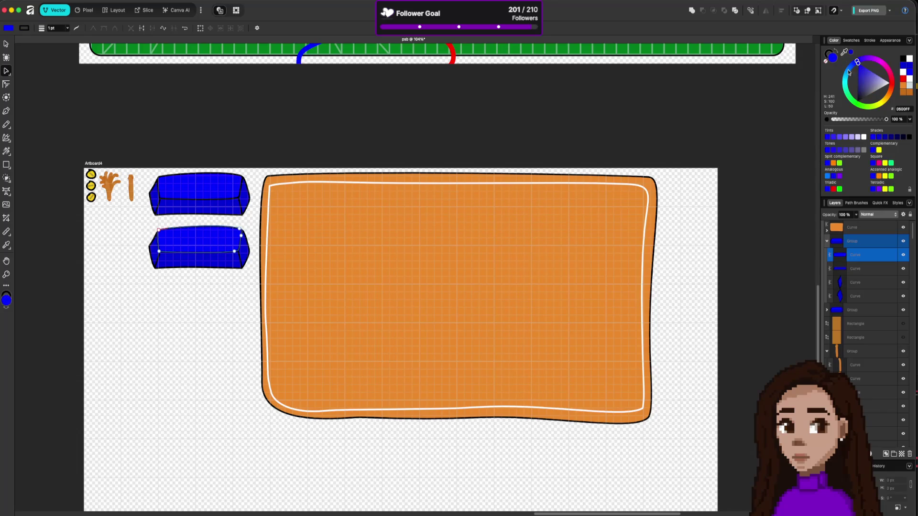
left_click(863, 137)
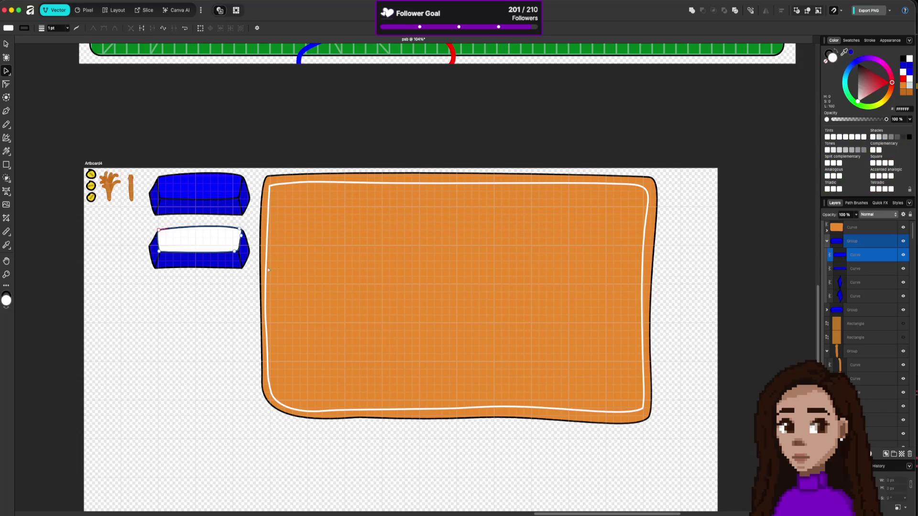
key("super+d")
Recolour the three blue side curves of the lower button light grey, D5D5D5
left_click(236, 258)
left_click(246, 255)
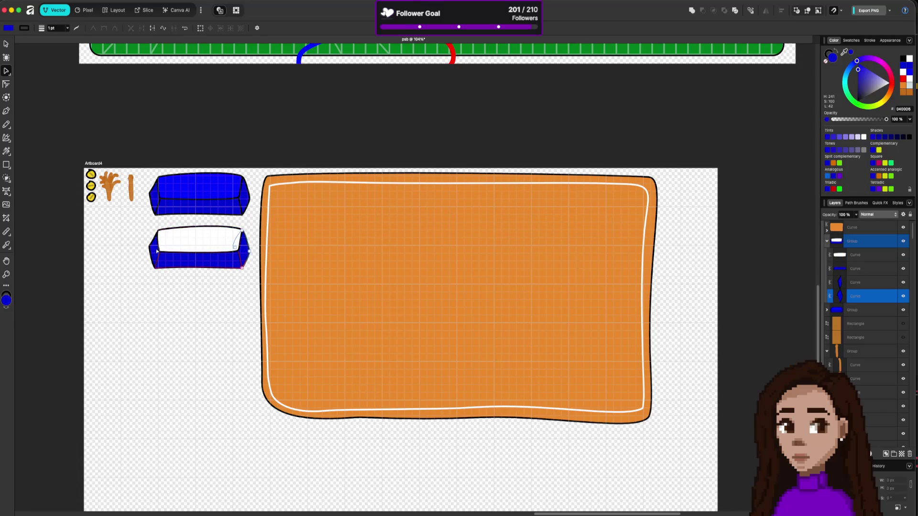
left_click(198, 246)
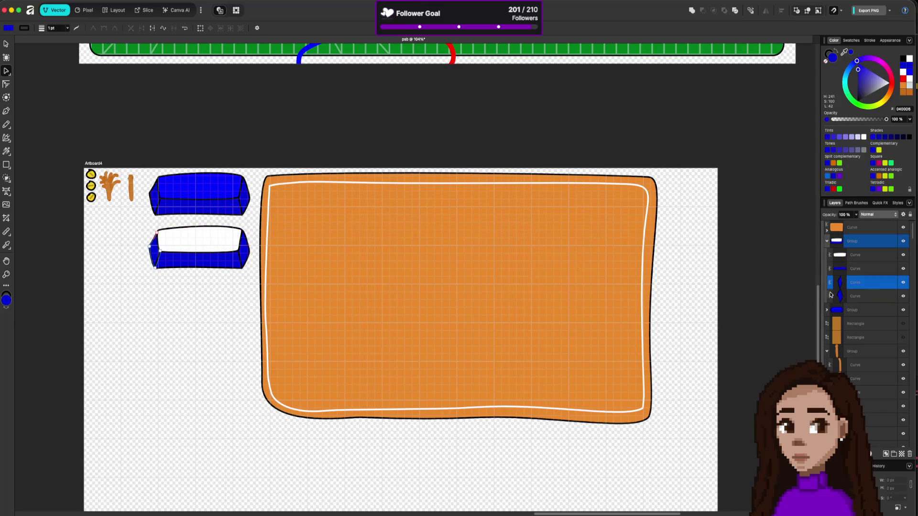
left_click(864, 300)
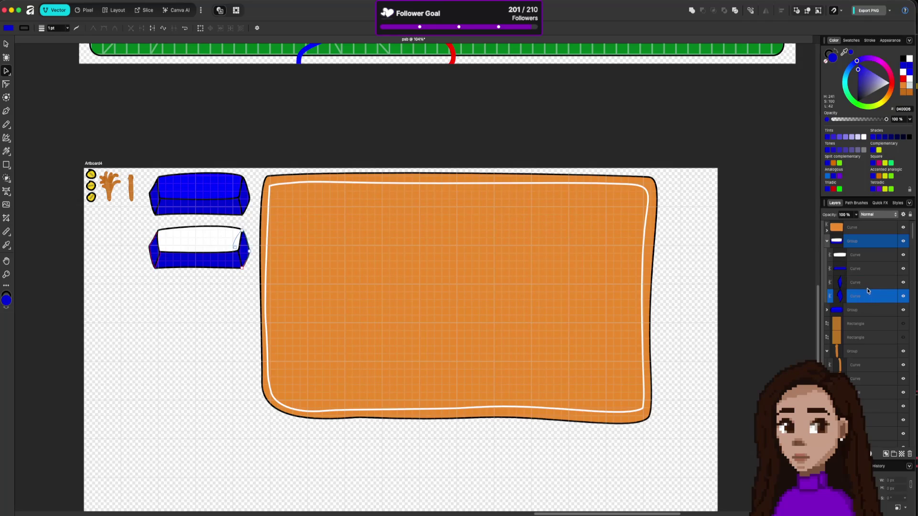
left_click(868, 286, "shift")
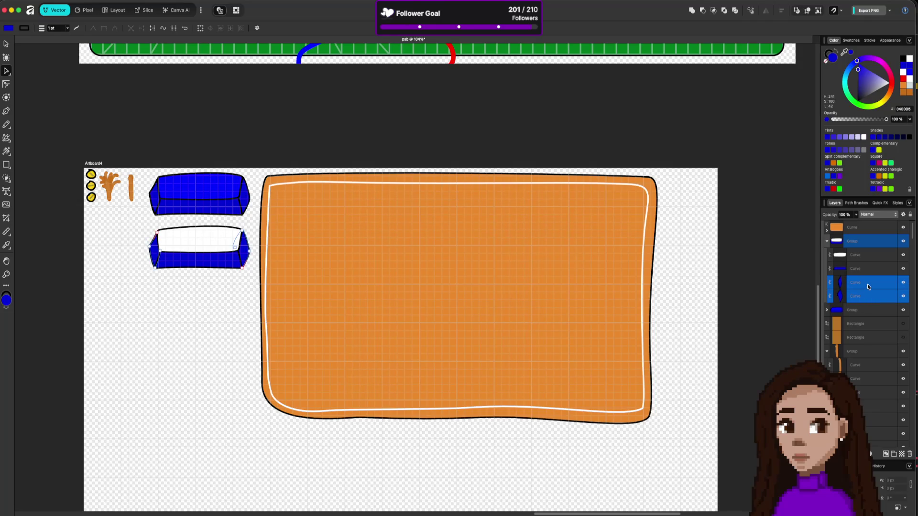
left_click(877, 270, "shift")
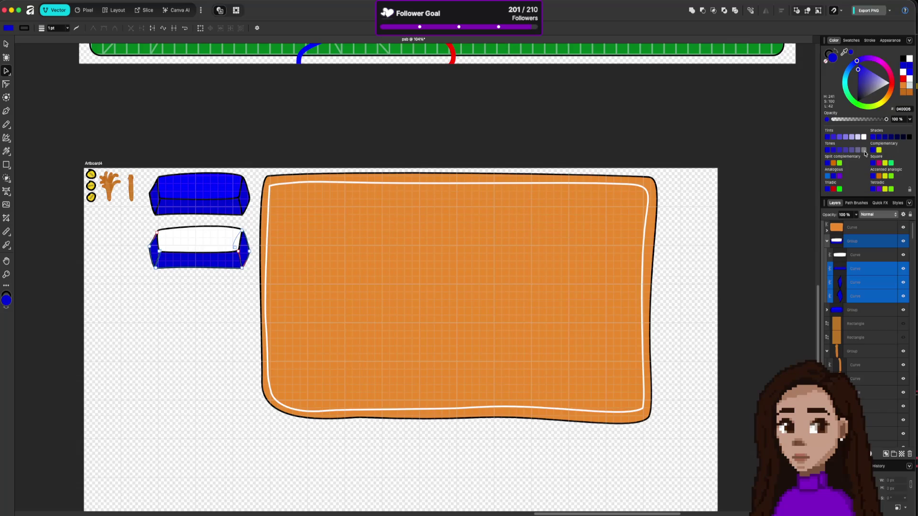
left_click(863, 150)
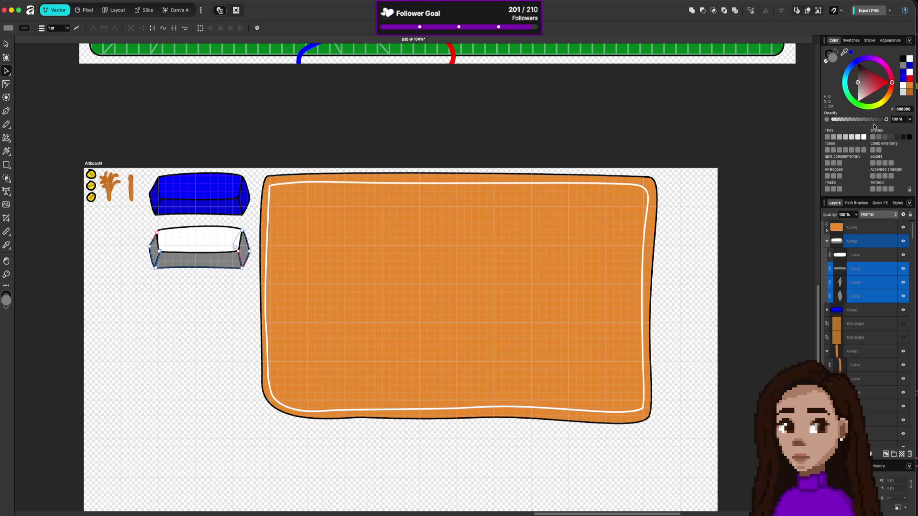
left_click(840, 137)
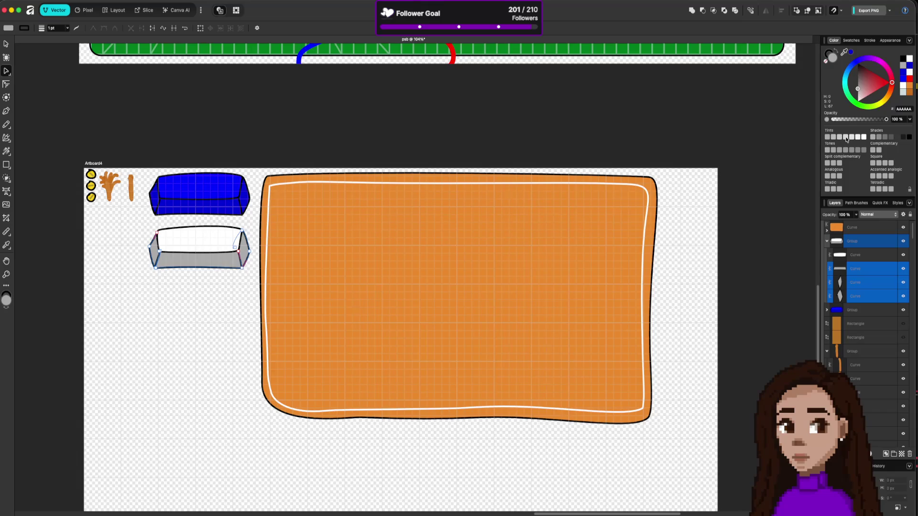
left_click(846, 138)
left_click(298, 342)
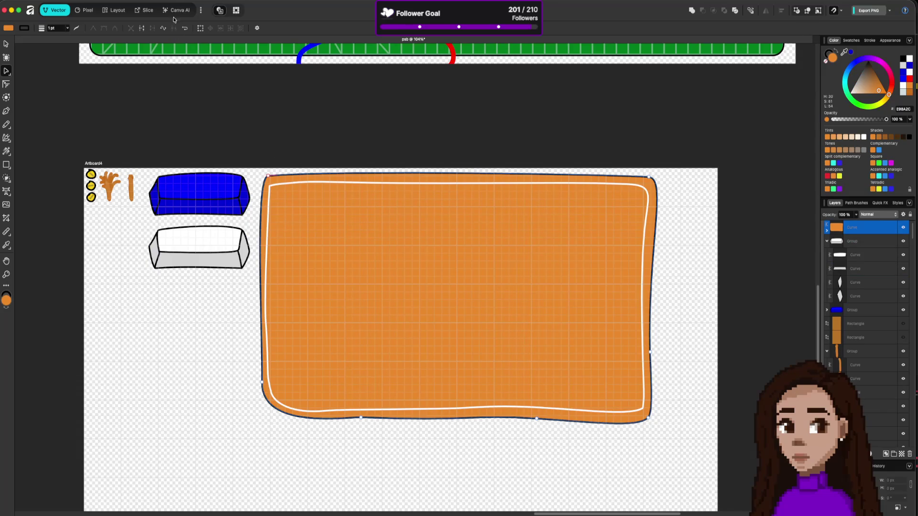
Re-export all slices as PNGs into the assets folder, replacing the previous files
left_click(148, 10)
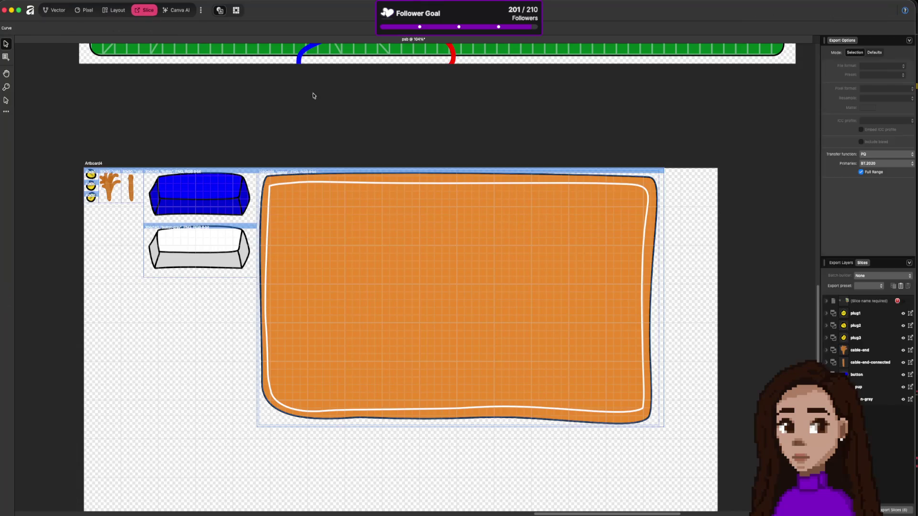
left_click(887, 510)
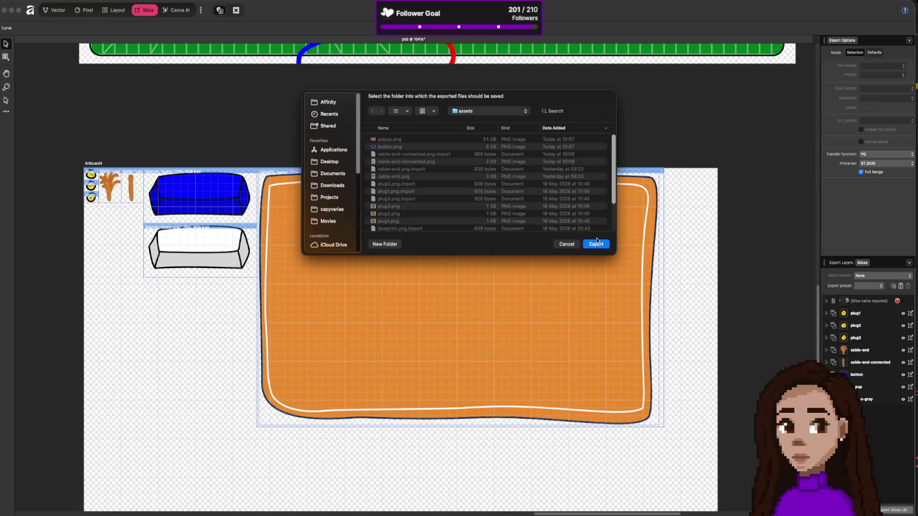
left_click(596, 244)
left_click(452, 219)
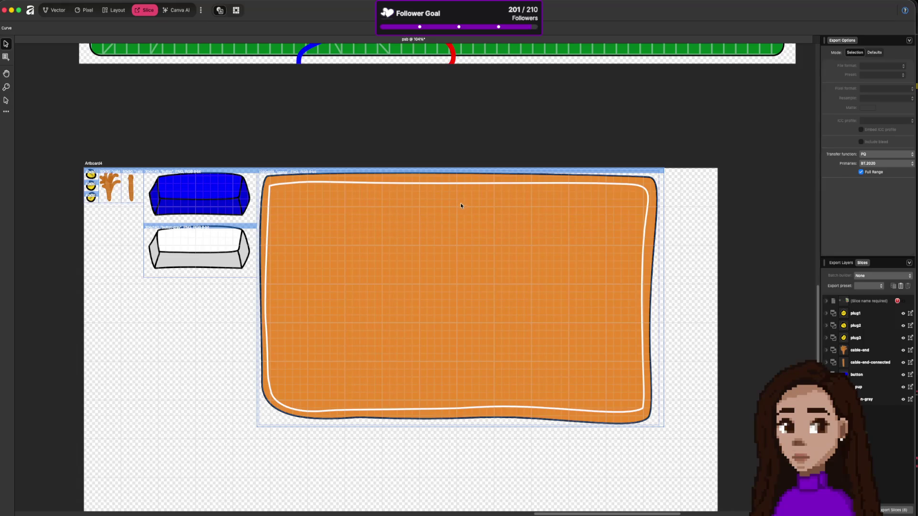
left_click(57, 13)
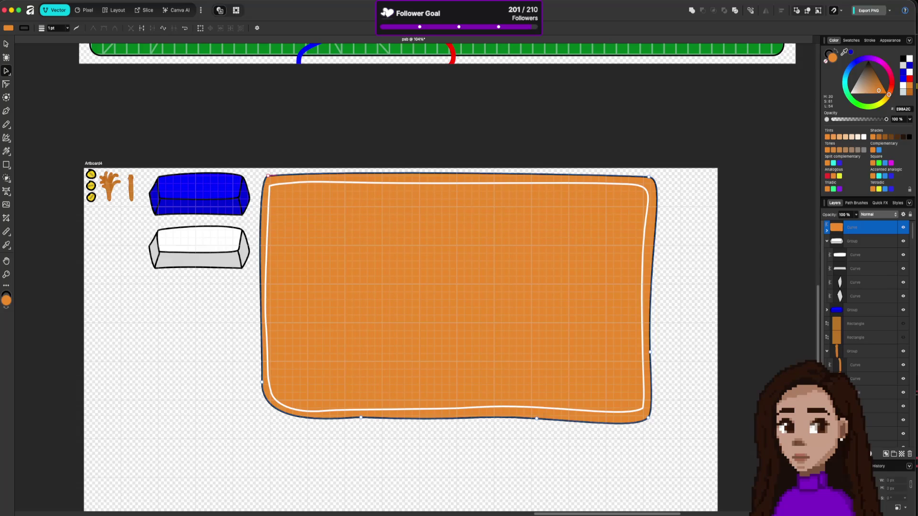
key("super+Tab")
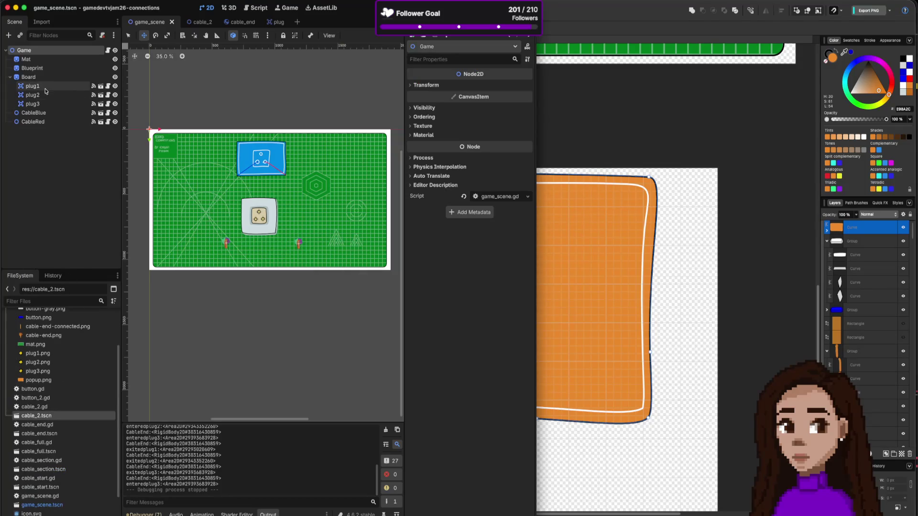
Start a new scene with a Node2D root
left_click(43, 145)
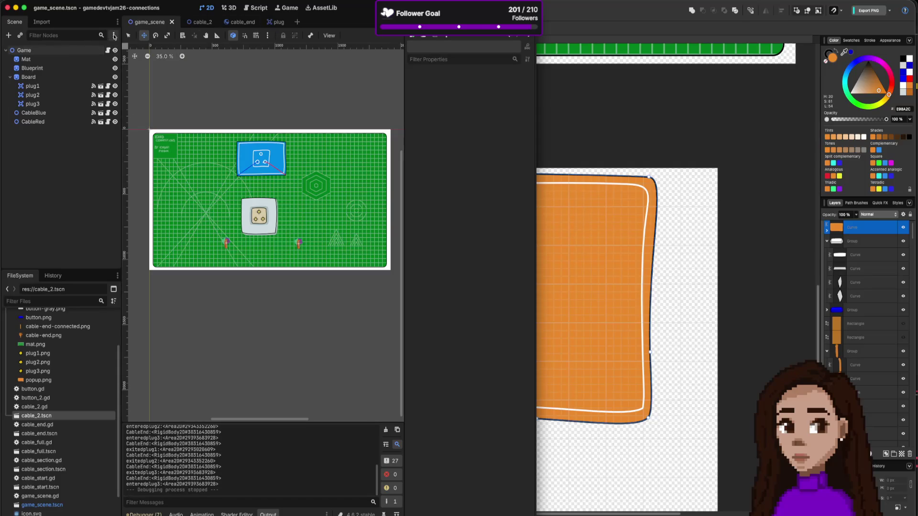
left_click(296, 21)
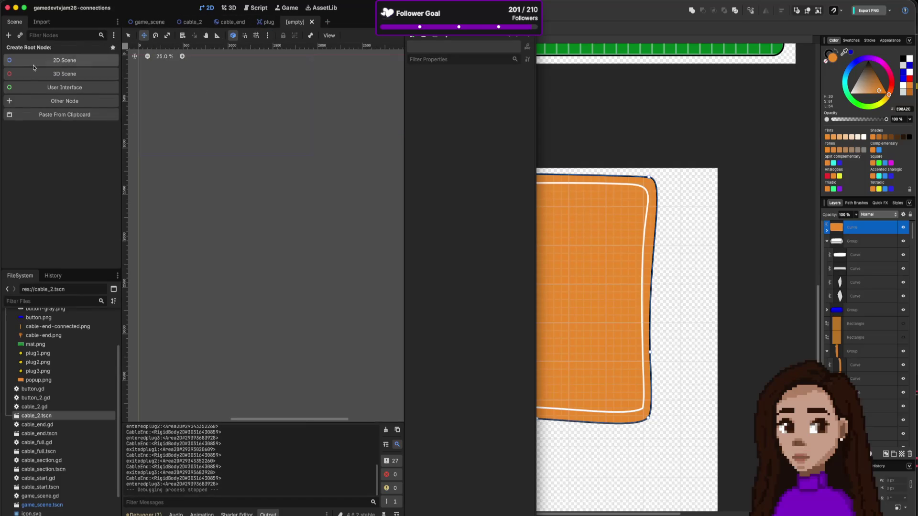
left_click(34, 67)
Add popup.png to the scene as a sprite and reset its position to 0, 0
left_click_drag(38, 380, 246, 188)
scroll(243, 185, "up", 1)
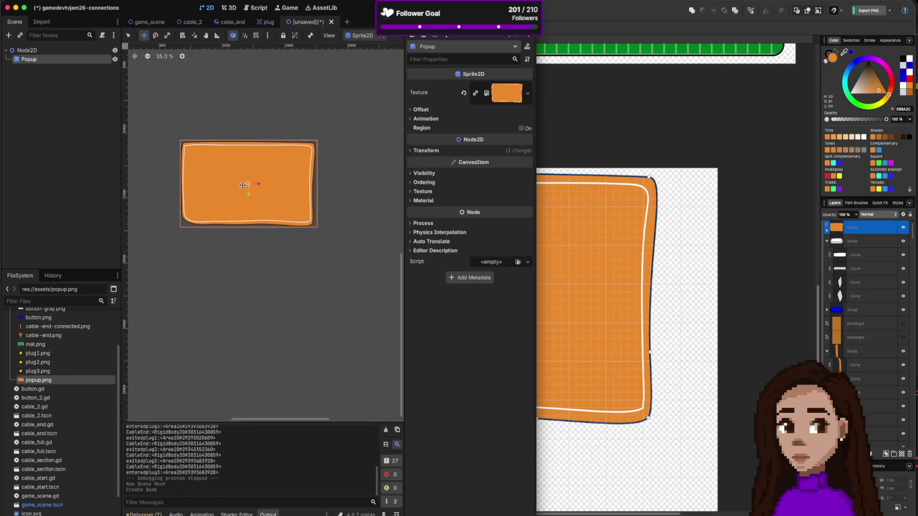
left_click(425, 150)
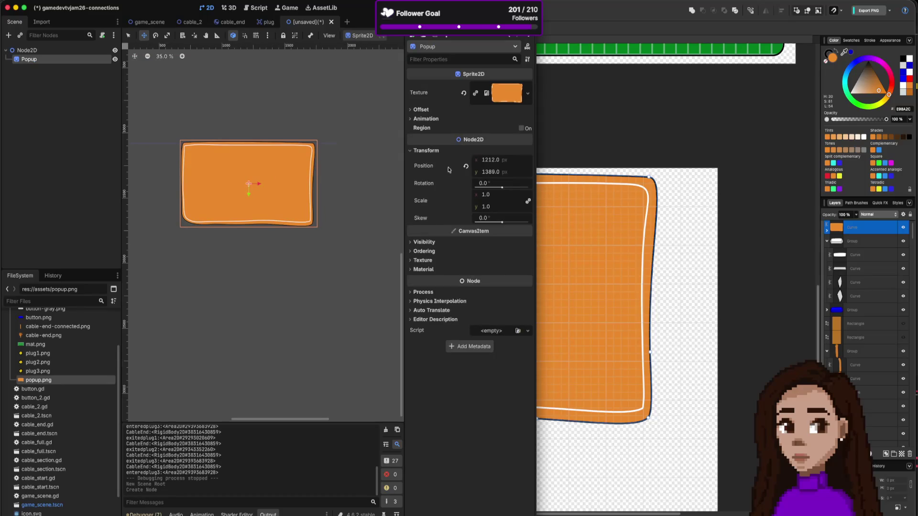
left_click(465, 166)
scroll(206, 149, "down", 4)
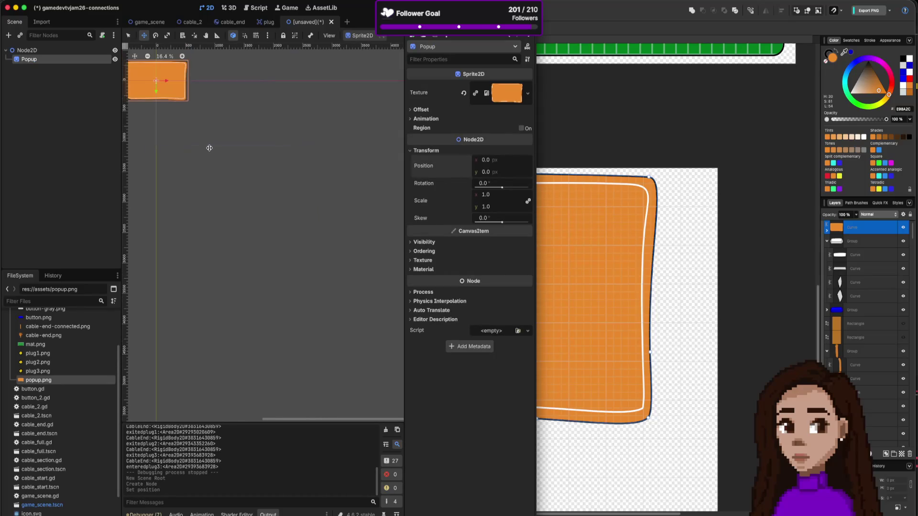
scroll(191, 210, "left", 5)
scroll(158, 269, "up", 3)
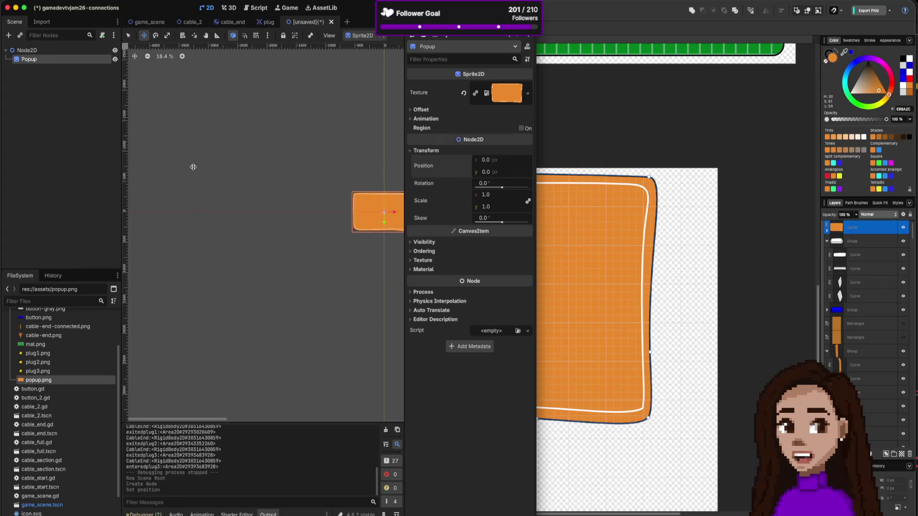
scroll(191, 165, "down", 1)
scroll(365, 199, "up", 10)
scroll(364, 198, "down", 8)
scroll(354, 179, "up", 10)
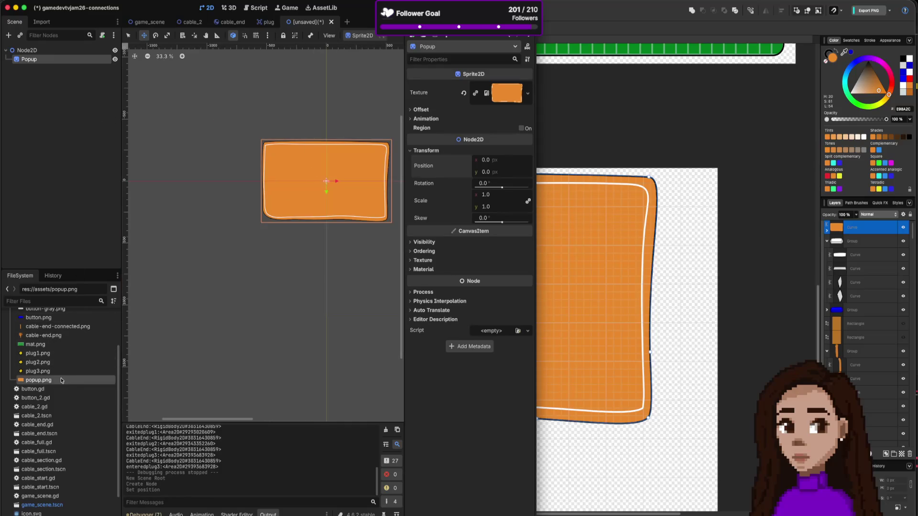
Add a Button child node under Node2D and set button-gray.png as its icon
right_click(62, 146)
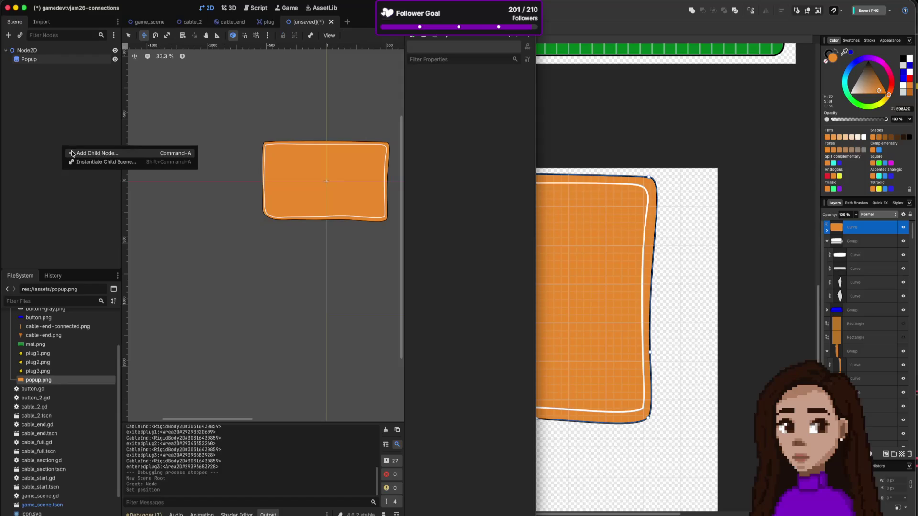
left_click(73, 153)
type("butt")
key("Return")
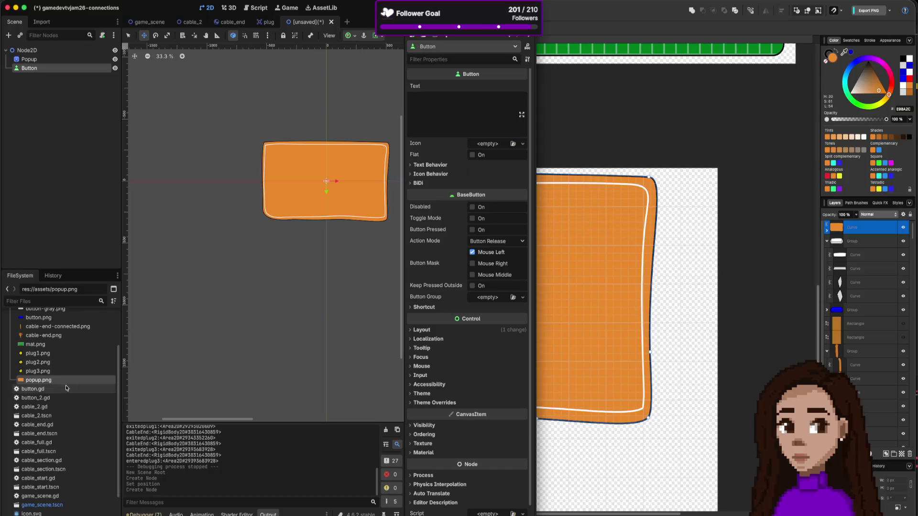
scroll(63, 404, "down", 3)
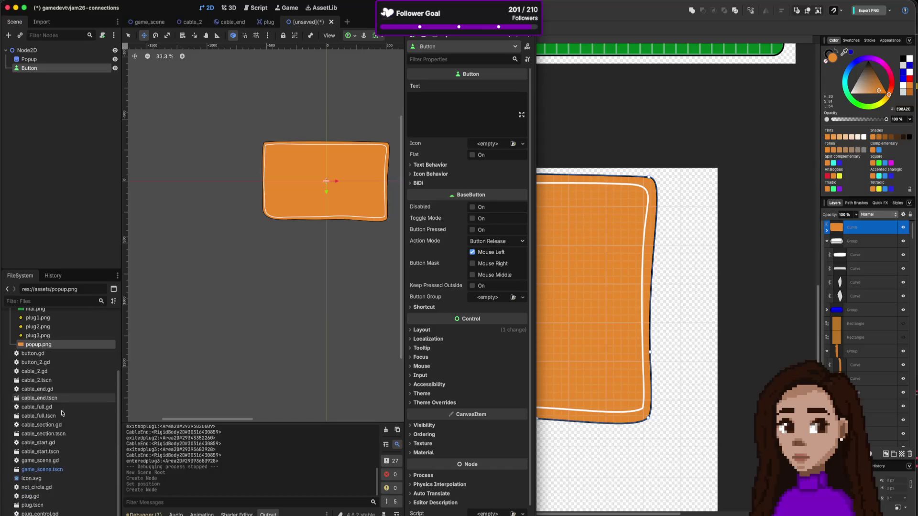
scroll(62, 413, "up", 6)
mouse_move(45, 361)
left_mouse_down()
mouse_move(475, 202)
mouse_move(486, 144)
left_mouse_up()
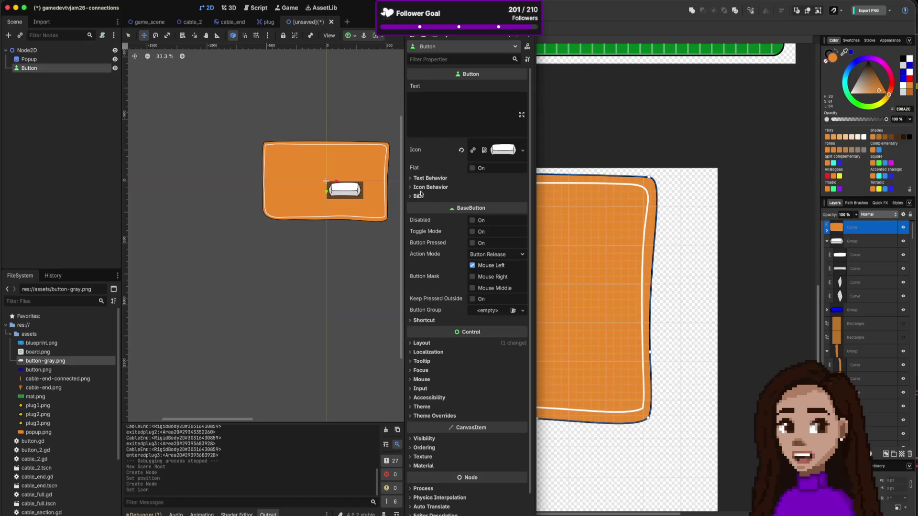
Try a CanvasItemMaterial on the button, remove it again, and nudge the button to -179, 38
scroll(425, 437, "down", 2)
left_click(427, 436)
left_click(423, 429)
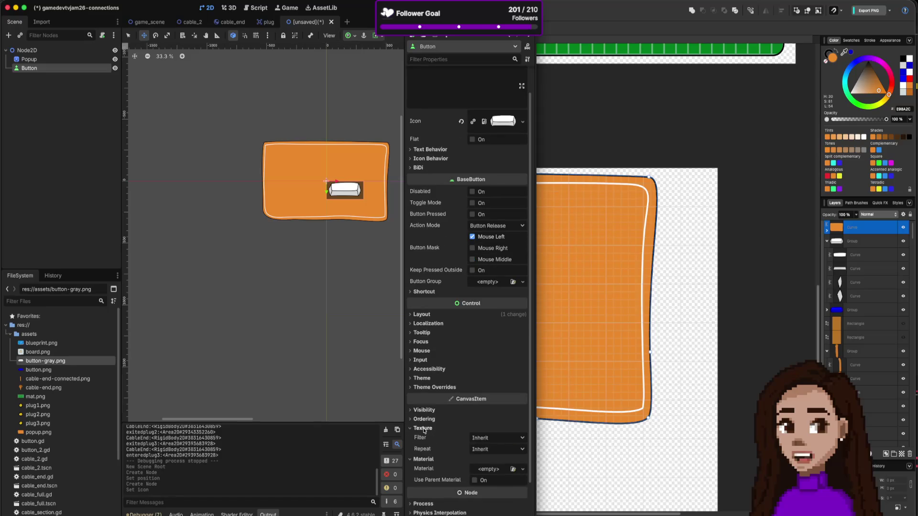
scroll(424, 430, "down", 2)
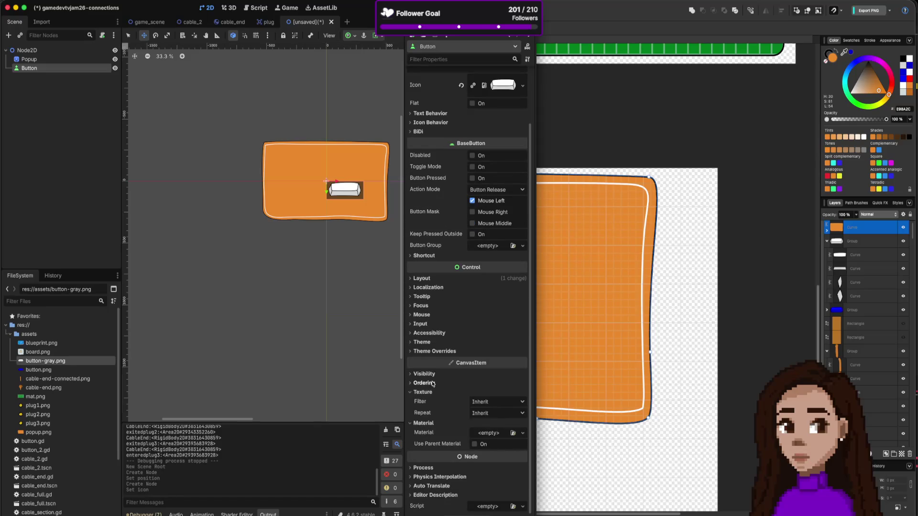
left_click(482, 402)
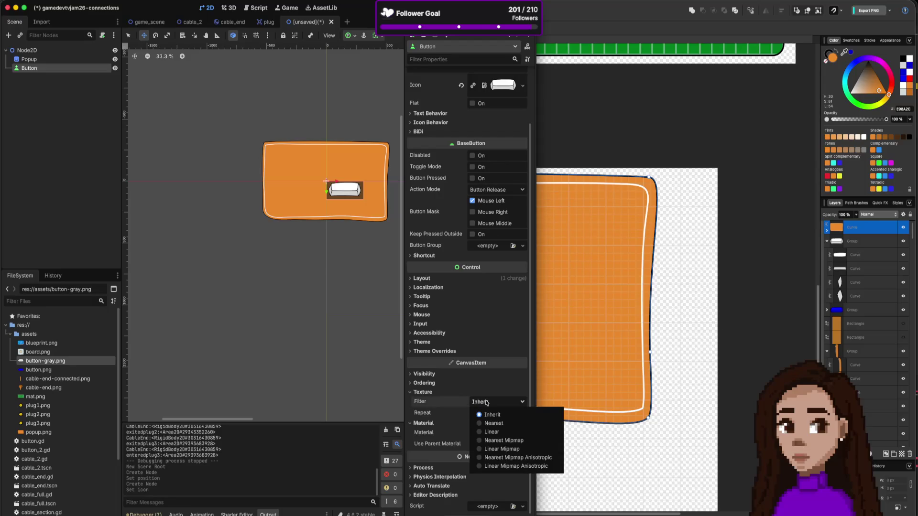
left_click(486, 402)
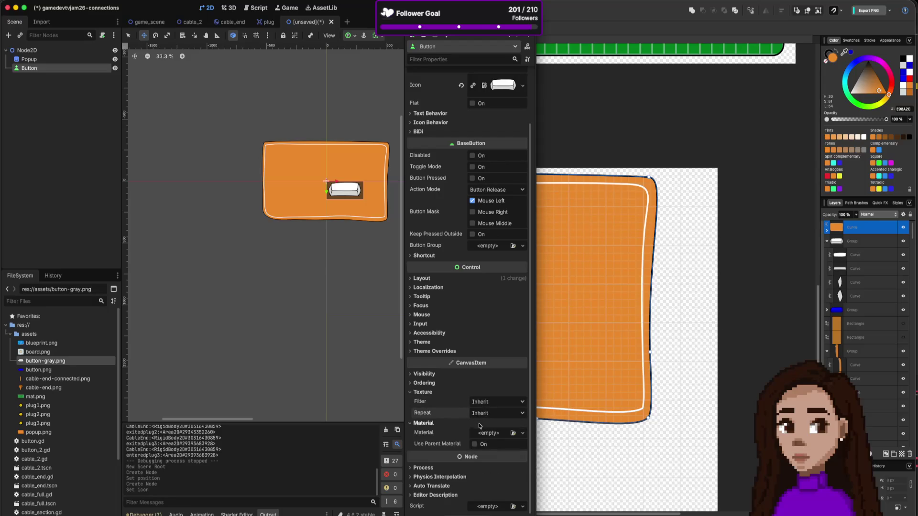
left_click(487, 435)
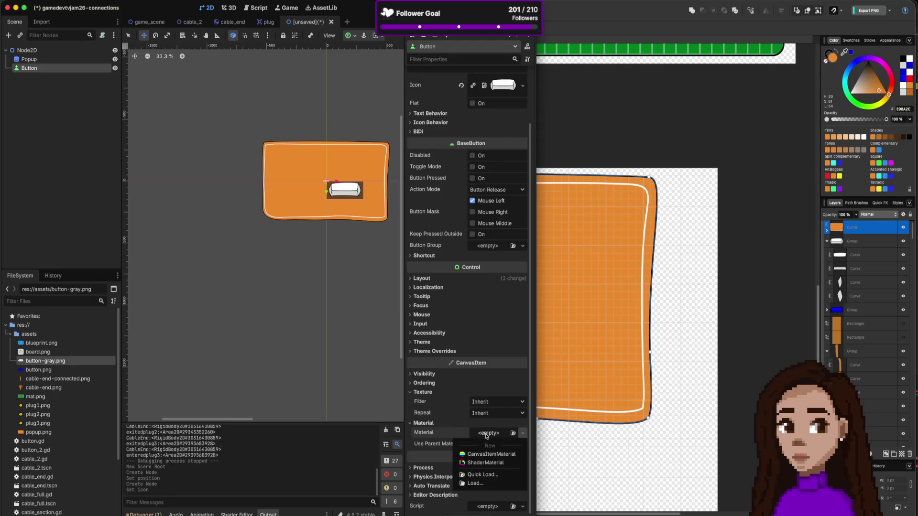
left_click(487, 454)
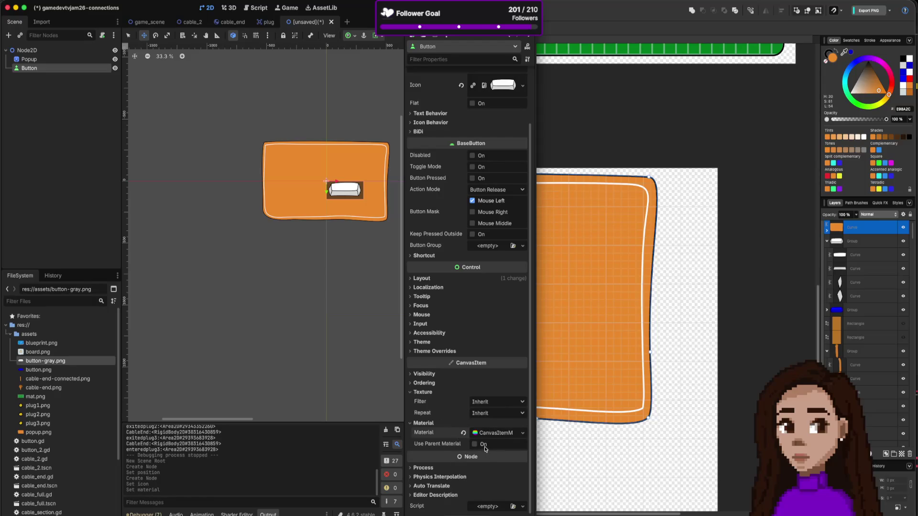
left_click(463, 433)
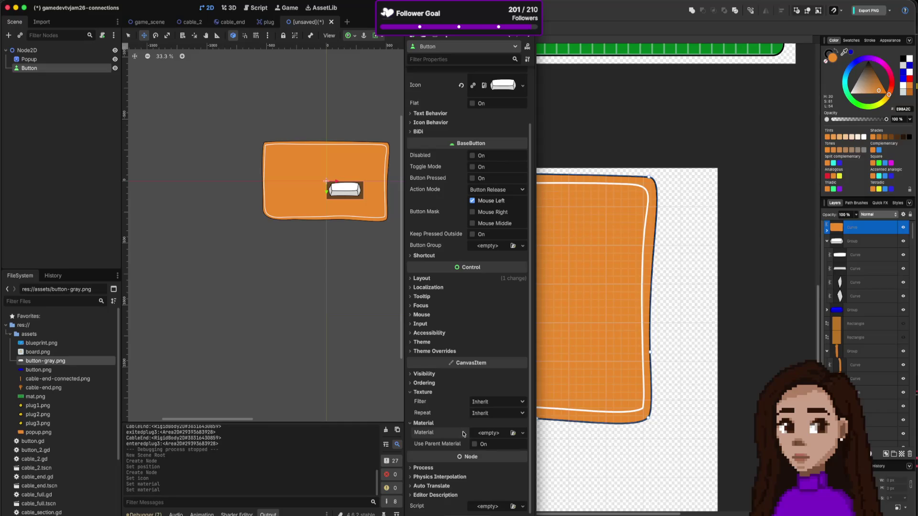
scroll(478, 438, "down", 1)
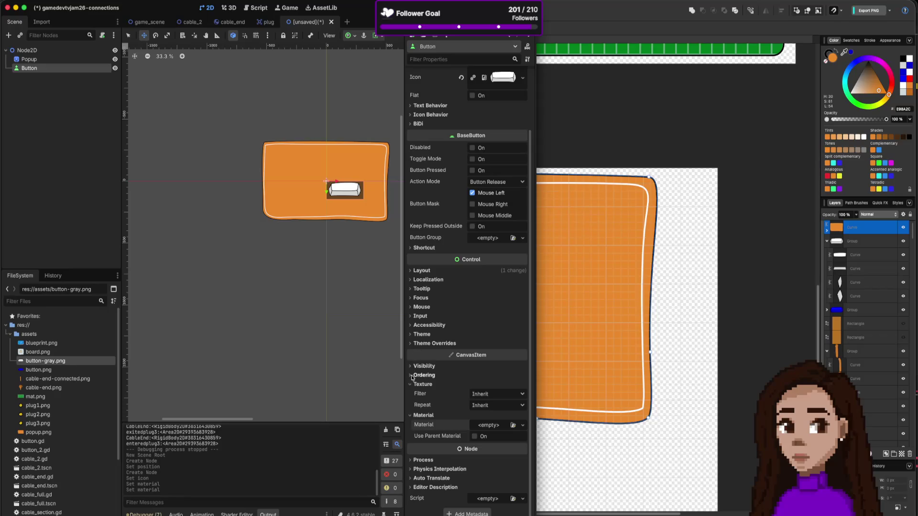
left_click_drag(346, 202, 327, 204)
scroll(327, 203, "up", 2)
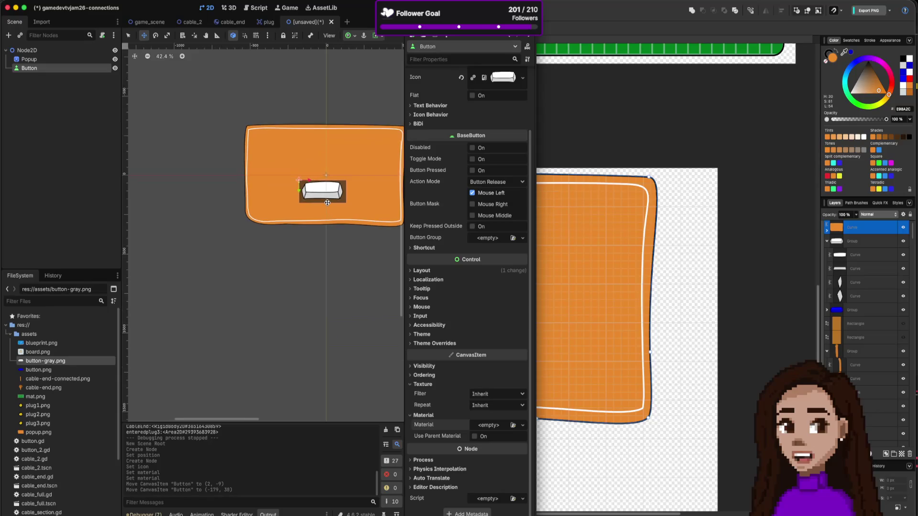
scroll(327, 203, "up", 10)
mouse_move(303, 169)
left_mouse_down()
mouse_move(321, 165)
mouse_move(314, 155)
left_mouse_up()
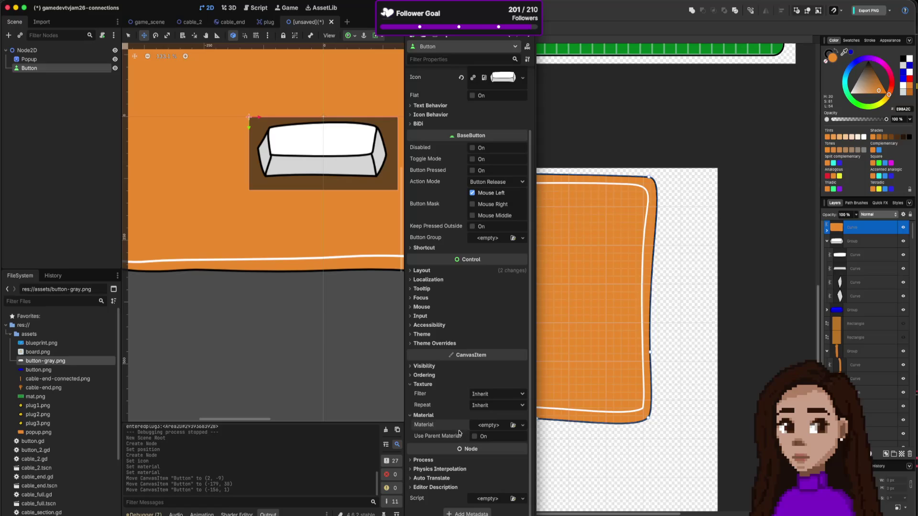
left_click(523, 425)
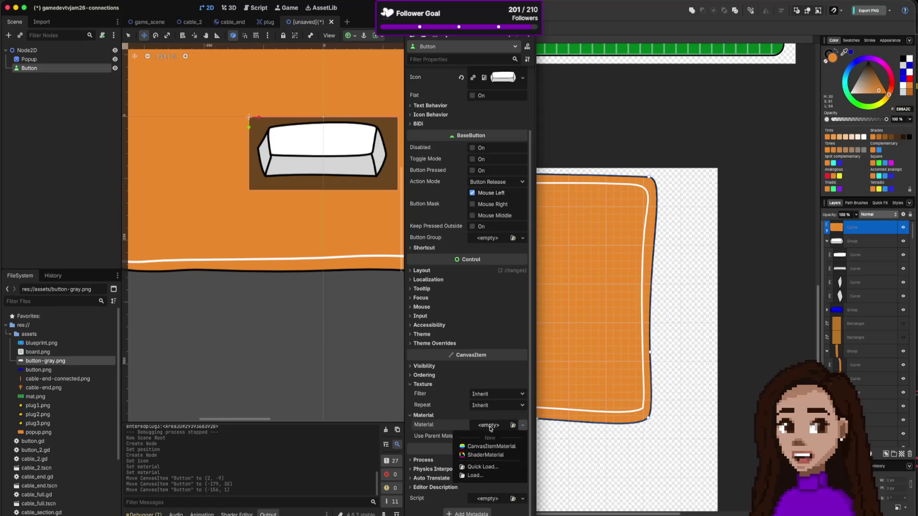
left_click(487, 455)
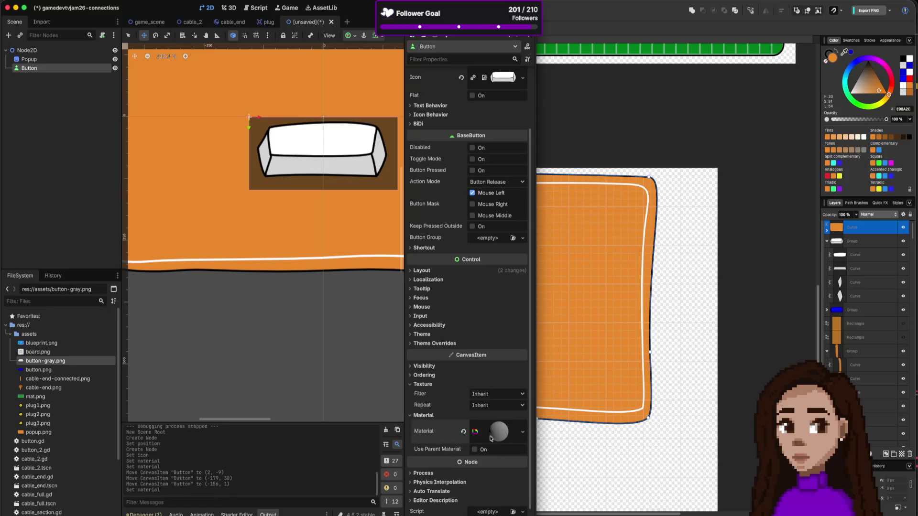
left_click(521, 432)
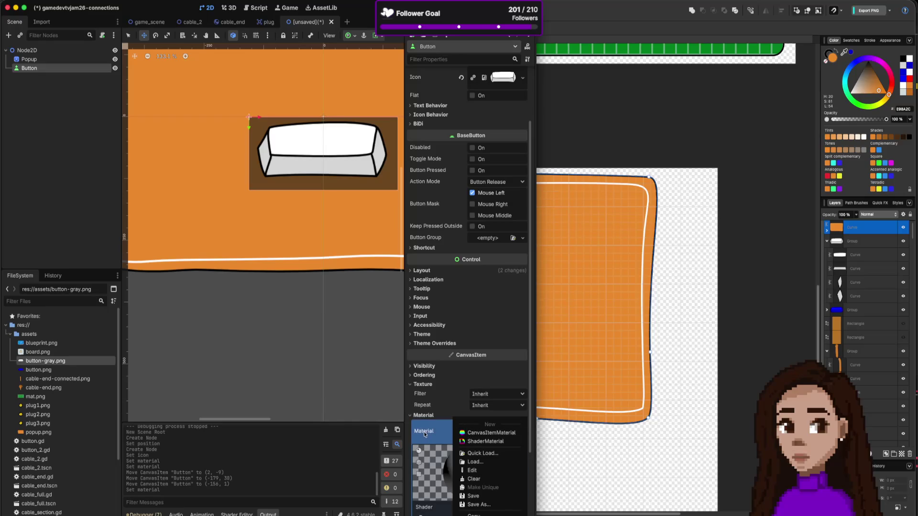
left_click(423, 435)
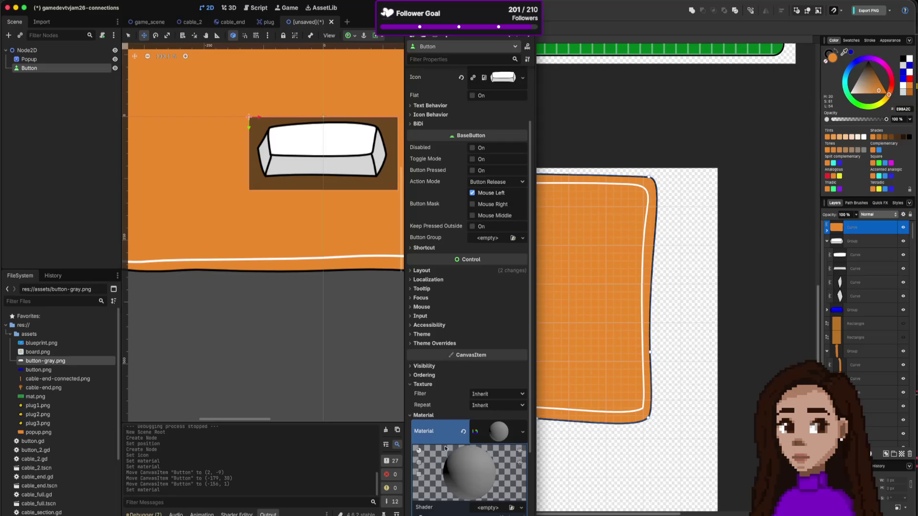
left_click(462, 432)
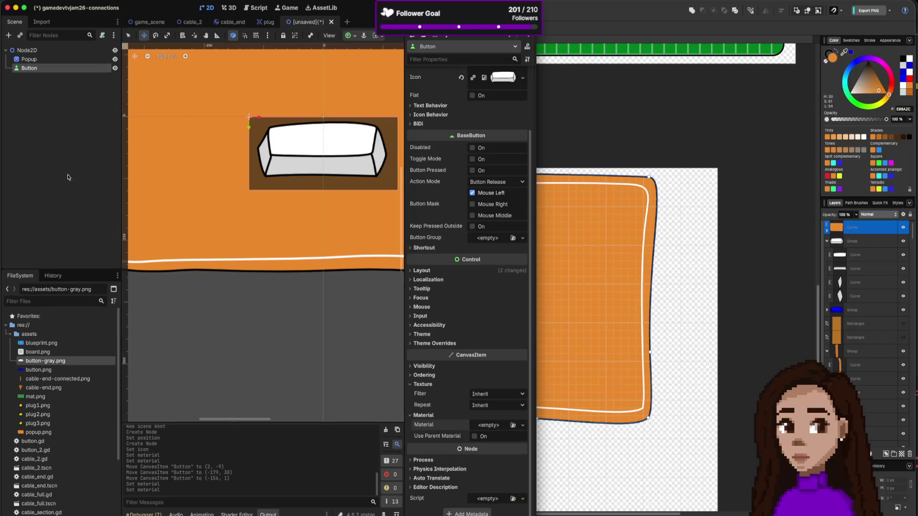
scroll(59, 420, "down", 2)
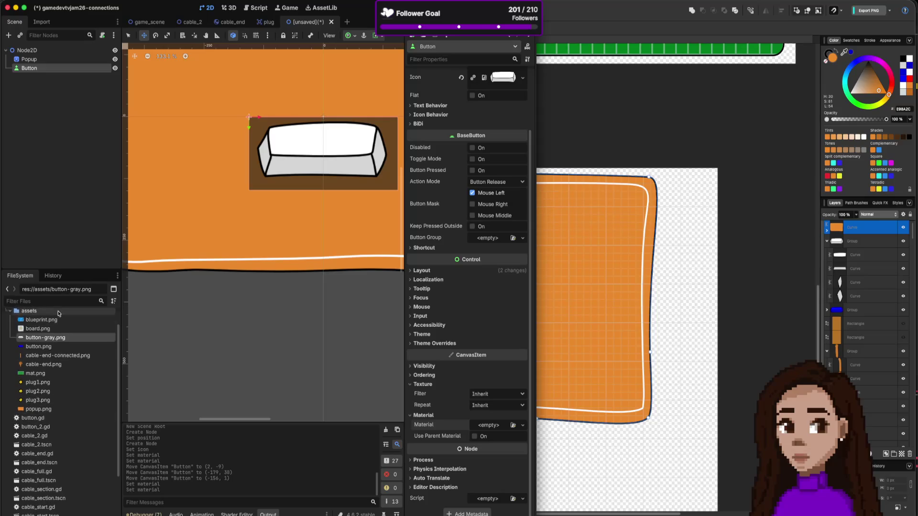
Create a Label node and drag it over the button on the panel
scroll(58, 411, "up", 2)
left_click(74, 199)
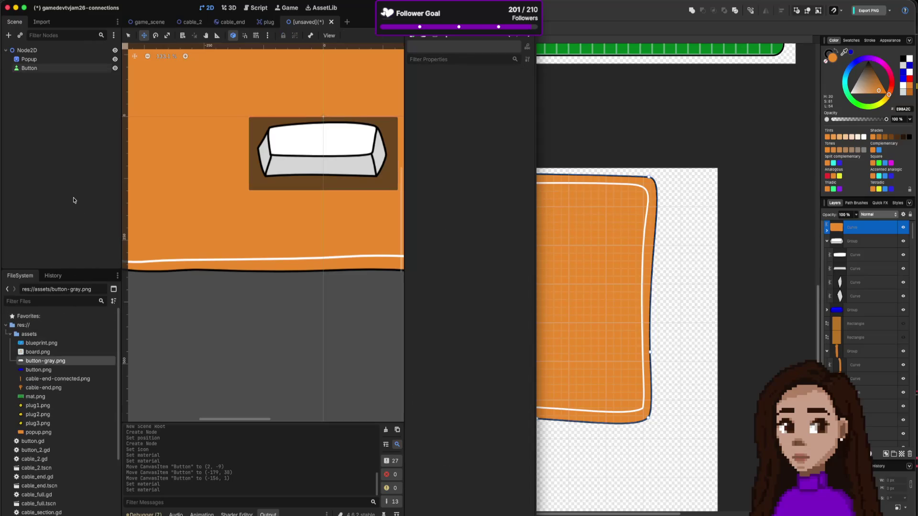
key("ctrl+a")
type("TEX")
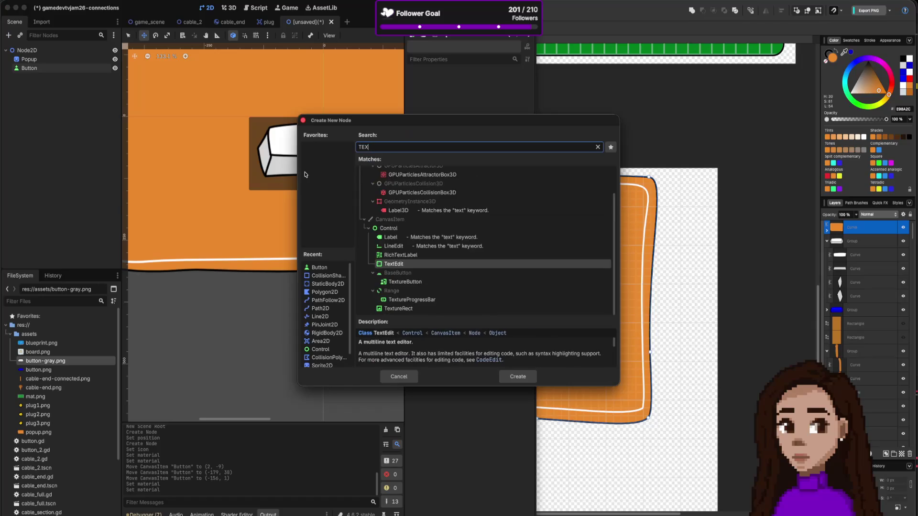
type("T")
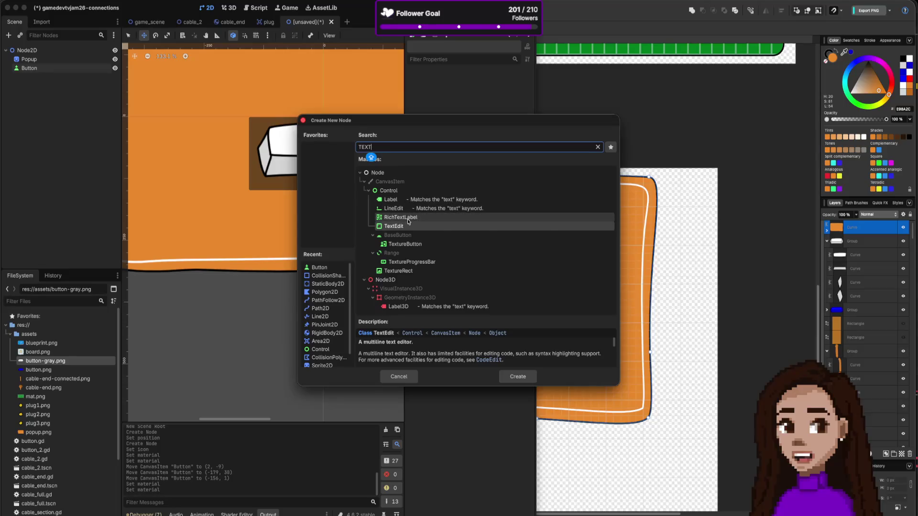
left_click(412, 201)
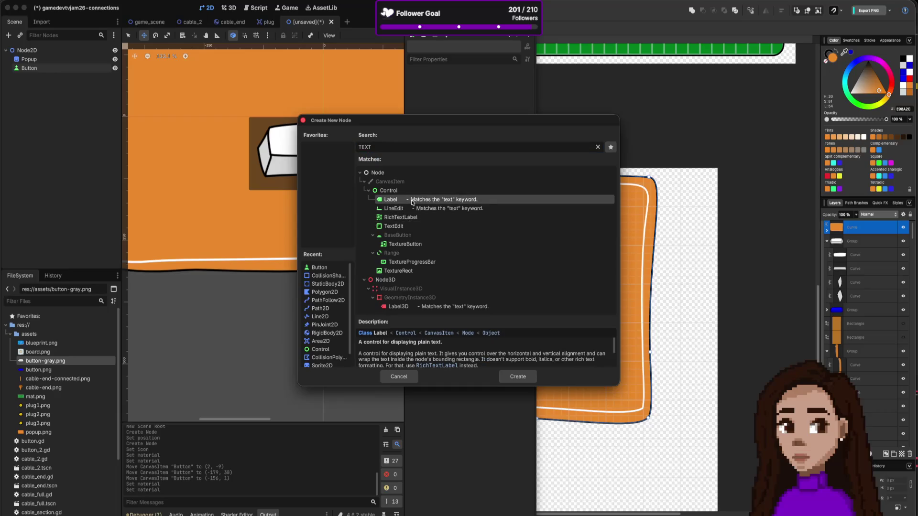
left_click(518, 376)
left_click_drag(333, 119, 315, 141)
Switch between the Button and Label nodes without changing anything, ending with the Button selected
left_click(46, 69)
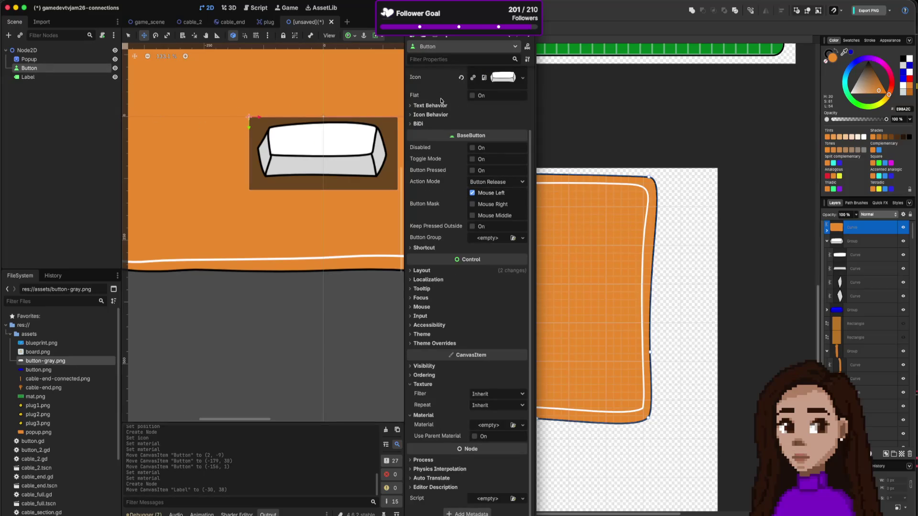
left_click(414, 105)
left_click(412, 106)
left_click(48, 78)
right_click(57, 80)
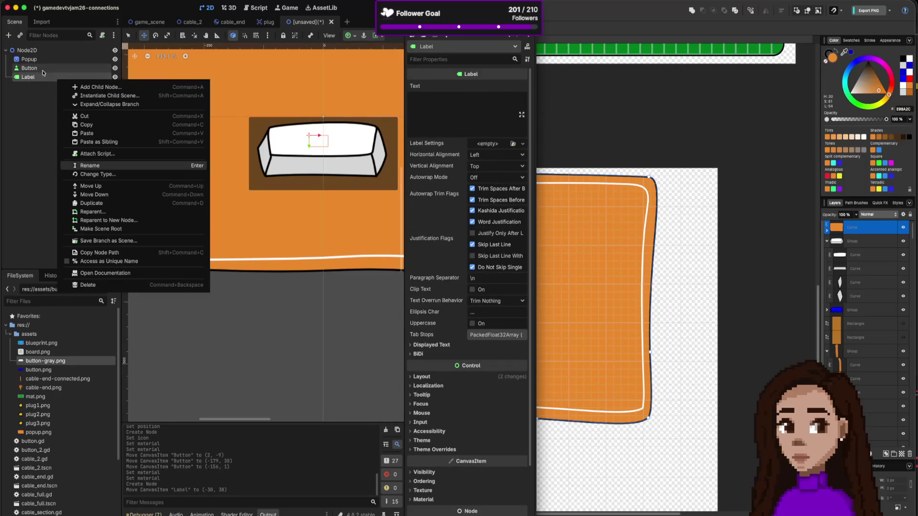
key("Escape")
left_click(57, 68)
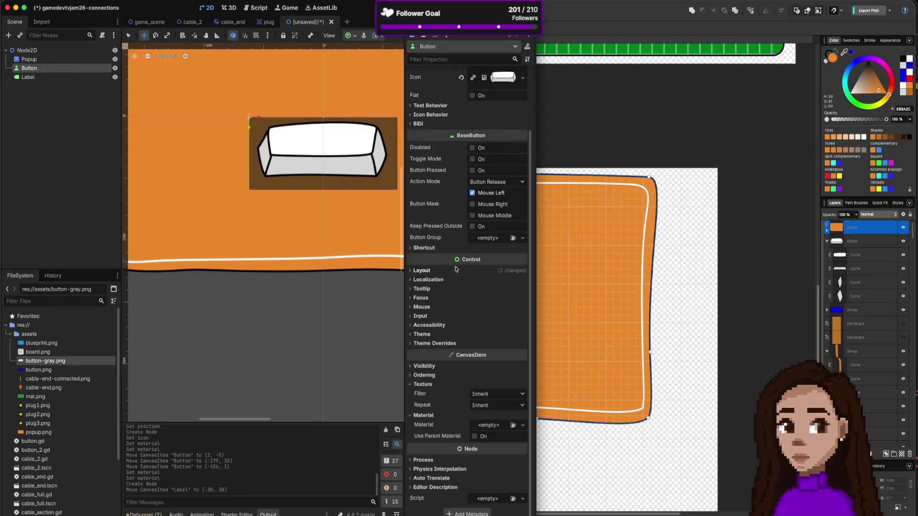
Enter 'play again' as the Button text and drag the button left to -318, 0
left_click(432, 279)
left_click(437, 280)
left_click(437, 280)
left_click(437, 281)
left_click(412, 106)
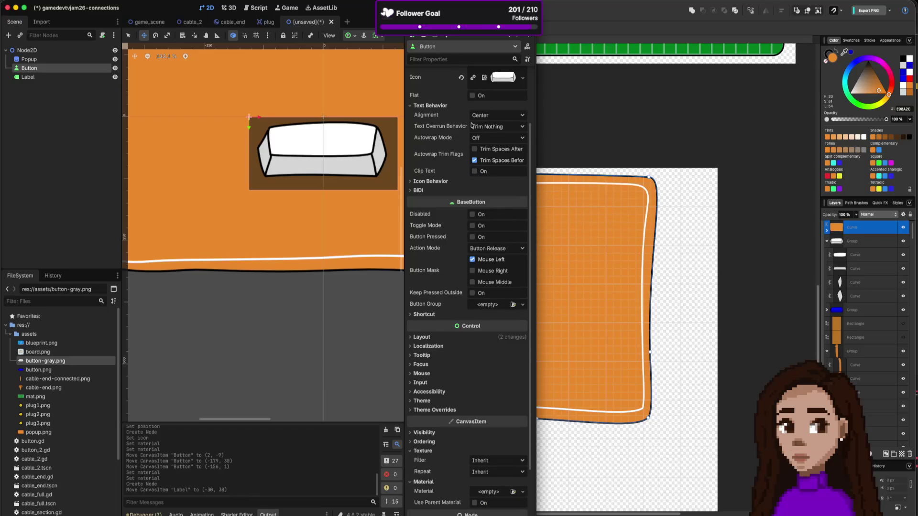
scroll(436, 177, "up", 4)
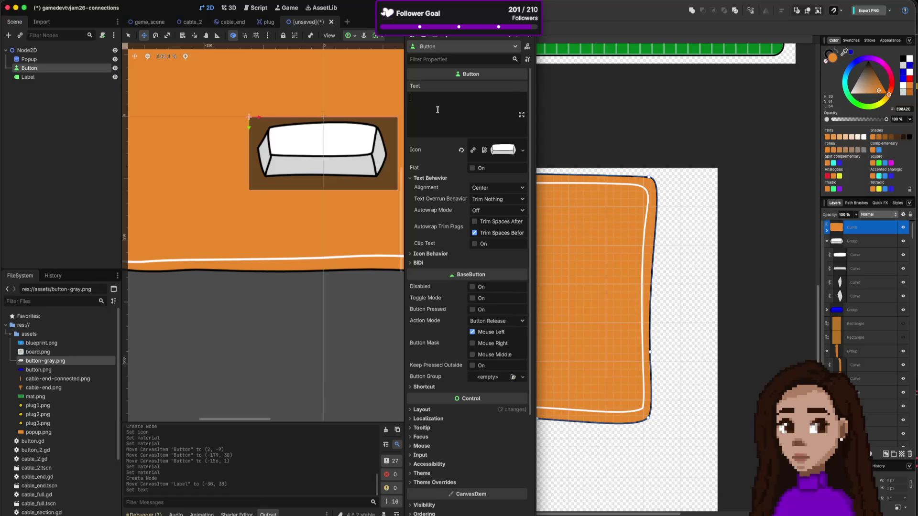
type("play again")
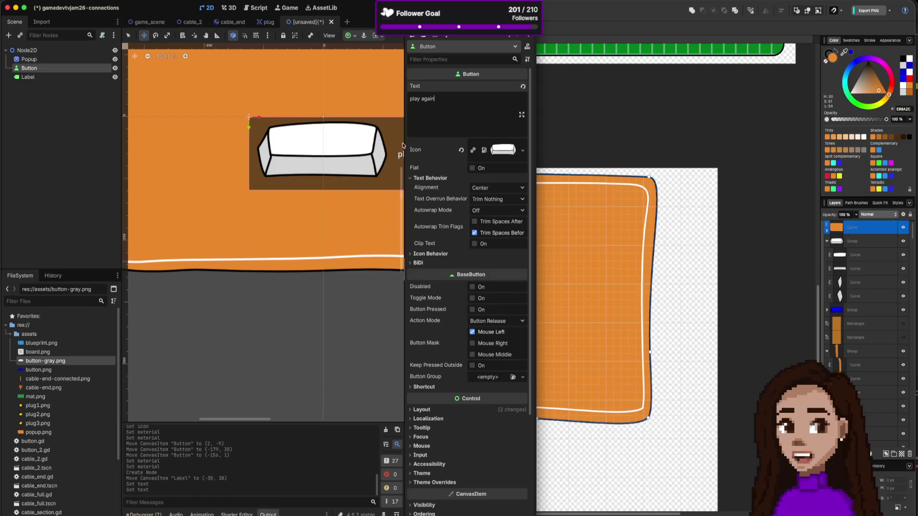
left_click_drag(380, 147, 299, 148)
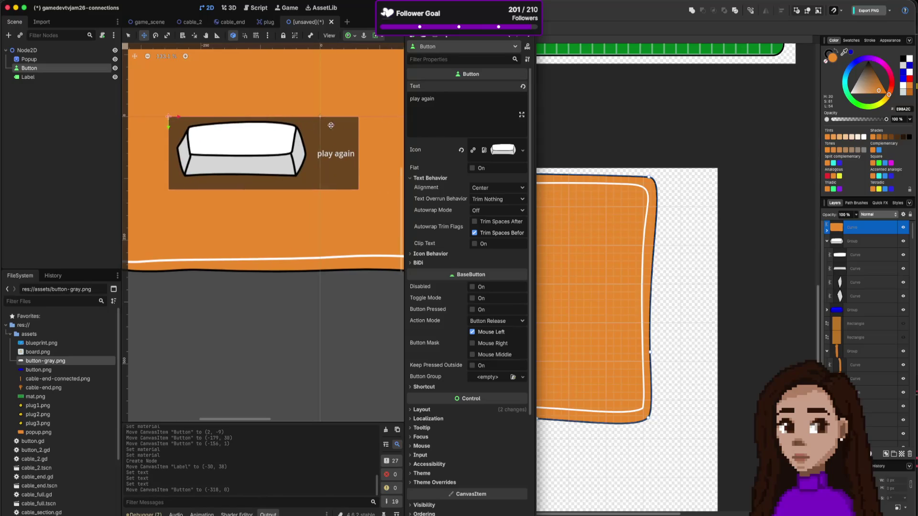
right_click(62, 135)
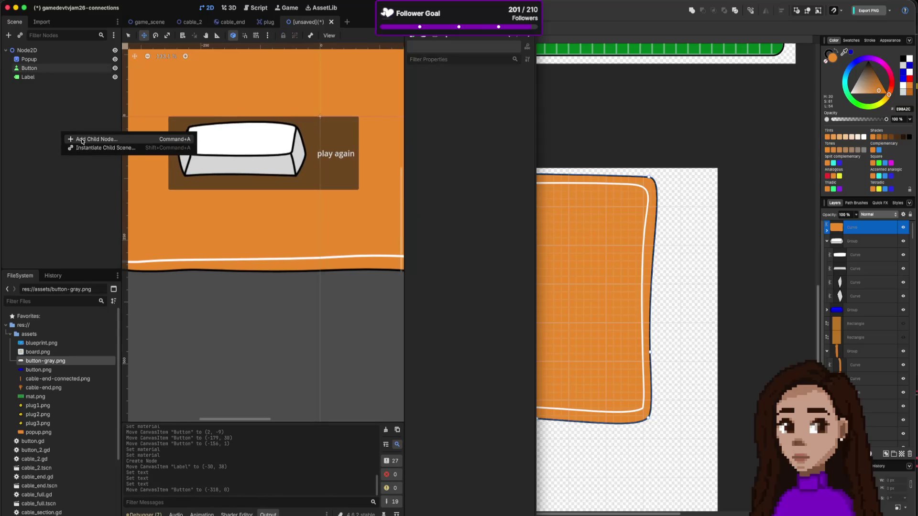
left_click(82, 140)
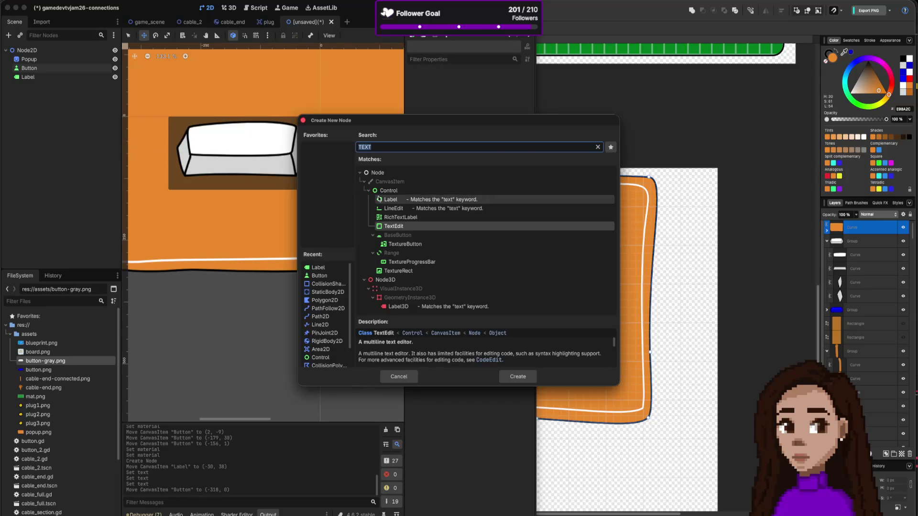
type("butt")
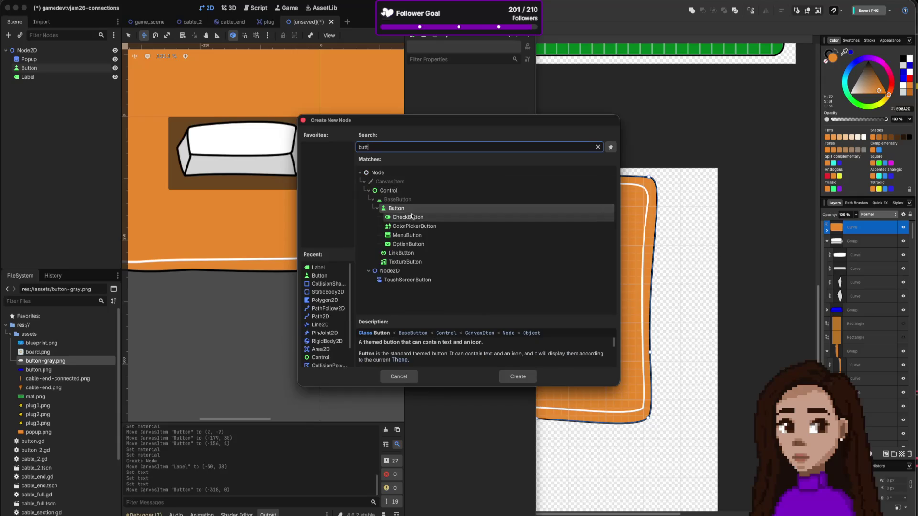
left_click(411, 262)
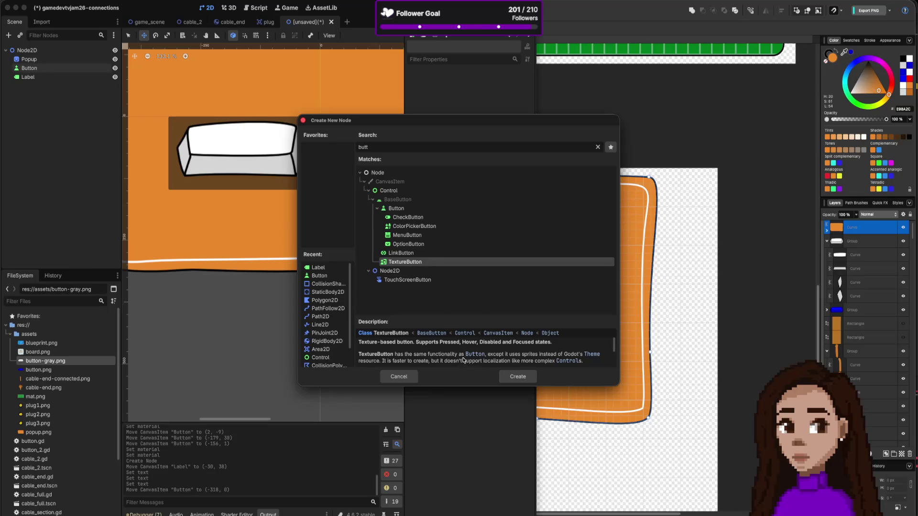
scroll(500, 360, "down", 1)
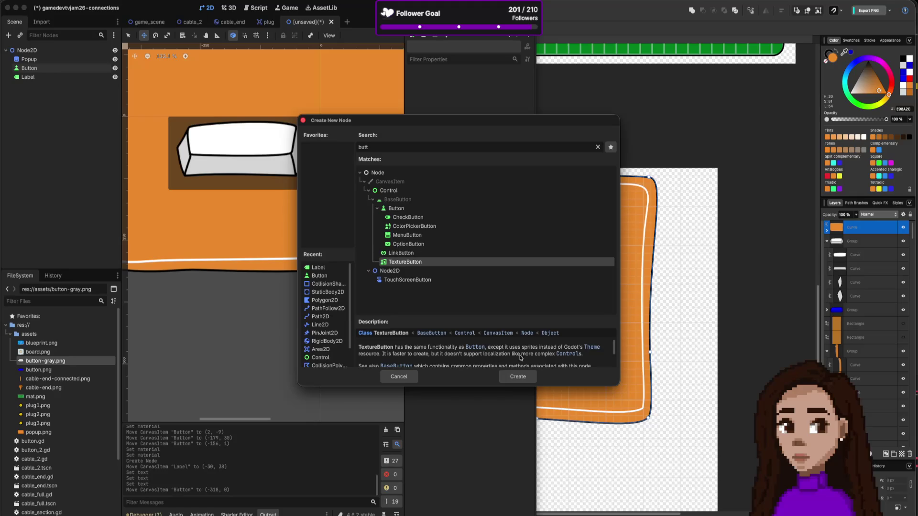
scroll(484, 361, "down", 1)
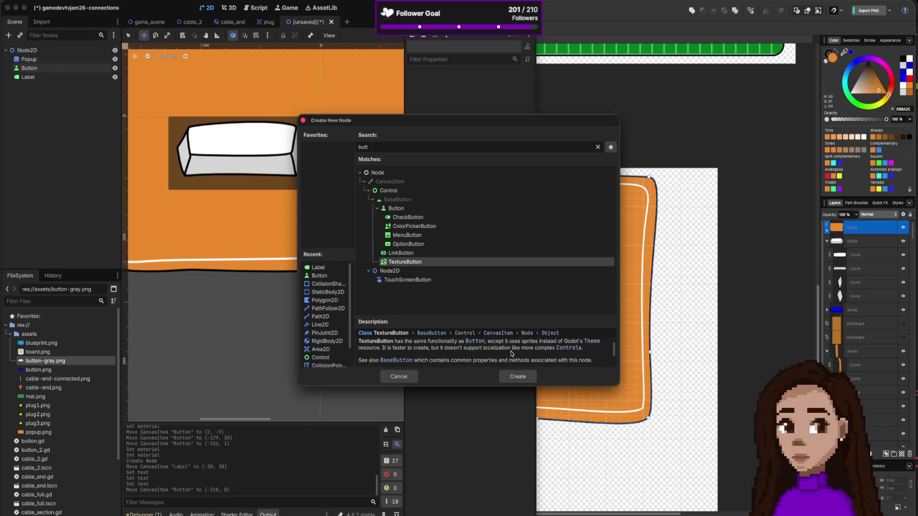
scroll(504, 353, "down", 1)
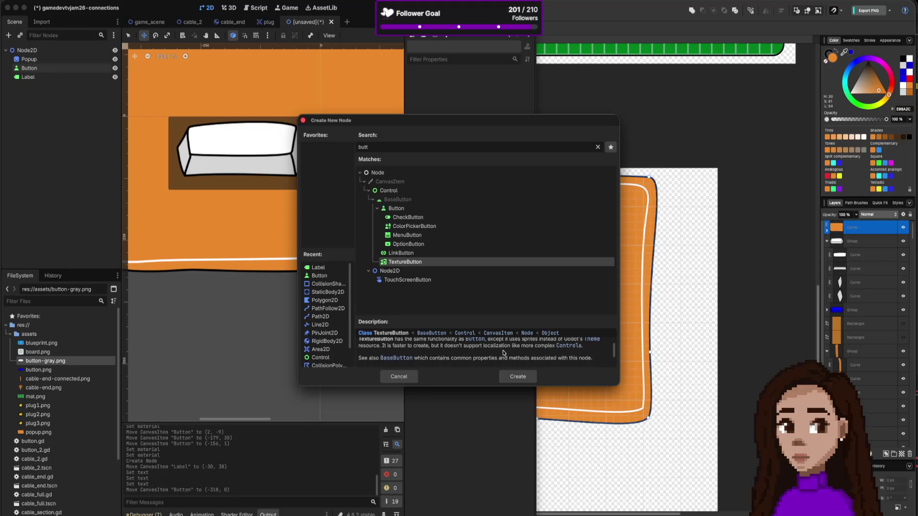
scroll(503, 354, "up", 1)
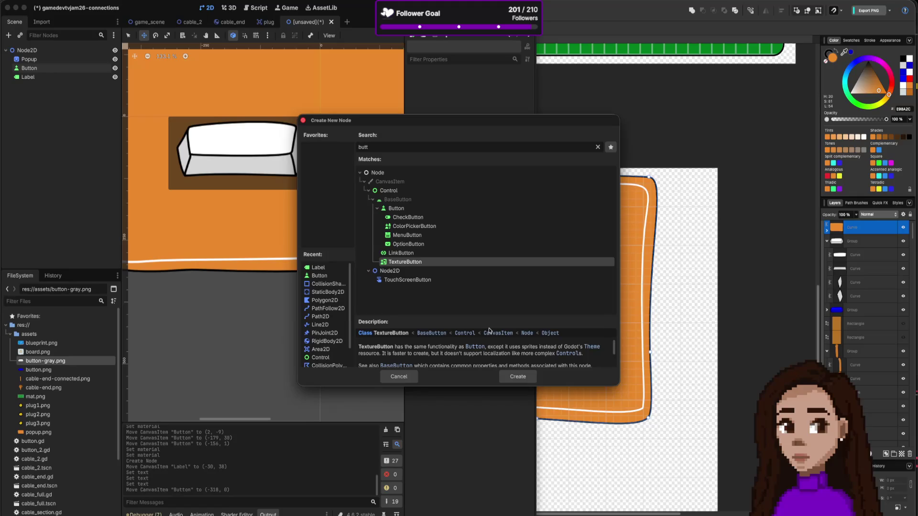
left_click(408, 376)
left_click(340, 147)
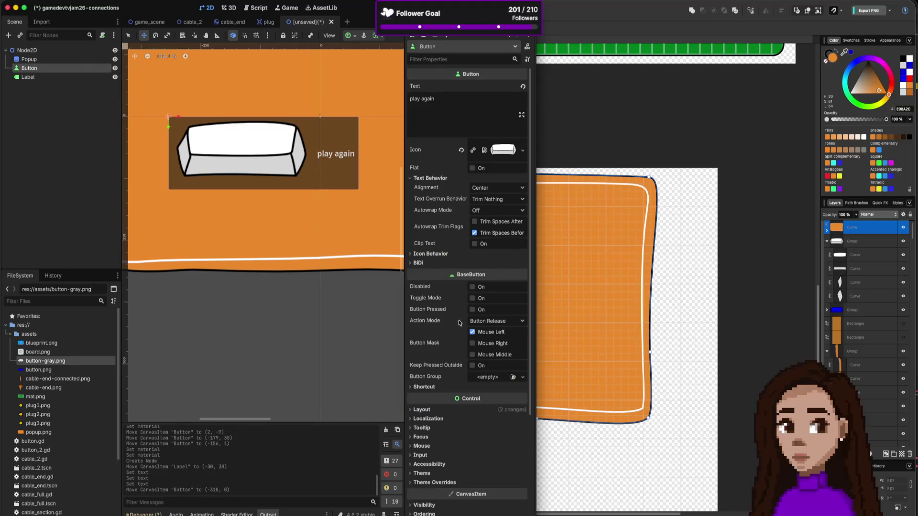
Set the Button's Modulate colour under Visibility to pure blue (0000ff)
scroll(455, 386, "down", 4)
left_click(449, 413)
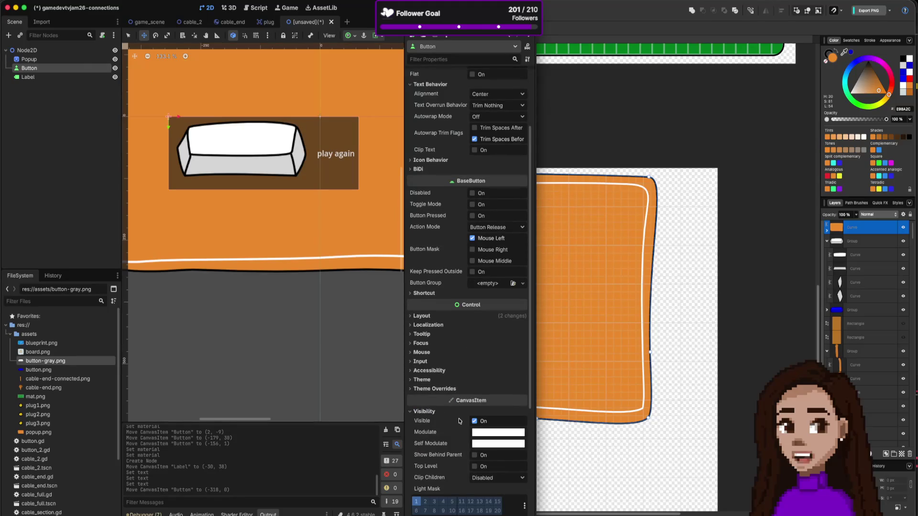
scroll(467, 415, "down", 2)
left_click(482, 404)
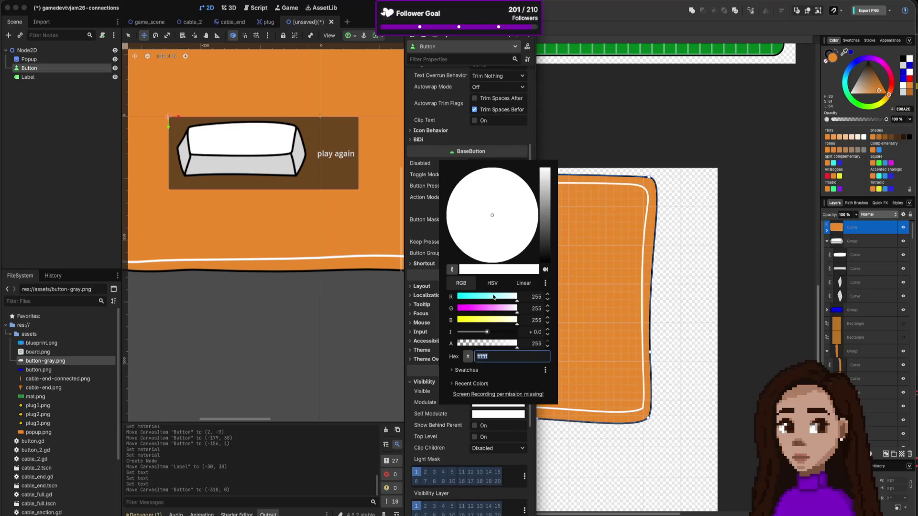
left_click(490, 309)
left_click_drag(490, 310, 436, 295)
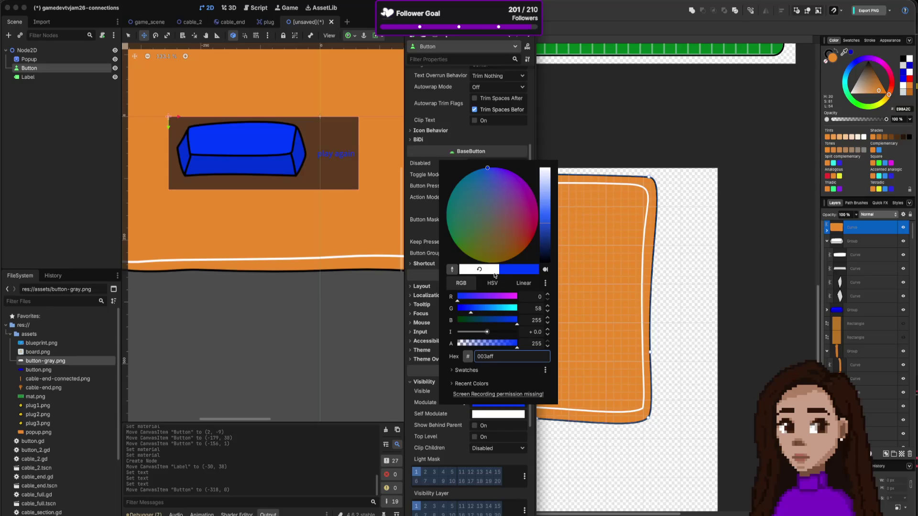
left_click_drag(478, 315, 457, 314)
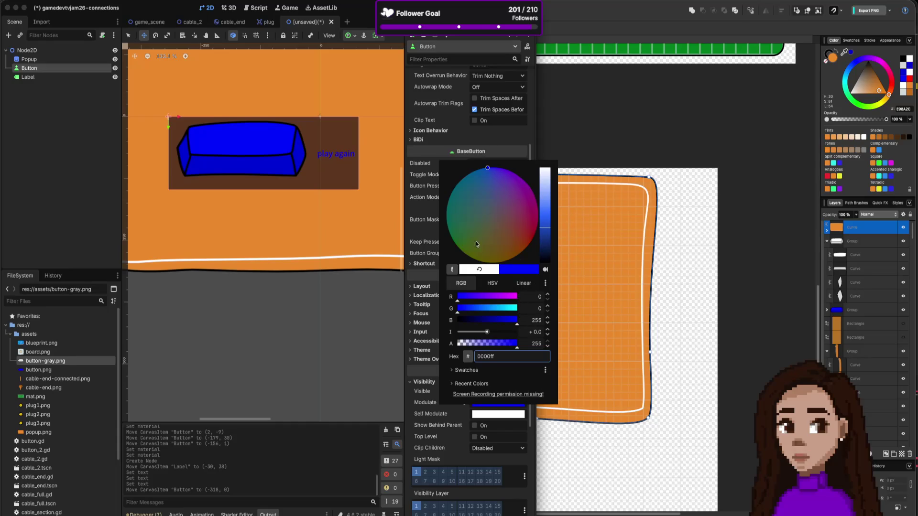
left_click(425, 343)
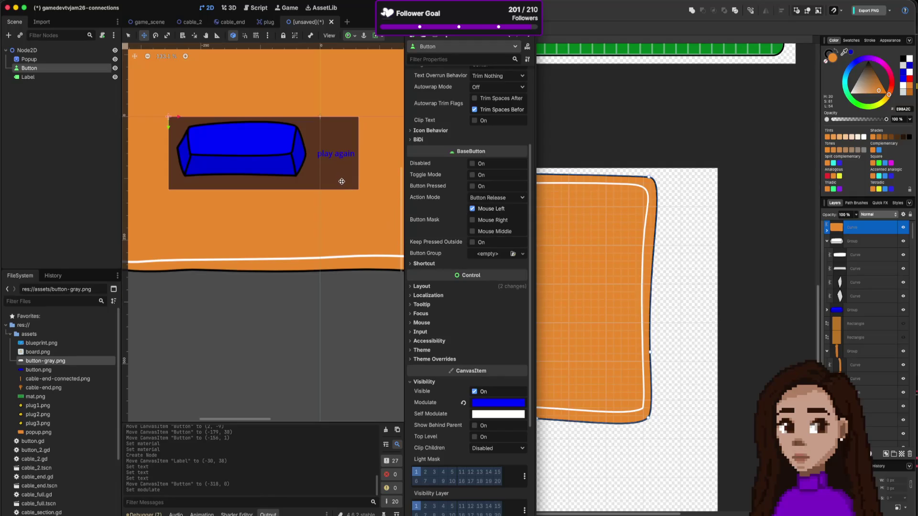
scroll(425, 175, "up", 3)
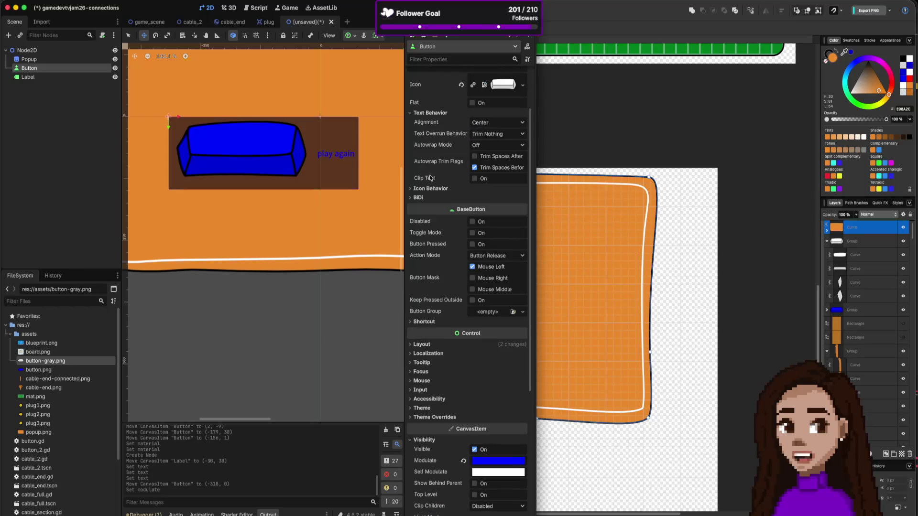
Centre the icon horizontally, try vertical alignment Top and Bottom, then settle on Center
left_click(435, 188)
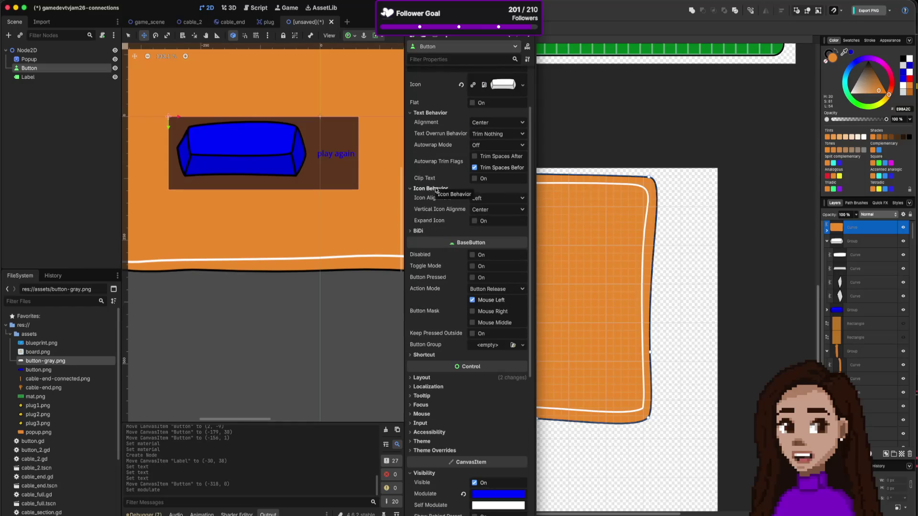
left_click(503, 199)
left_click(493, 220)
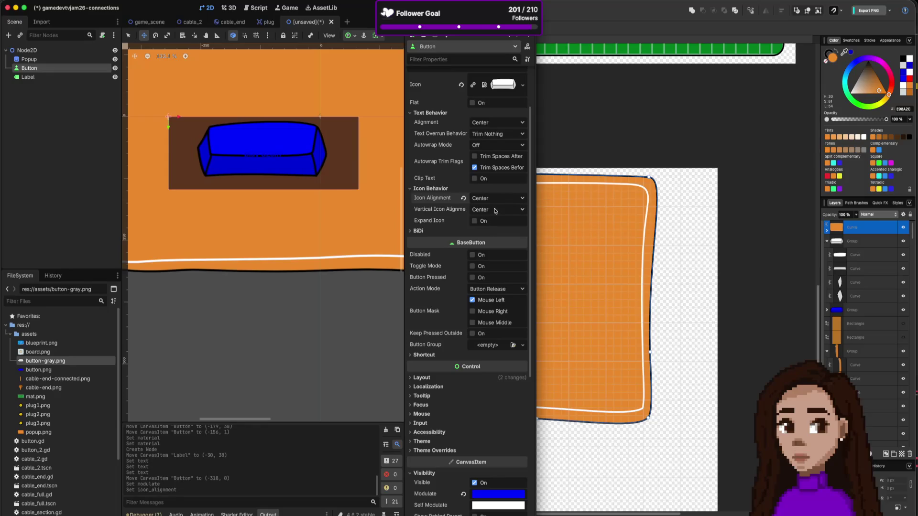
left_click(494, 212)
left_click(493, 223)
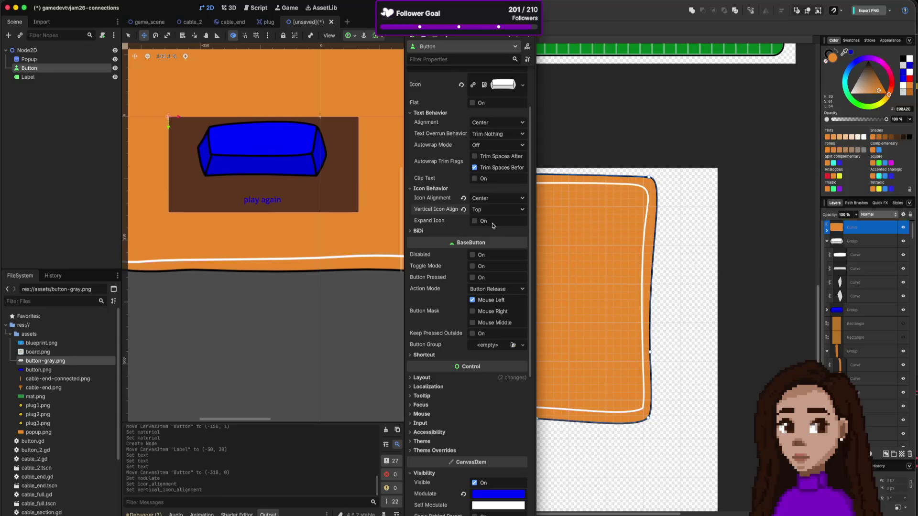
left_click(495, 210)
left_click(494, 240)
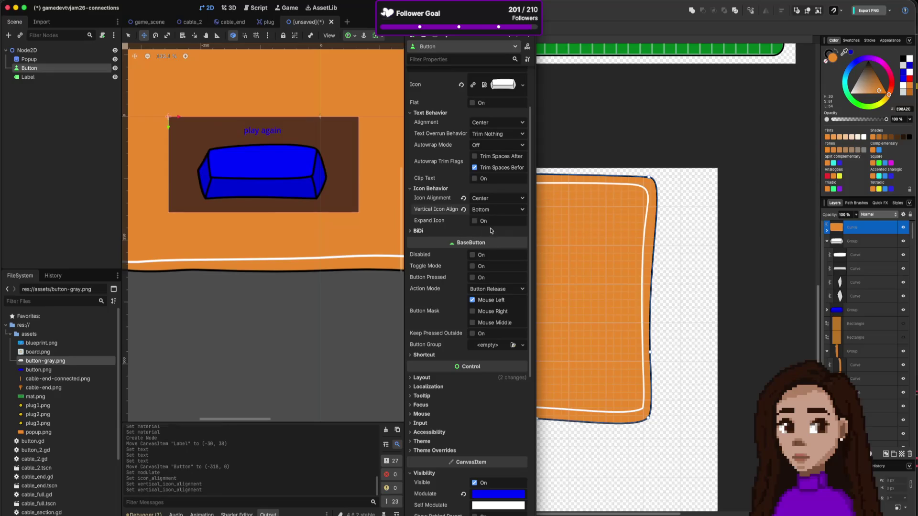
left_click(495, 211)
left_click(492, 231)
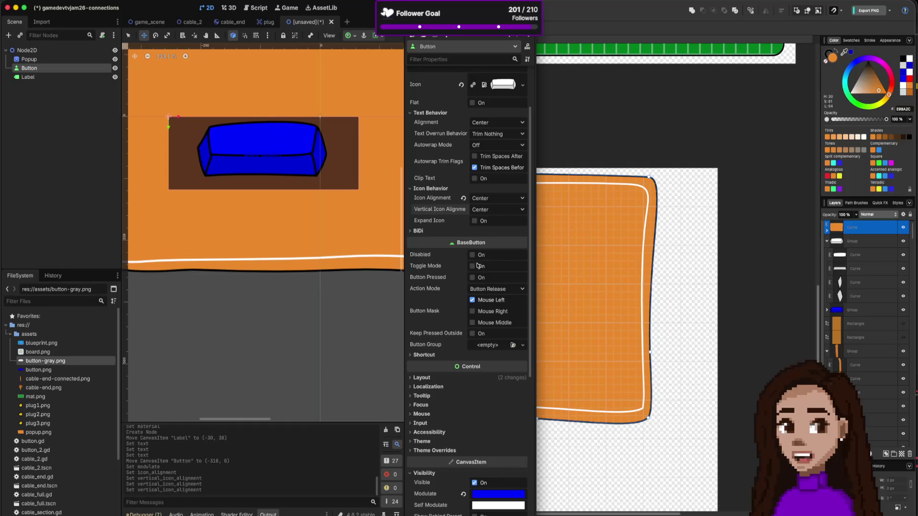
Keep text alignment Center and overrun Trim Nothing, and toggle Clip Text on the button
left_click(427, 232)
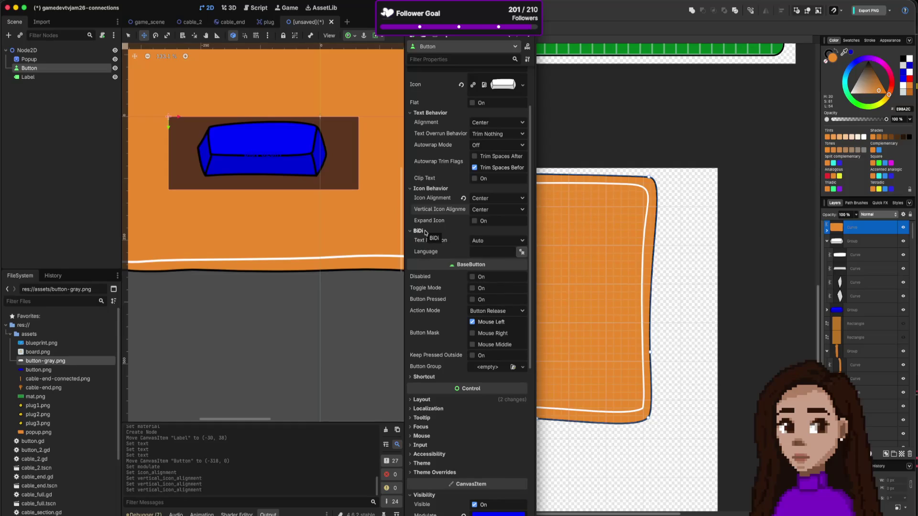
left_click(427, 232)
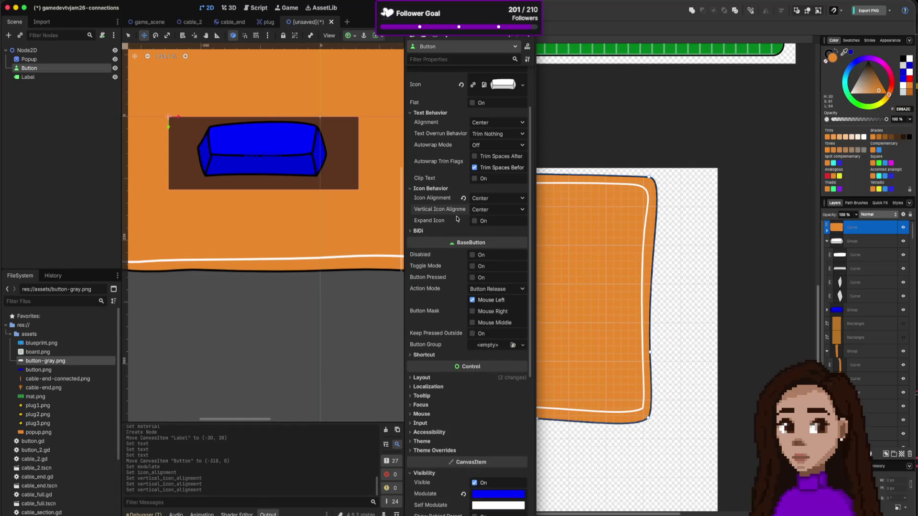
scroll(457, 218, "up", 3)
left_click(493, 152)
left_click(492, 153)
left_click(486, 164)
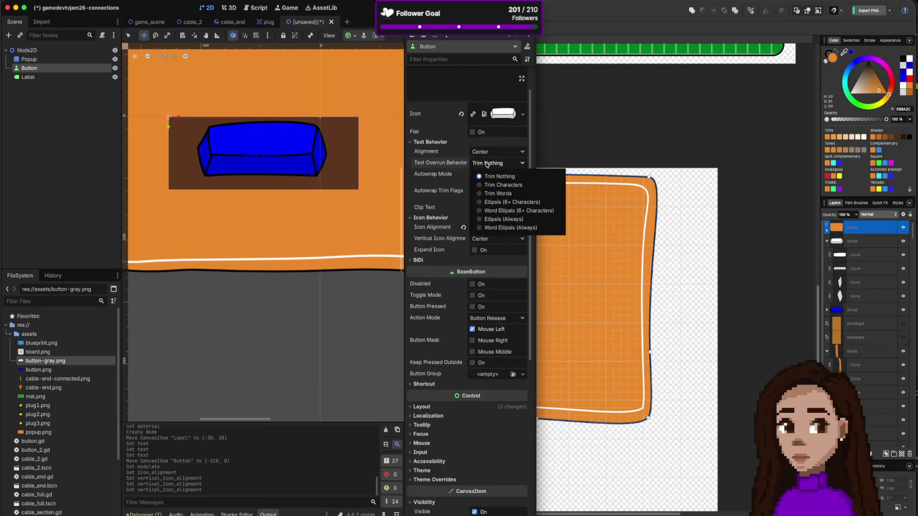
left_click(487, 164)
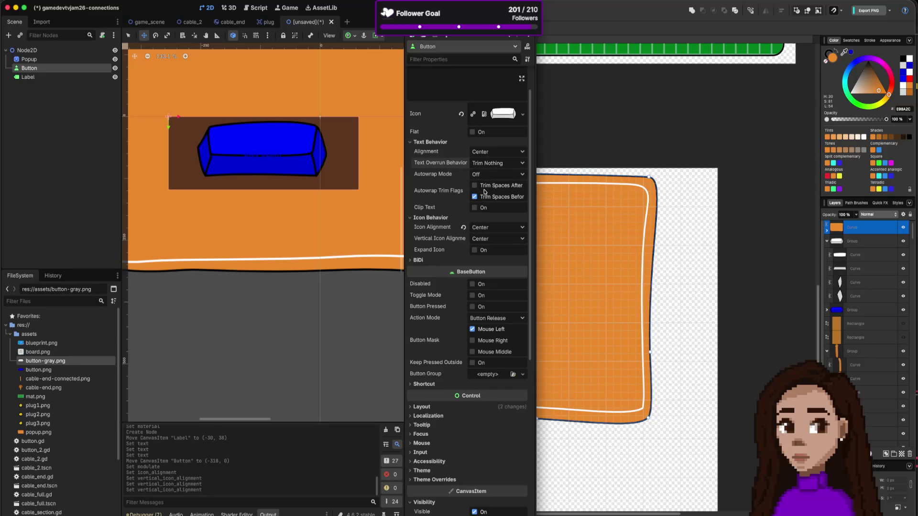
left_click(483, 209)
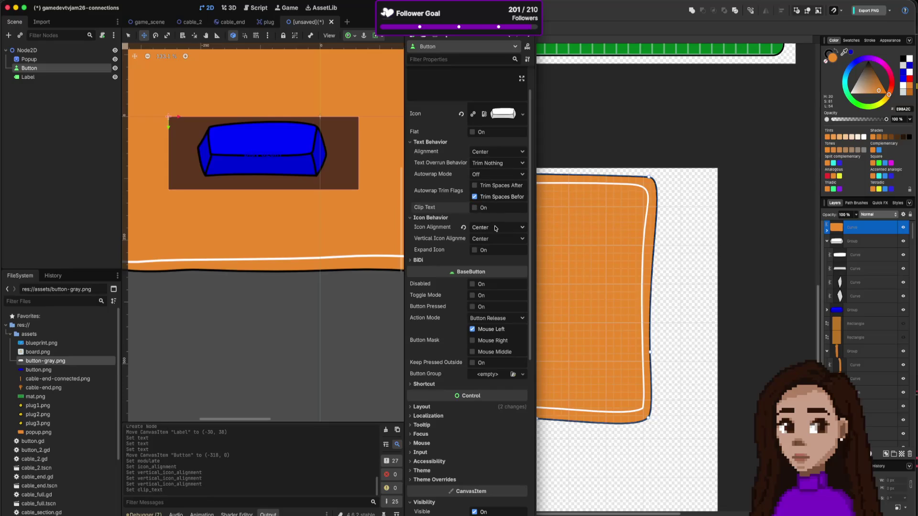
scroll(494, 225, "up", 1)
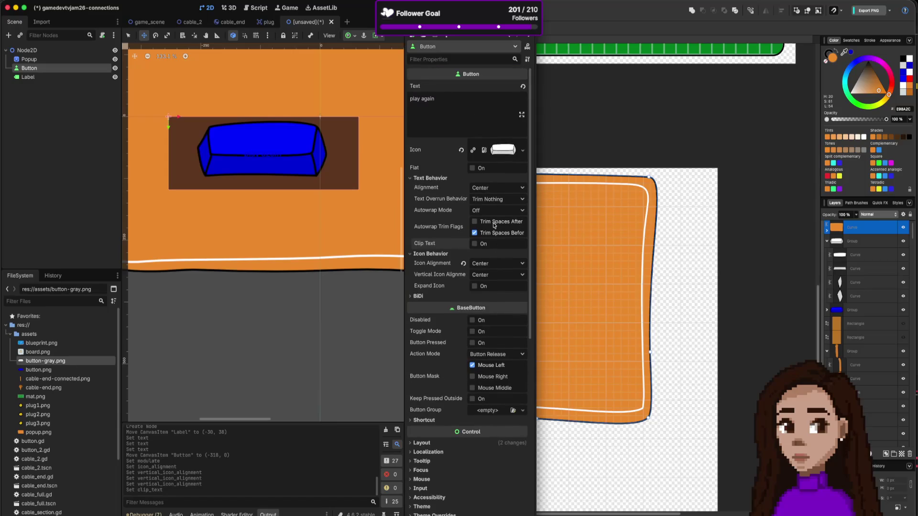
scroll(490, 212, "down", 5)
scroll(490, 212, "up", 4)
scroll(490, 212, "down", 5)
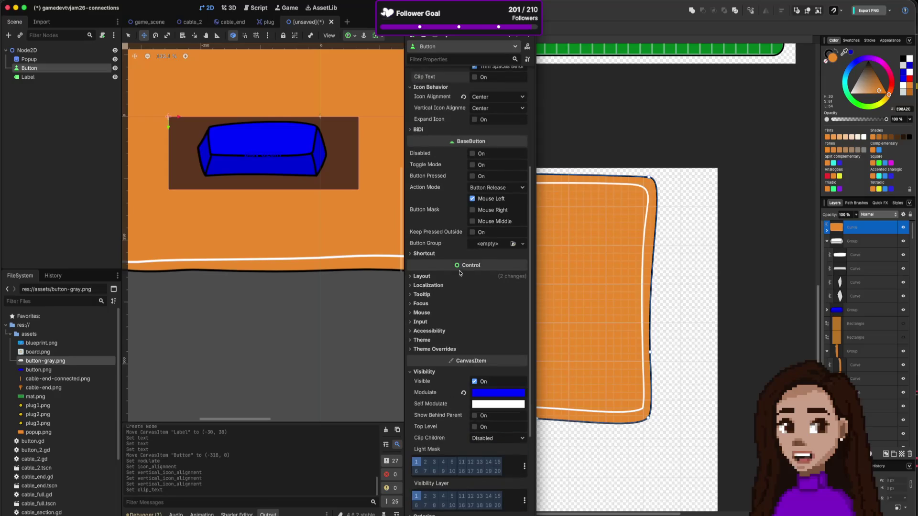
scroll(449, 320, "down", 3)
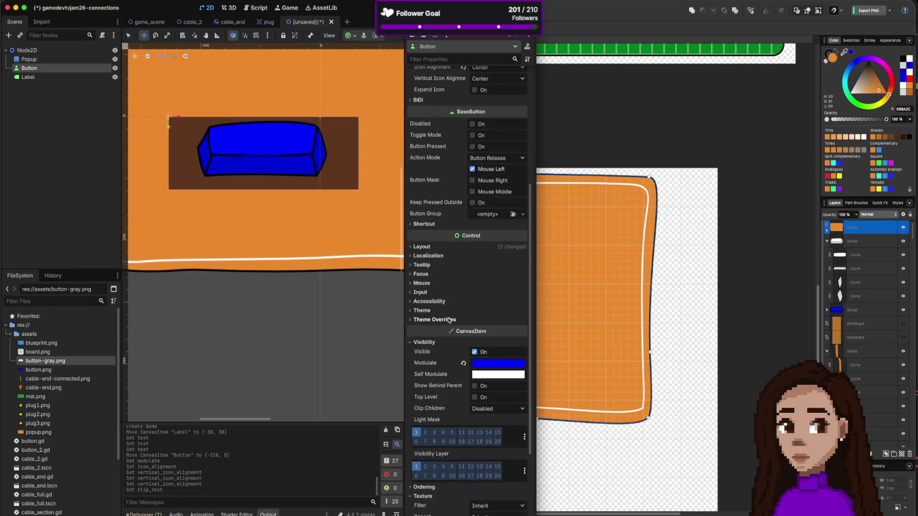
Revert the Button's Modulate colour back to white
scroll(449, 320, "down", 2)
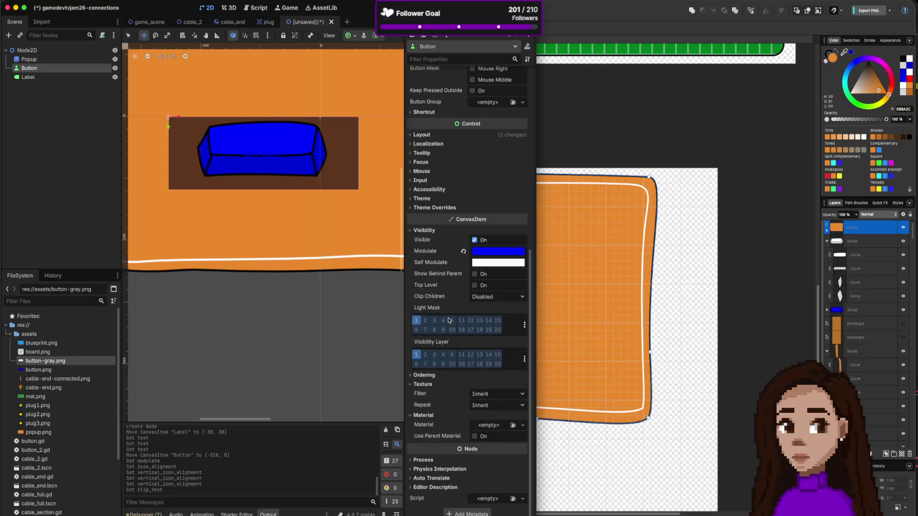
scroll(449, 320, "up", 10)
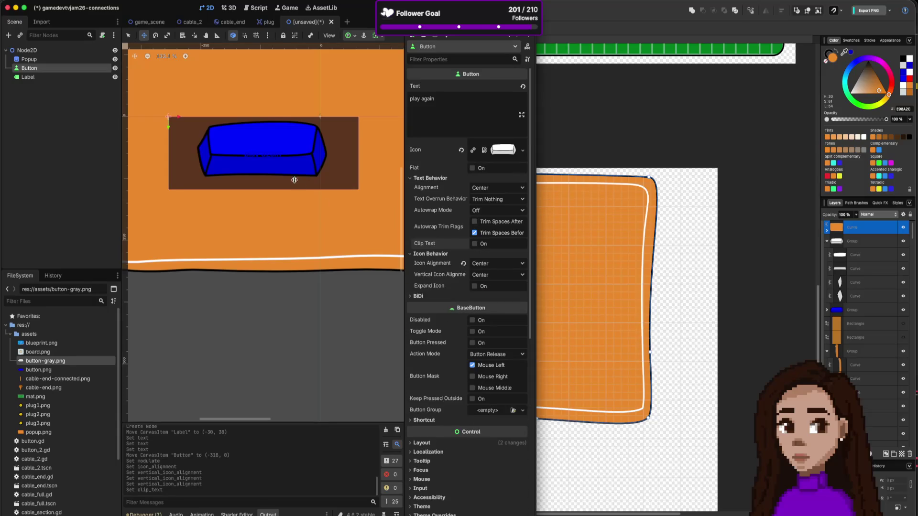
left_click(456, 109)
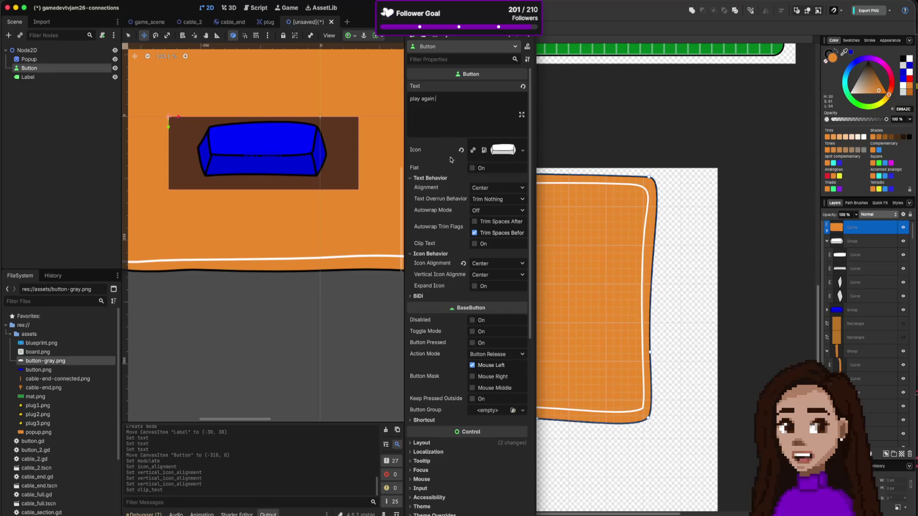
scroll(468, 352, "down", 4)
scroll(468, 352, "down", 5)
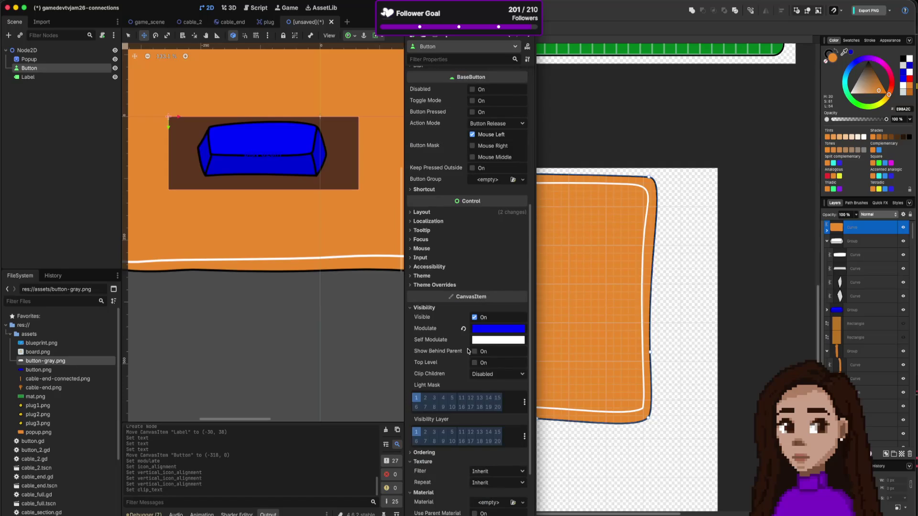
left_click(463, 322)
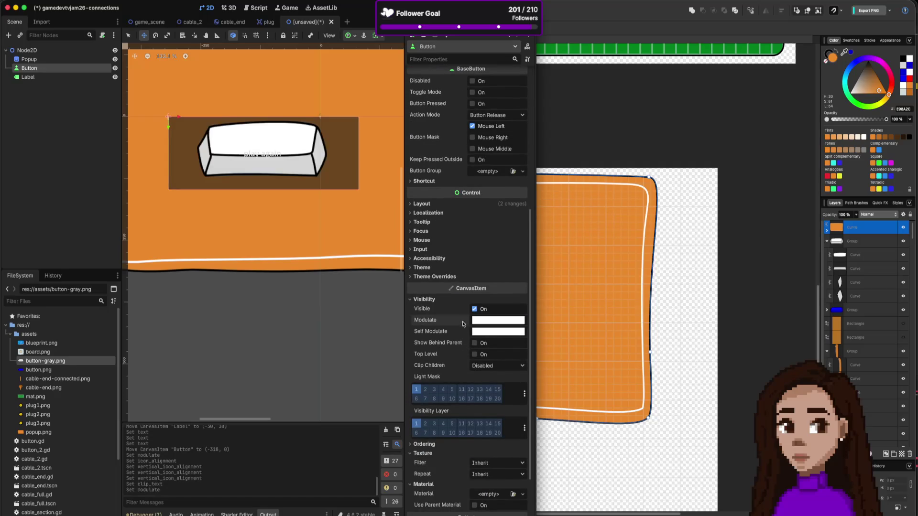
left_click(423, 299)
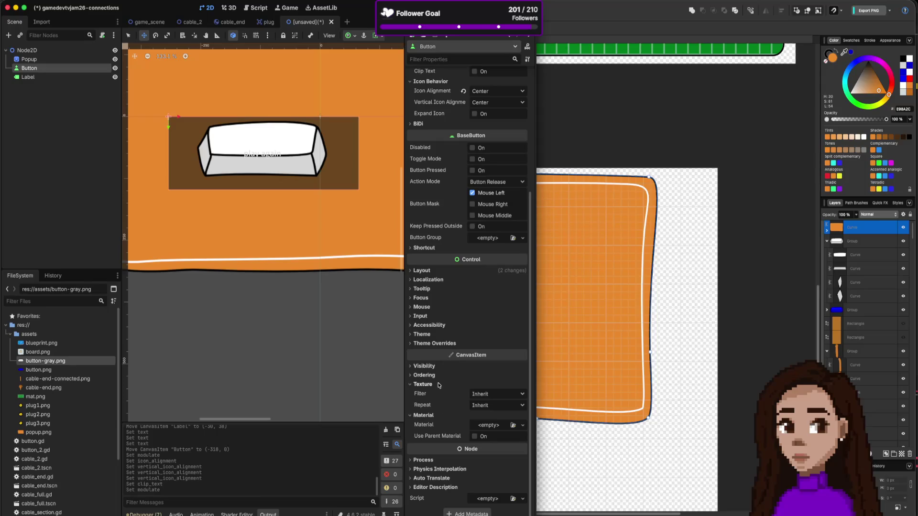
Look through the Button's remaining Inspector properties, including the accessibility settings, without changing them
mouse_move(442, 353)
scroll(466, 409, "up", 5)
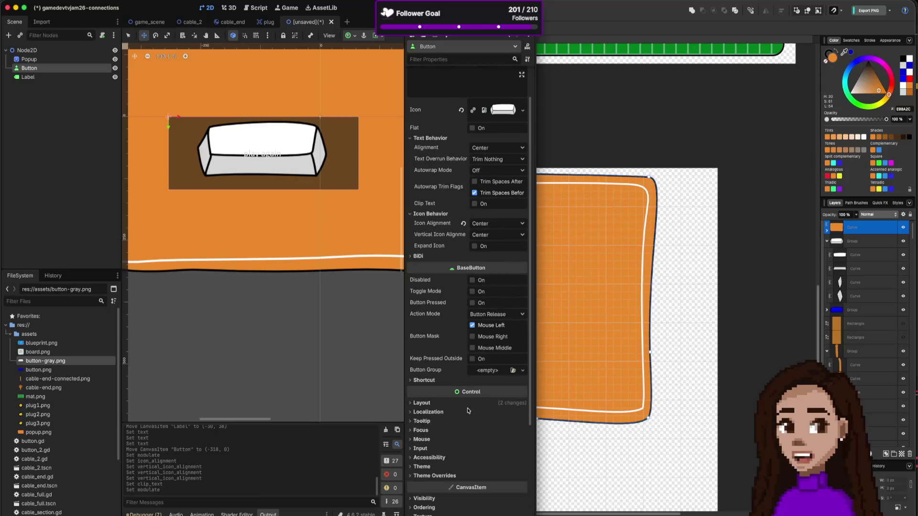
scroll(466, 409, "down", 2)
scroll(466, 408, "down", 2)
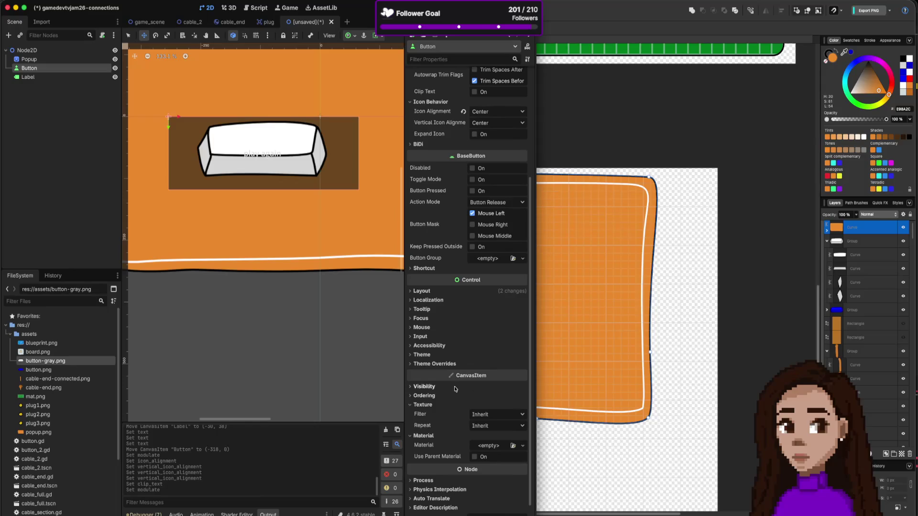
scroll(452, 369, "down", 1)
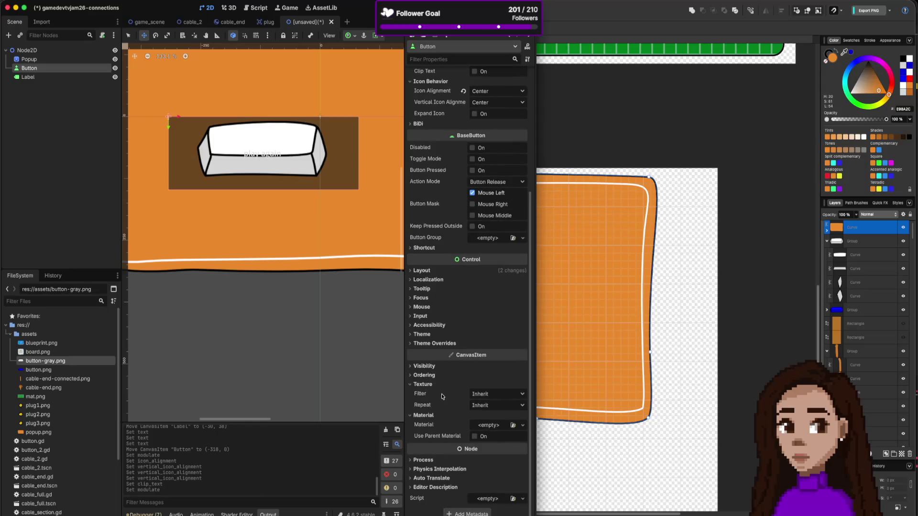
scroll(442, 398, "up", 6)
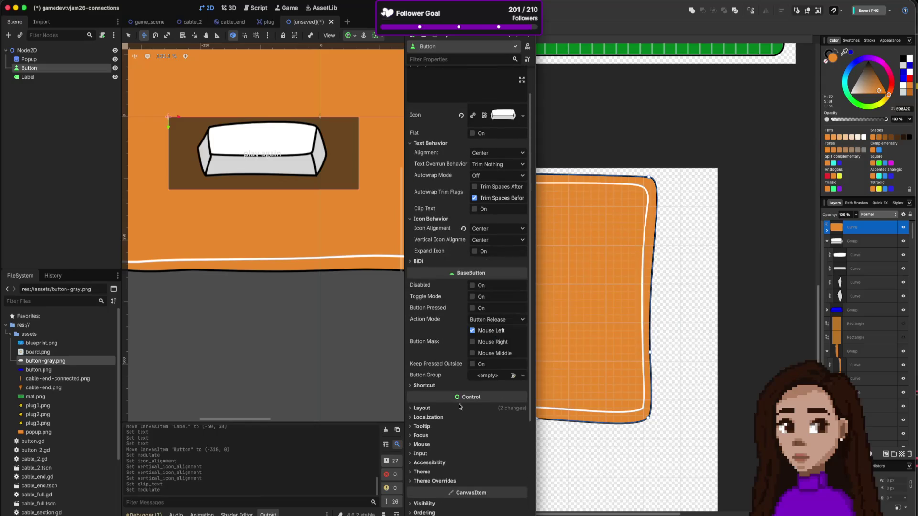
scroll(462, 420, "down", 1)
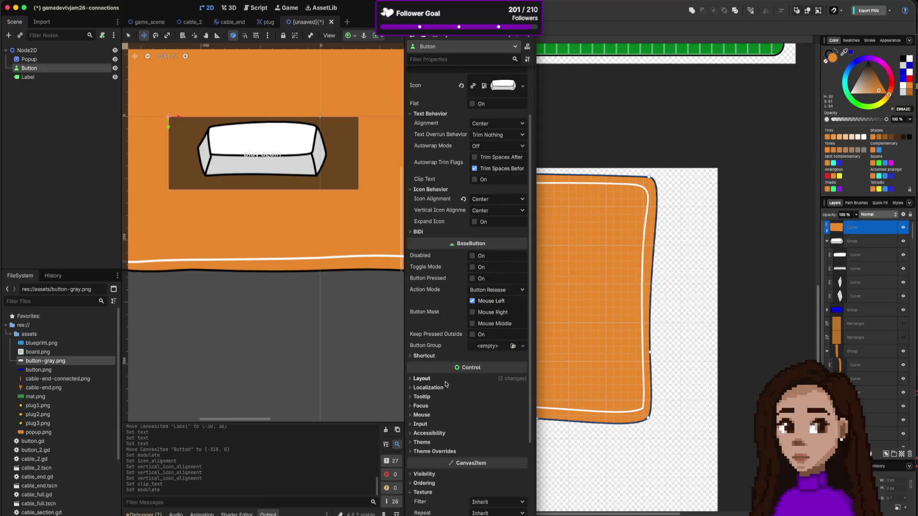
scroll(447, 387, "down", 3)
scroll(446, 384, "down", 1)
left_click(440, 348)
left_click(441, 347)
scroll(448, 368, "down", 1)
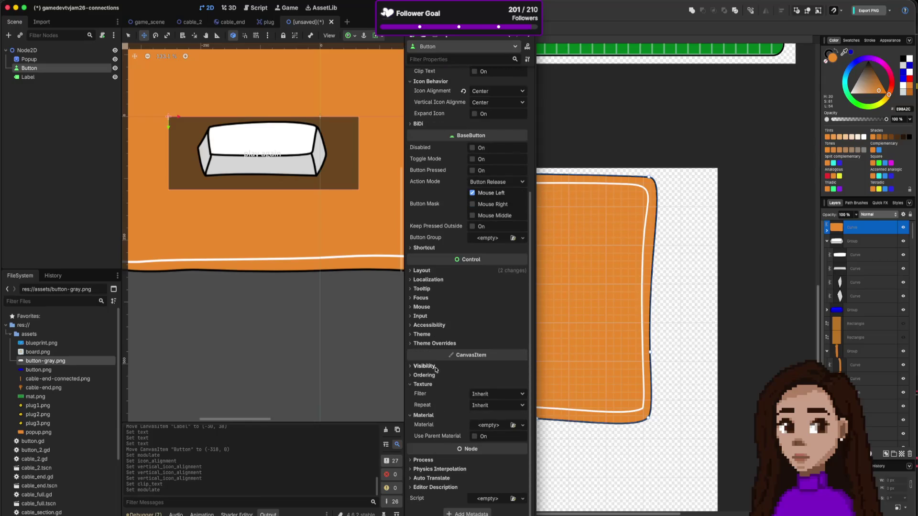
Set the Button's Self Modulate colour to pure blue (0000ff)
left_click(430, 367)
left_click(492, 401)
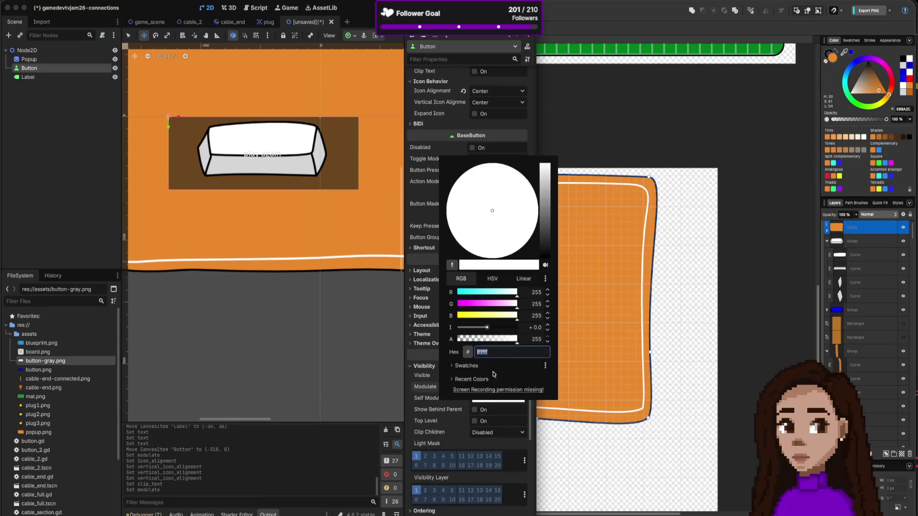
mouse_move(504, 295)
left_mouse_down()
mouse_move(457, 293)
mouse_move(519, 293)
mouse_move(446, 305)
left_mouse_up()
mouse_move(504, 318)
left_mouse_down()
mouse_move(430, 316)
mouse_move(543, 321)
mouse_move(448, 319)
left_mouse_up()
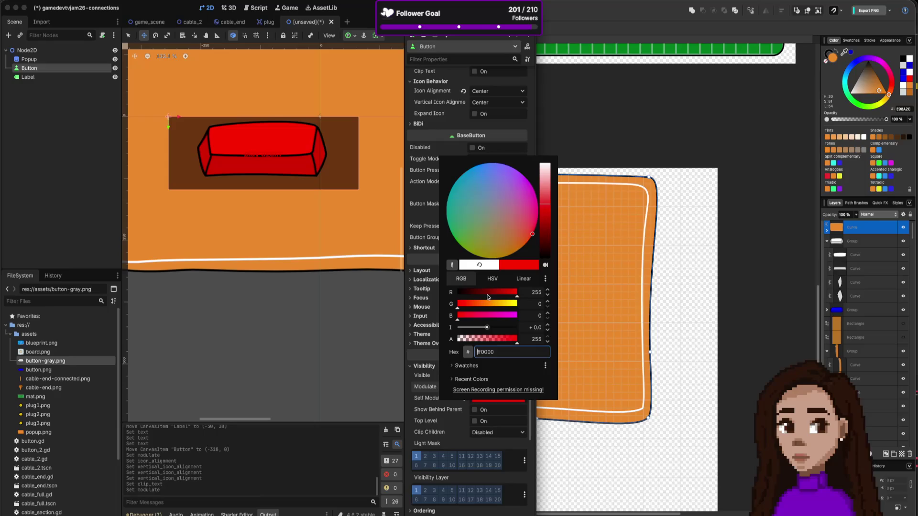
mouse_move(487, 295)
left_mouse_down()
mouse_move(452, 295)
mouse_move(521, 320)
left_mouse_up()
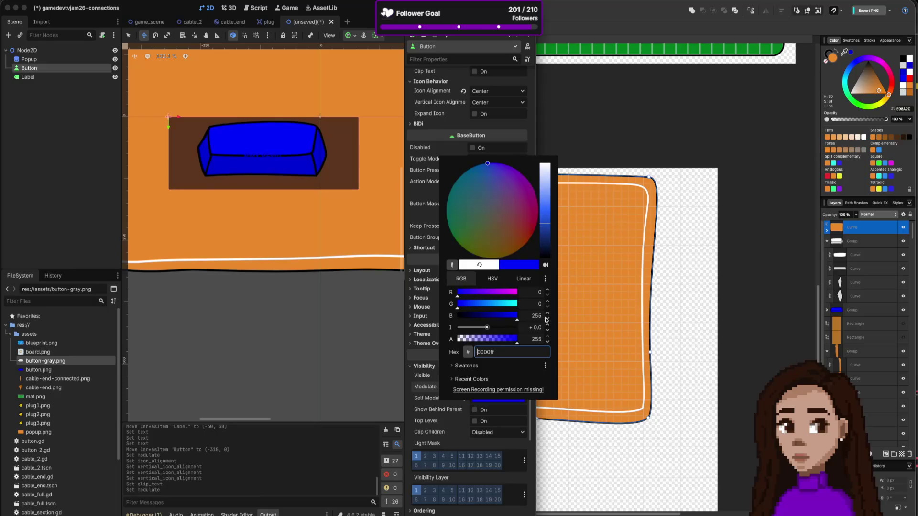
left_click(435, 390)
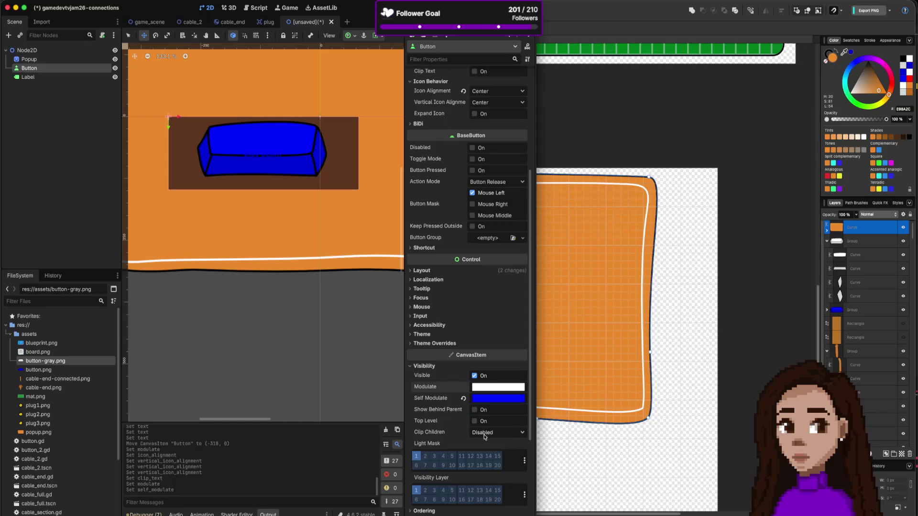
Check the Top Level property's tooltip, leaving it off, then bring the Affinity panel artwork forward
scroll(484, 436, "down", 5)
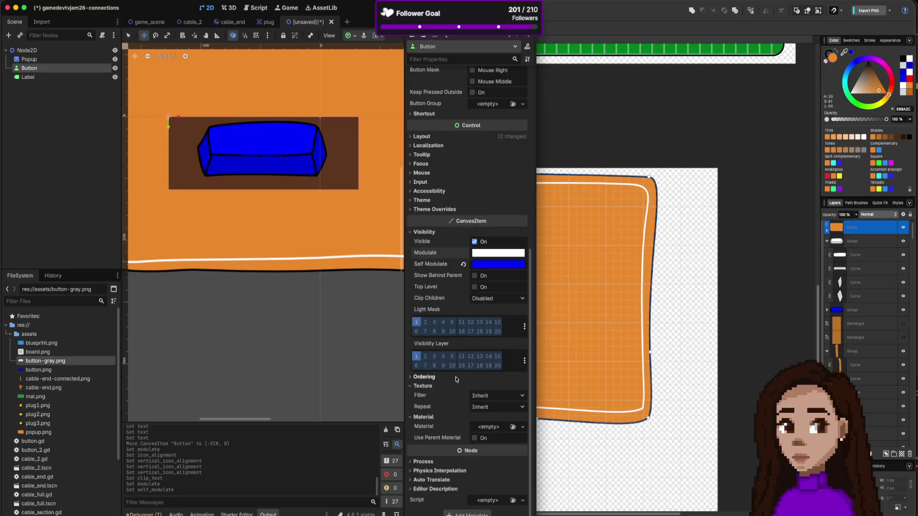
scroll(468, 292, "up", 1)
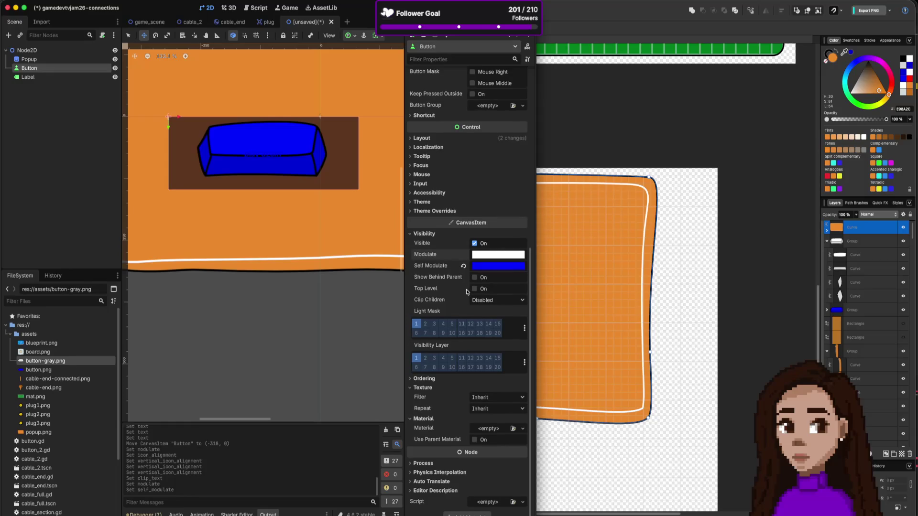
mouse_move(467, 292)
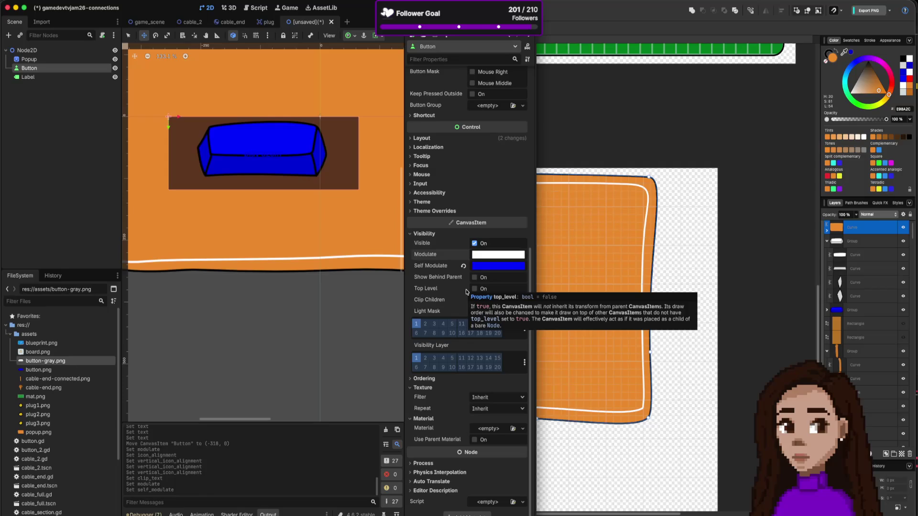
scroll(466, 291, "up", 1)
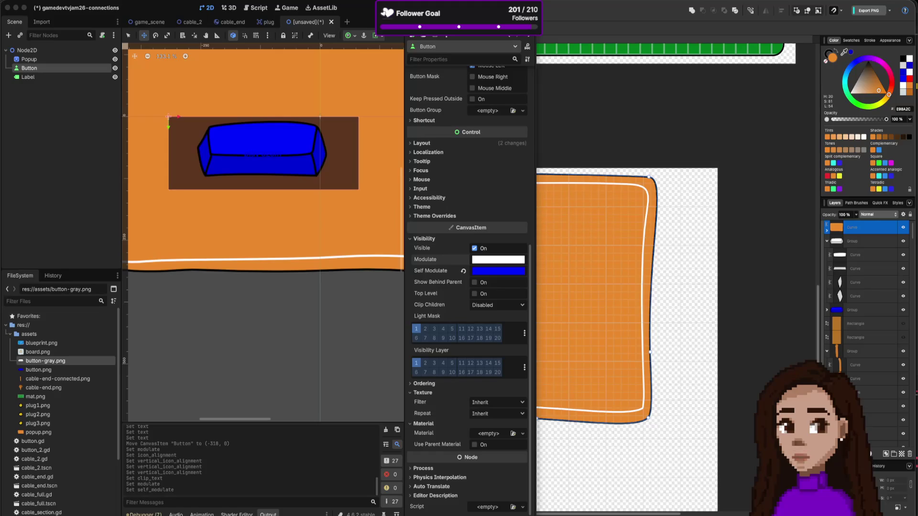
left_click(576, 109)
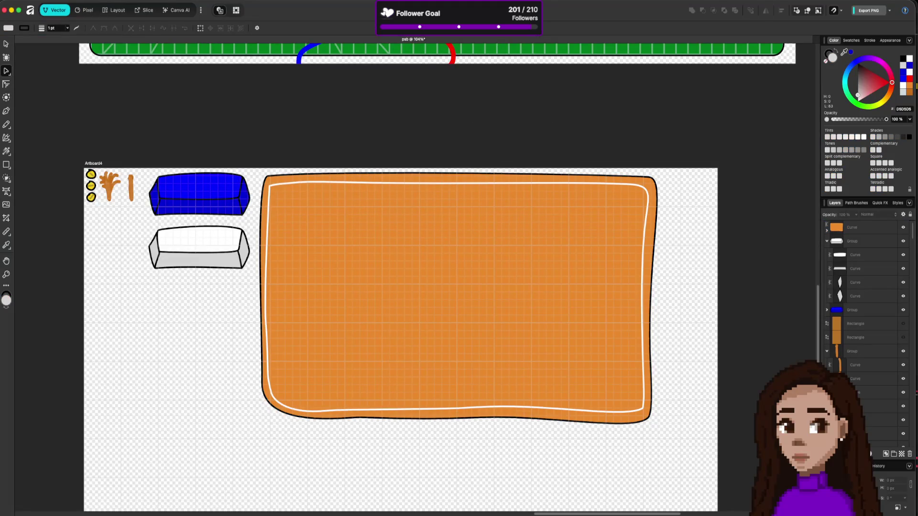
Bring the browser forward and switch to the localhost:5173 capybara game tab
key("super+Tab")
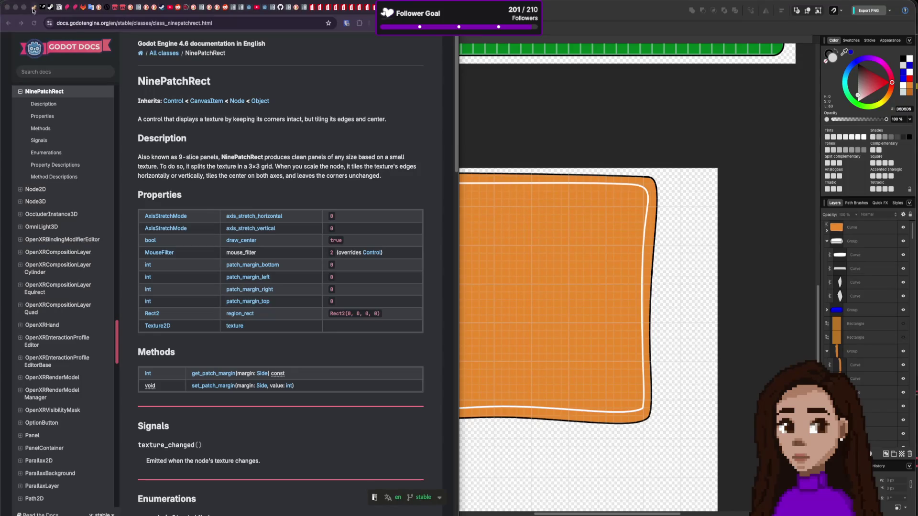
left_click(33, 8)
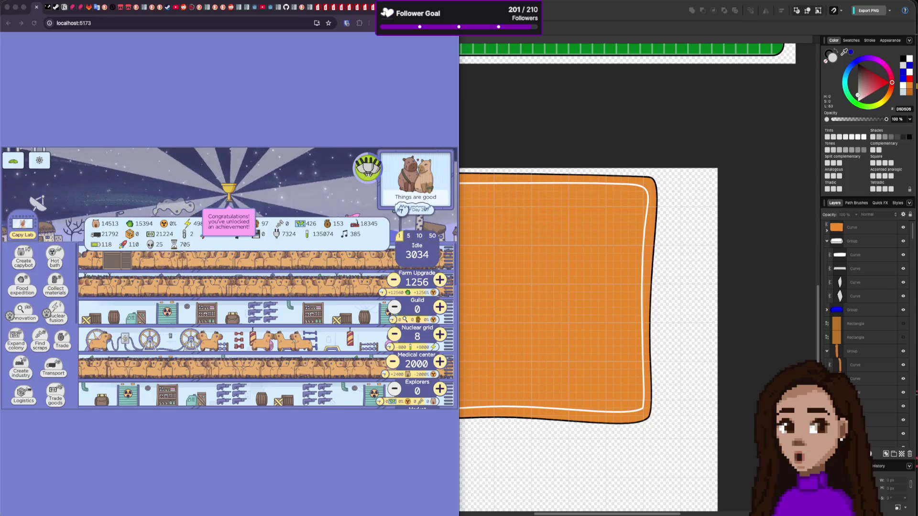
Search 'capy' in a new tab and open the Capyvarias Steam page's Capybaras tag
key("super+t")
type("capy")
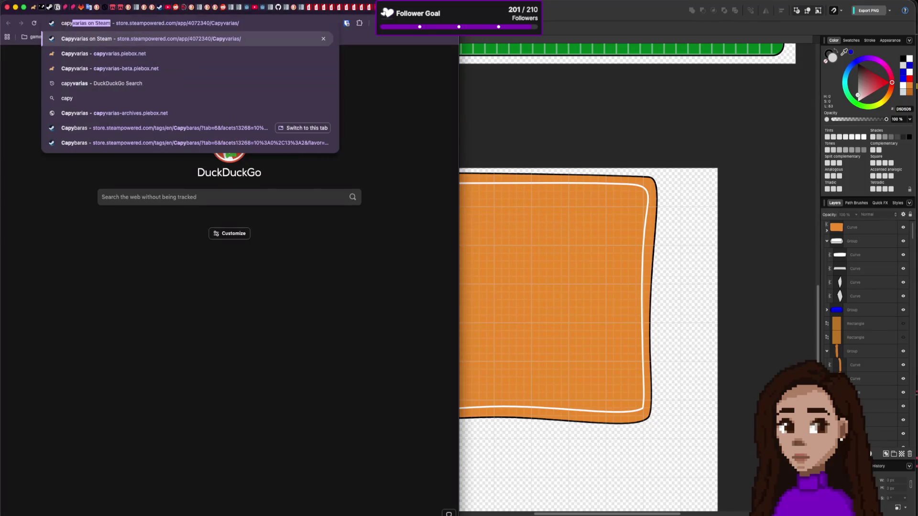
key("Return")
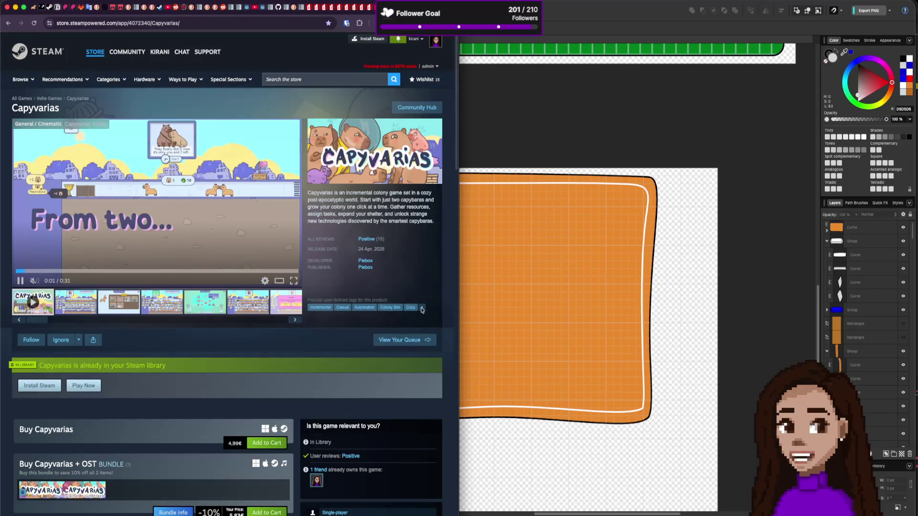
left_click(422, 308)
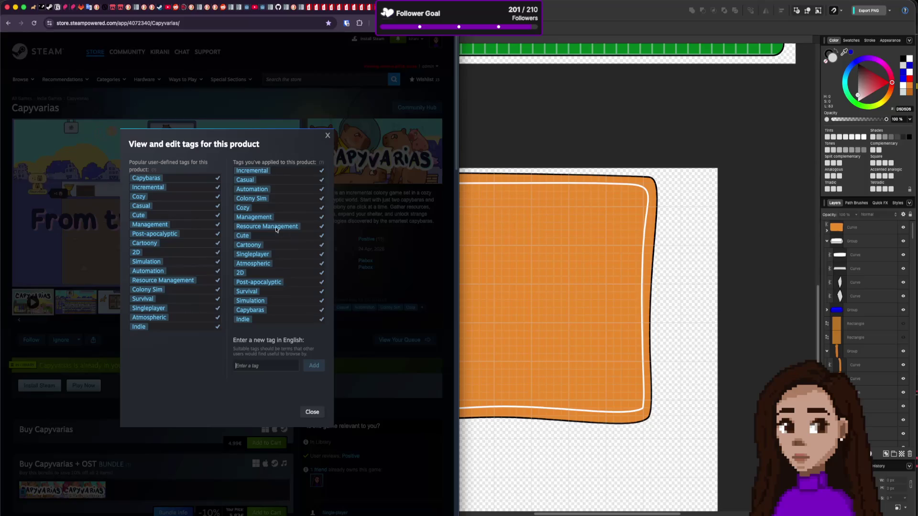
left_click(153, 180)
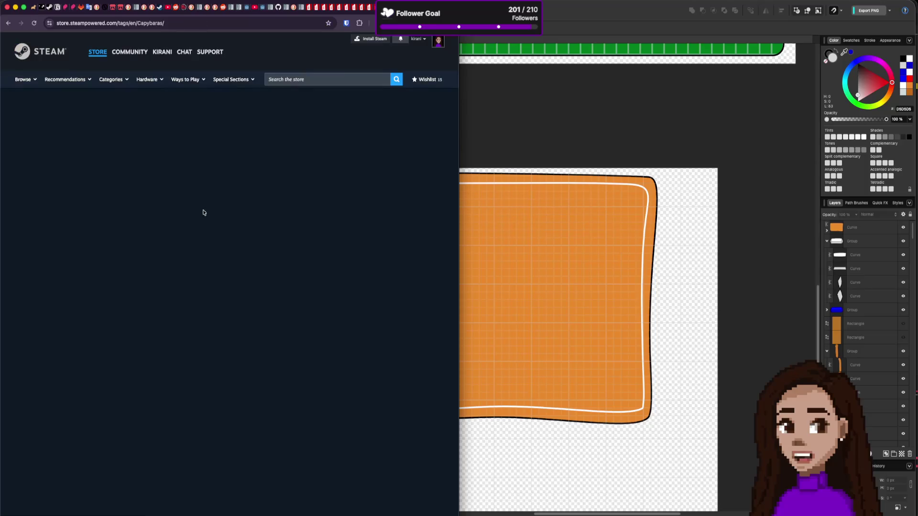
left_click_drag(147, 130, 287, 136)
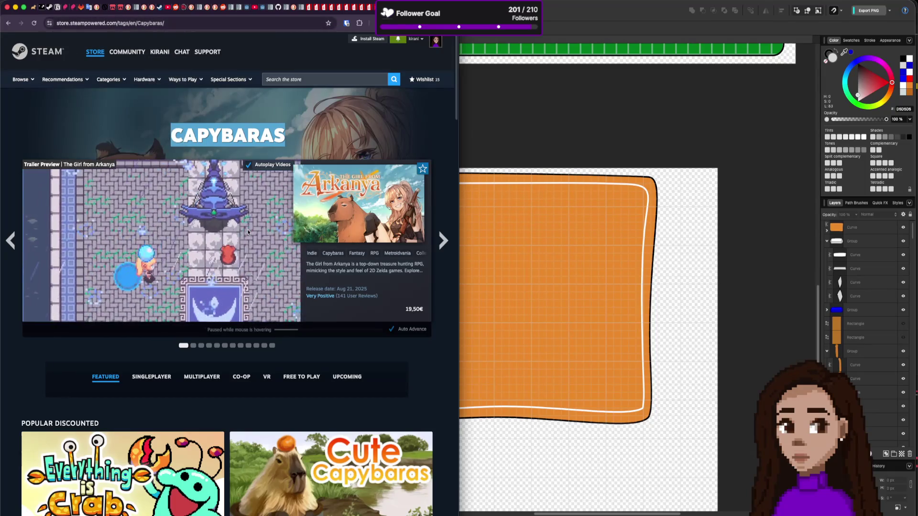
Remove the hide-ignored-items filter and browse New & Trending capybara games
scroll(144, 258, "down", 1)
scroll(145, 258, "down", 15)
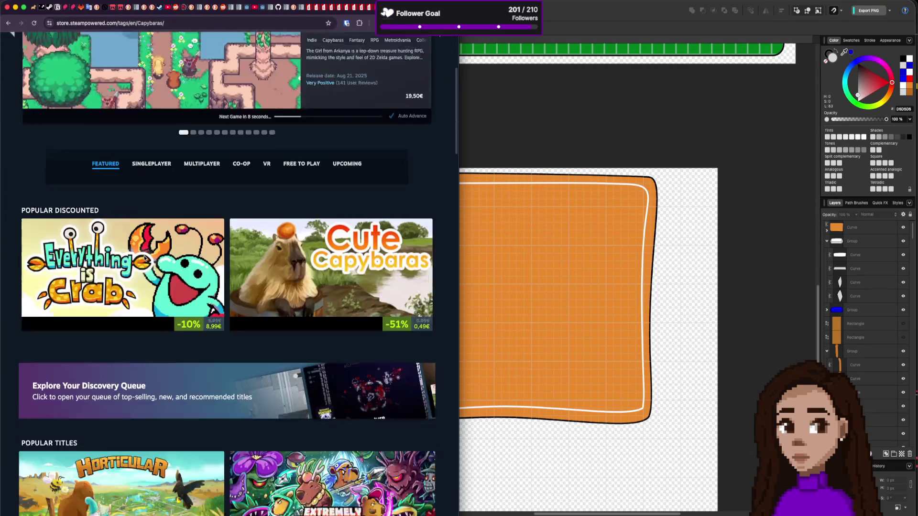
scroll(105, 346, "down", 1)
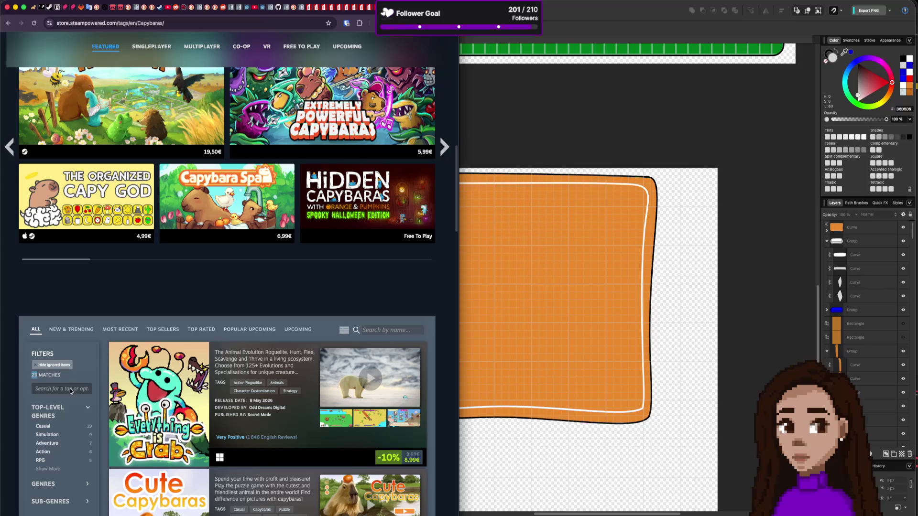
left_click(36, 366)
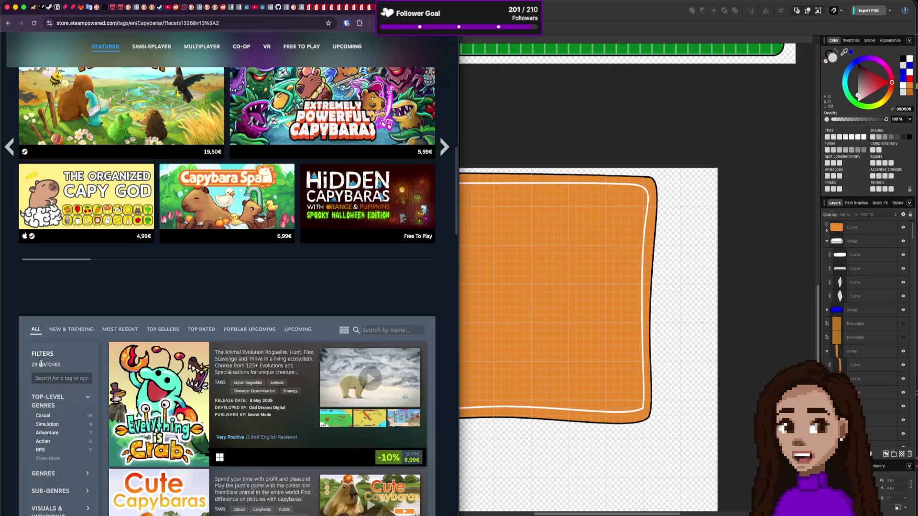
left_click(71, 330)
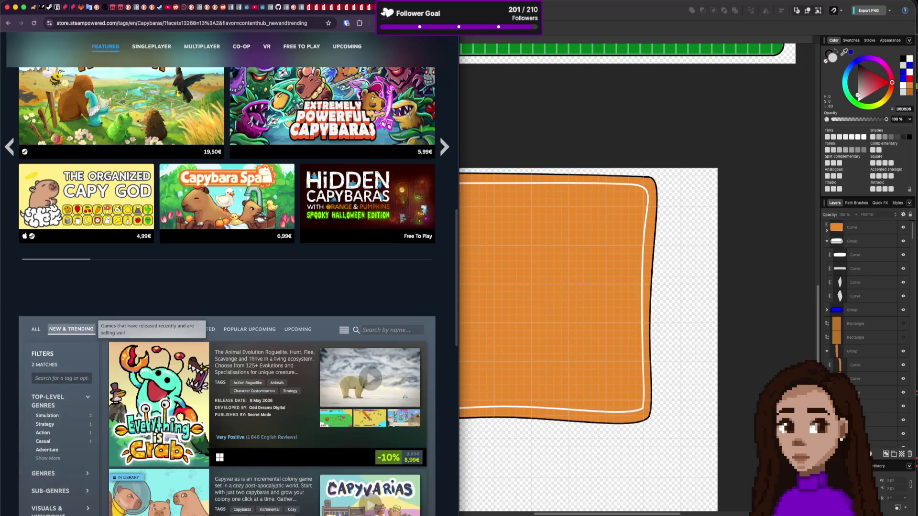
scroll(71, 329, "down", 1)
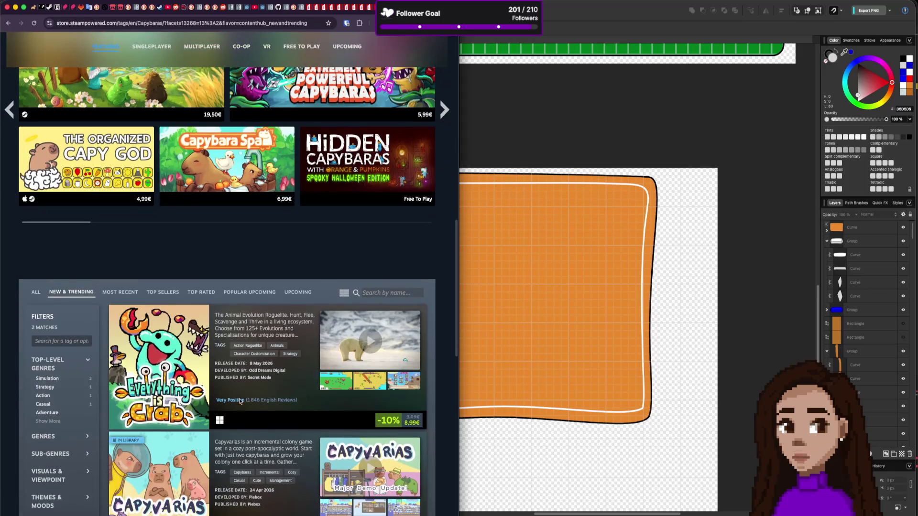
scroll(240, 401, "down", 2)
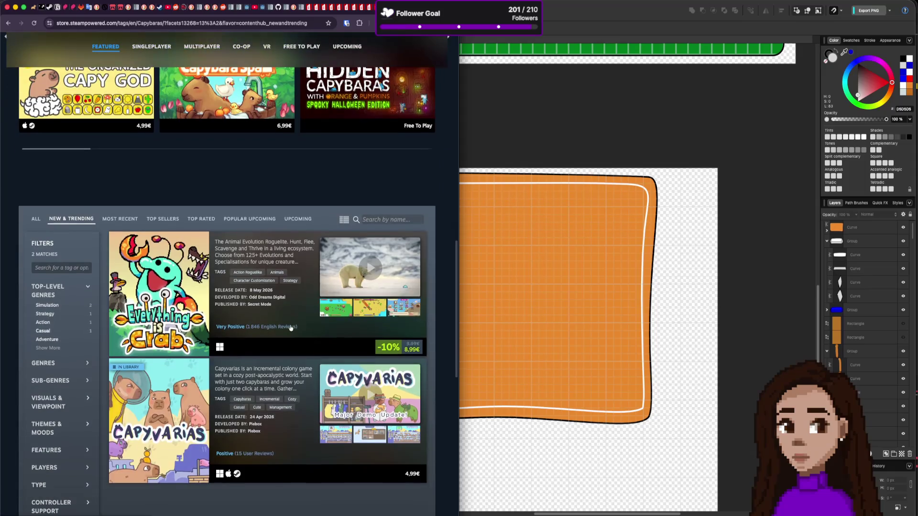
scroll(252, 329, "down", 1)
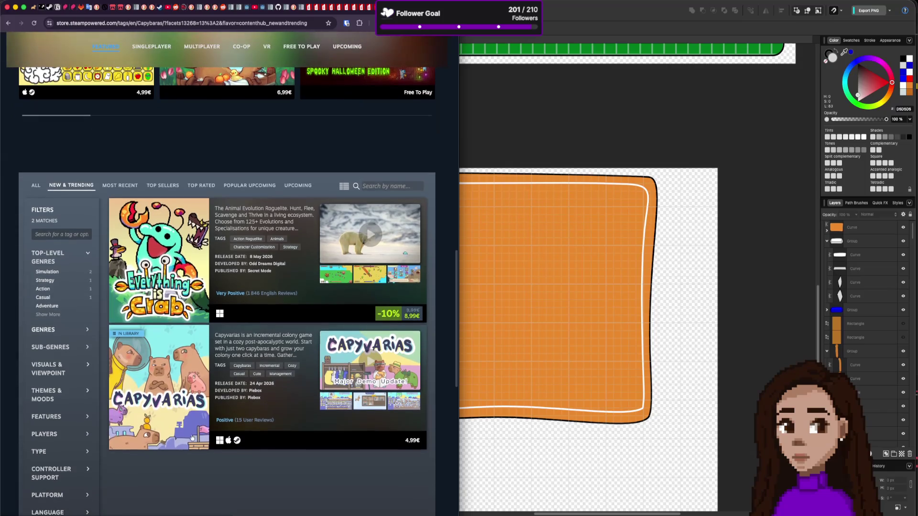
scroll(192, 362, "down", 1)
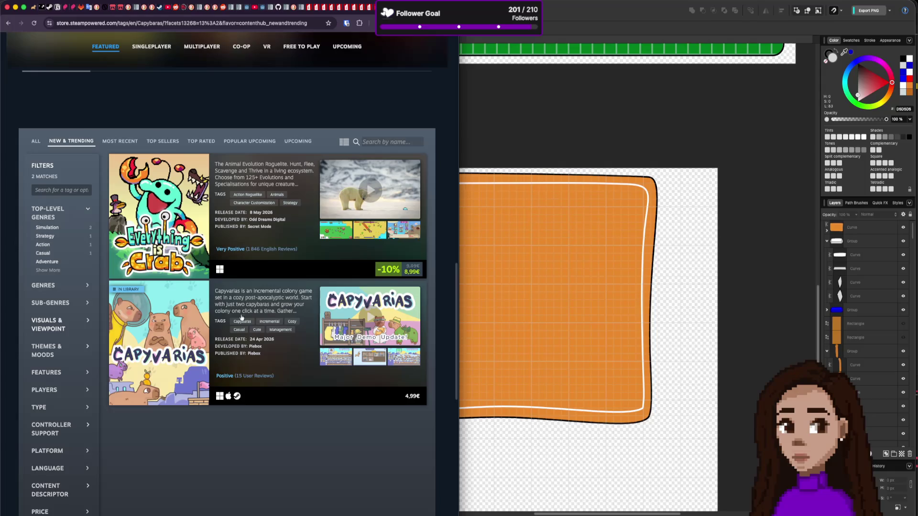
scroll(238, 348, "up", 3)
scroll(161, 218, "down", 2)
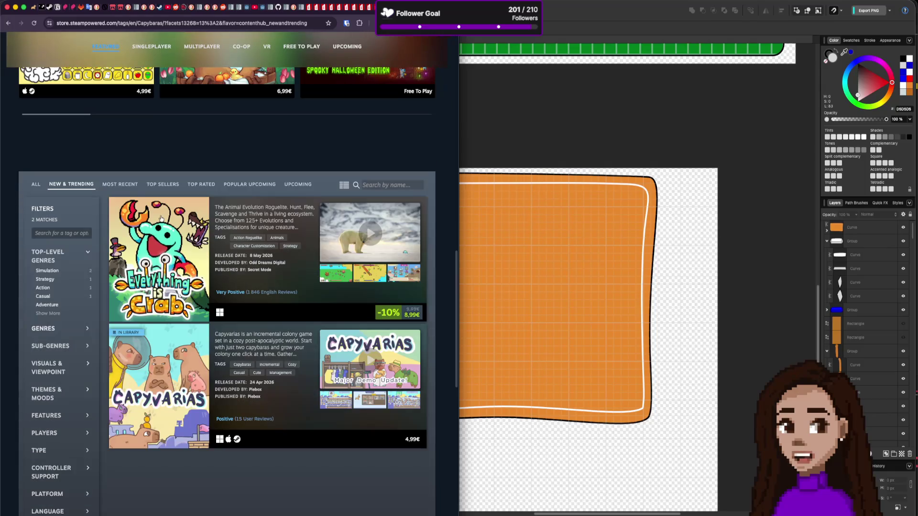
List the Most Recent capybara games, then return to the localhost Capyvarias tab
left_click(122, 185)
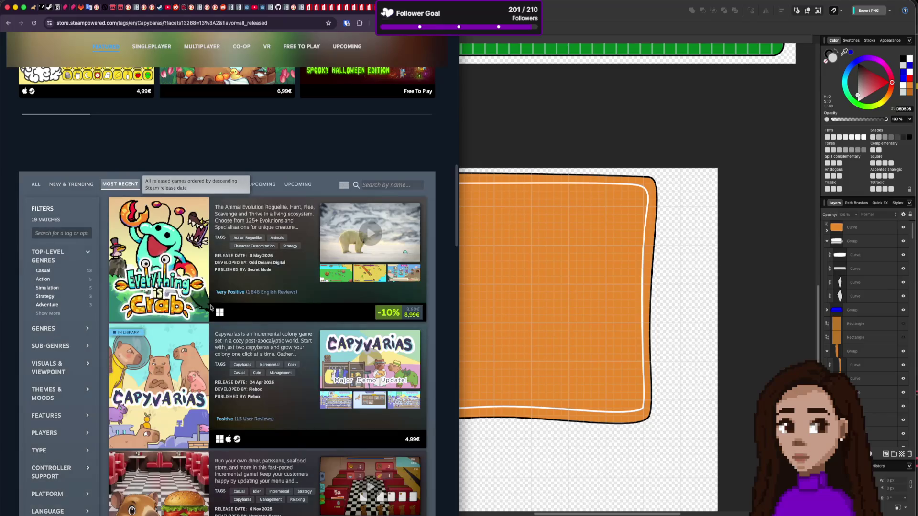
scroll(211, 307, "down", 14)
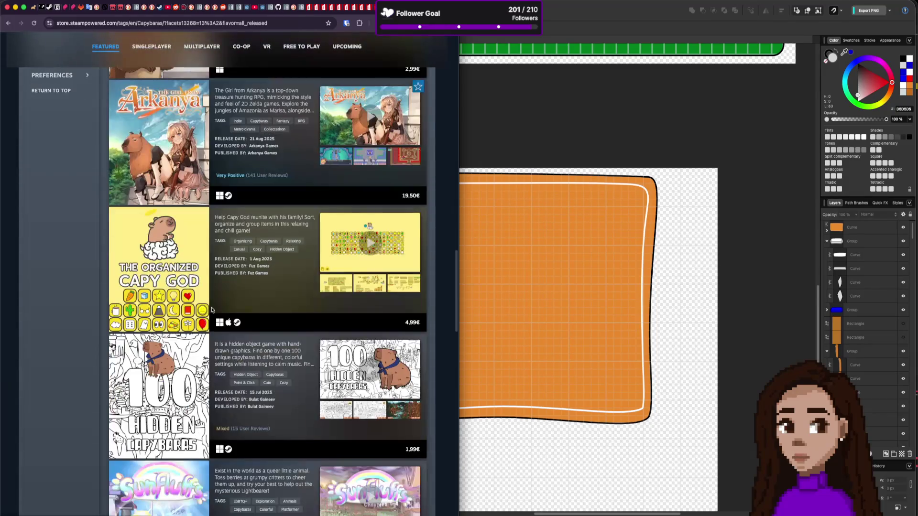
scroll(211, 310, "up", 20)
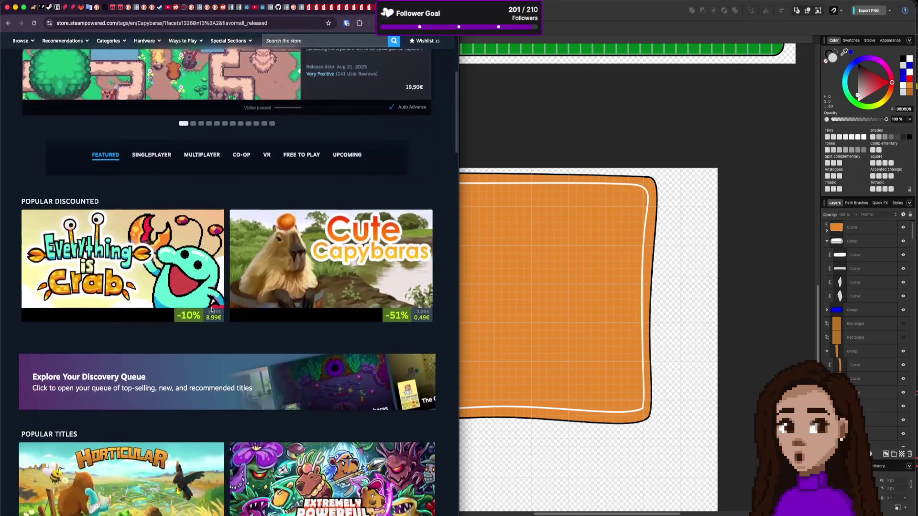
scroll(211, 310, "up", 5)
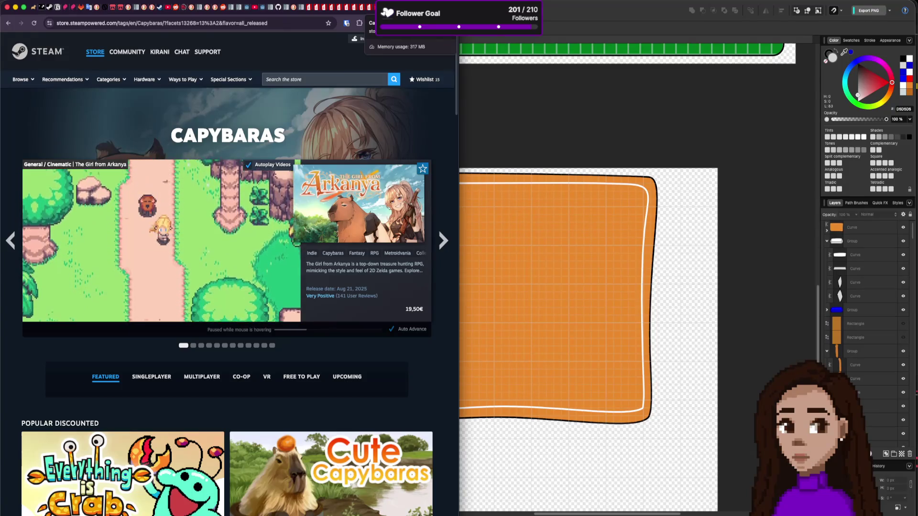
key("super+1")
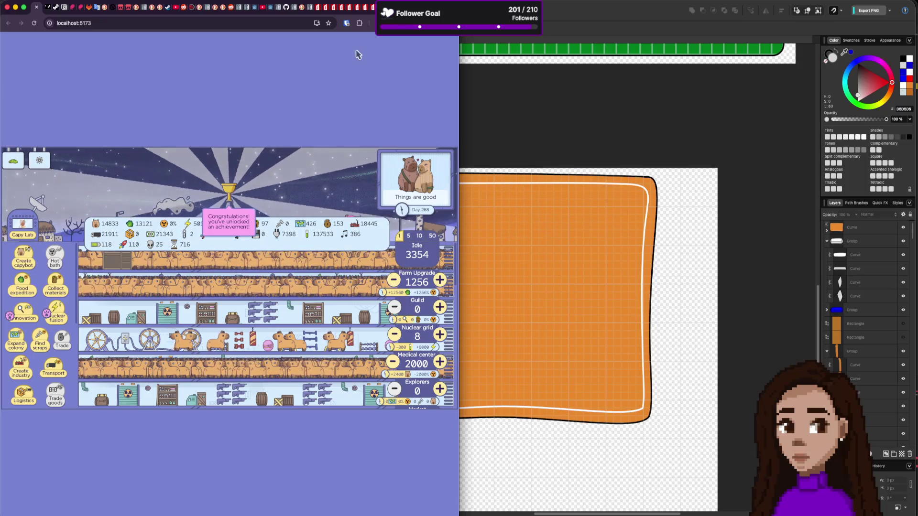
Check the Capyvarias colony at day 270, scroll the itch.io GameDev.tv jam page, then return to Godot
mouse_move(365, 243)
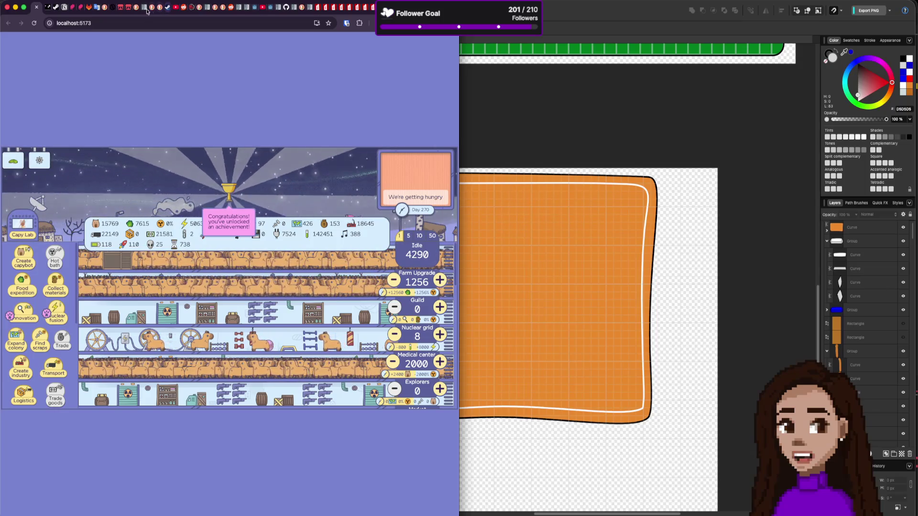
left_click(127, 8)
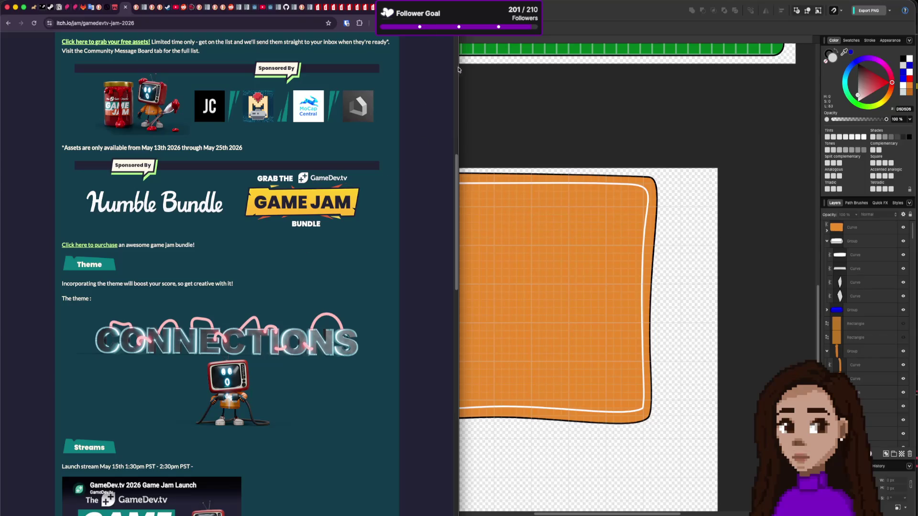
scroll(67, 172, "down", 1)
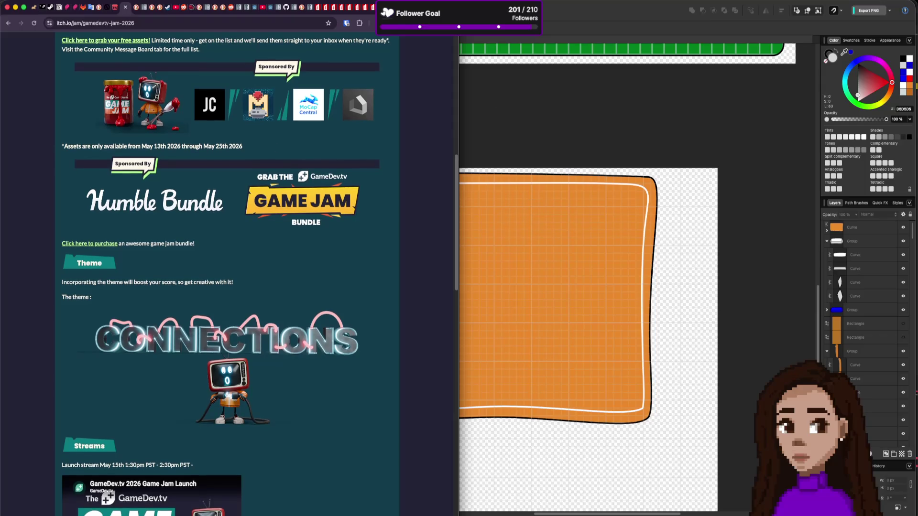
key("super+Tab")
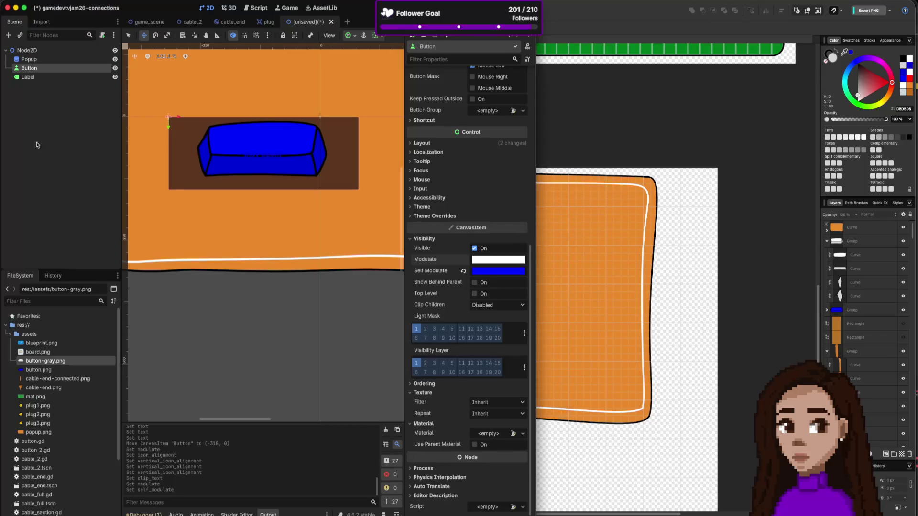
Rename the root Node2D to 'popup' and run the project for a test
scroll(283, 139, "up", 4)
scroll(293, 118, "down", 3)
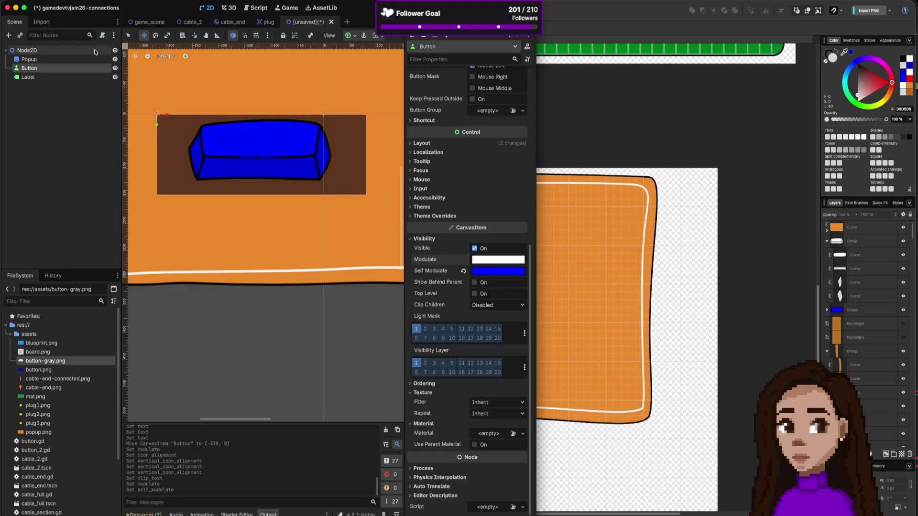
double_click(32, 51)
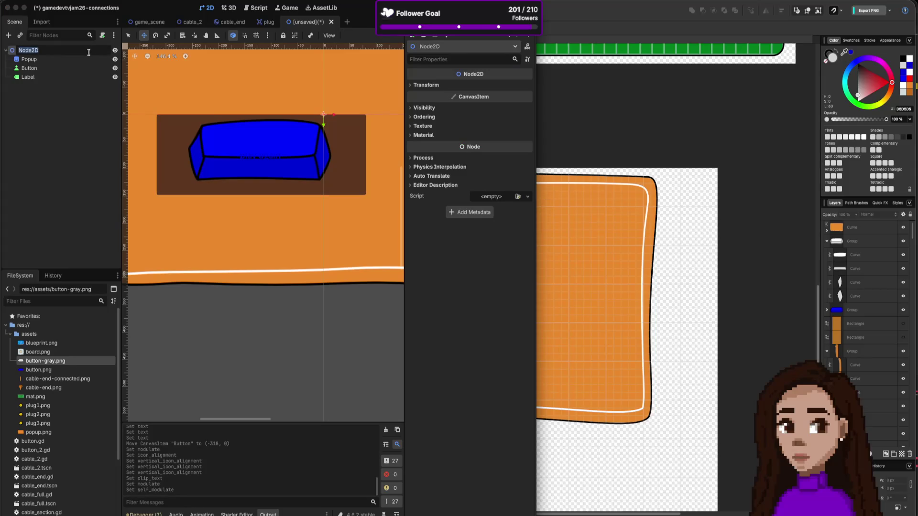
type("popu")
key("Return")
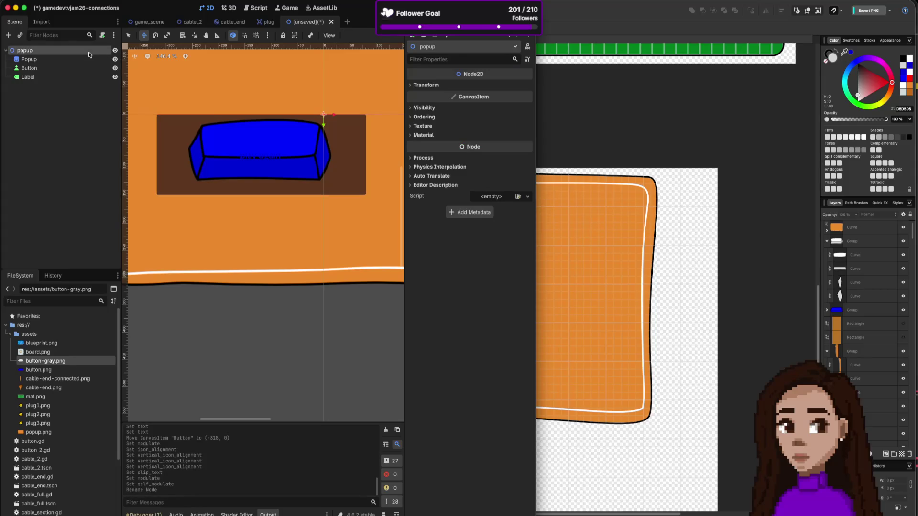
key("super+b")
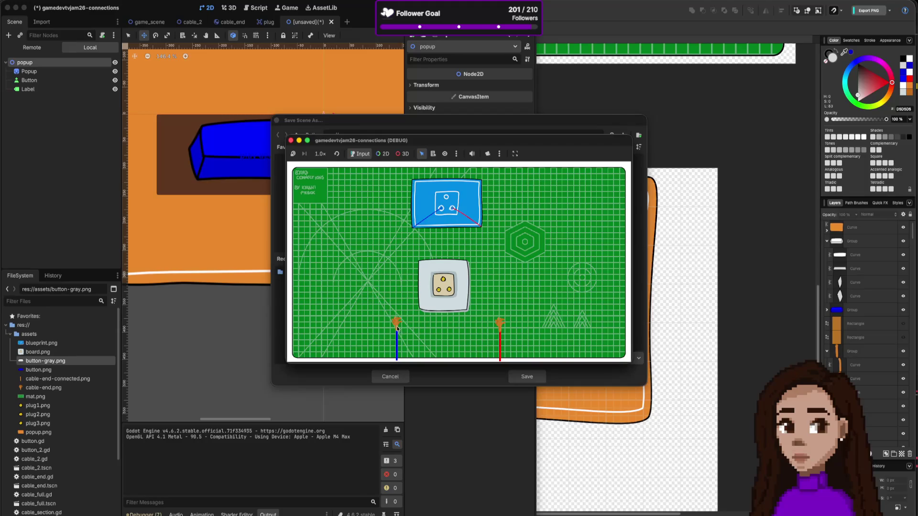
In the running game, plug the blue cable into the grey socket and wiggle it off and on
left_click_drag(418, 308, 454, 293)
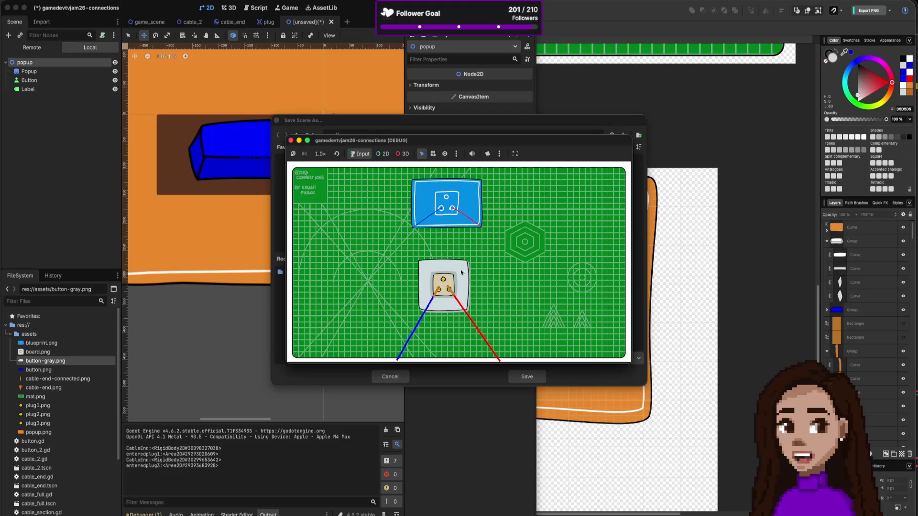
mouse_move(436, 293)
left_mouse_down()
mouse_move(460, 298)
mouse_move(427, 298)
mouse_move(437, 292)
left_mouse_up()
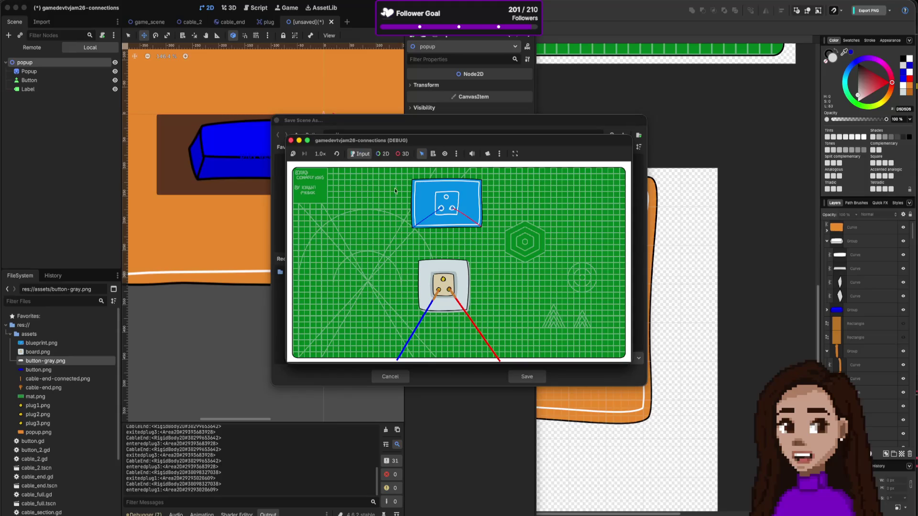
left_click_drag(436, 292, 436, 296)
key("super+Tab")
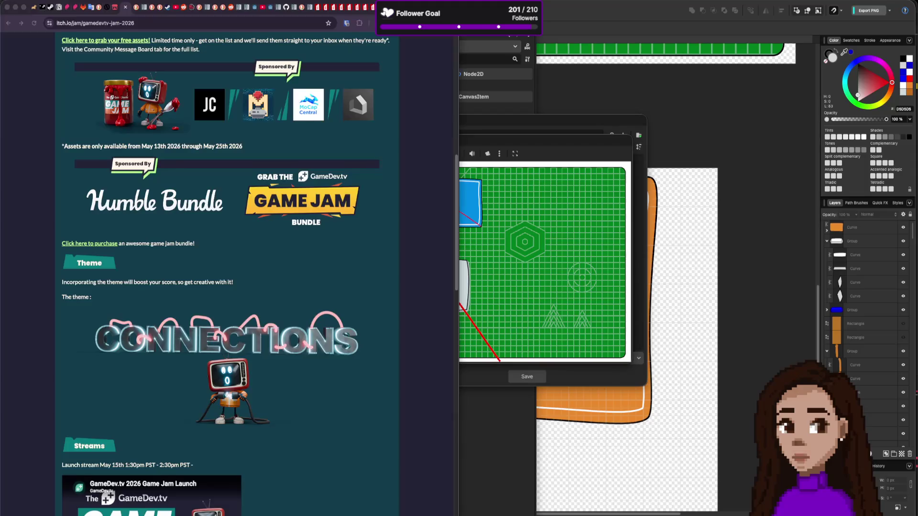
left_click(33, 7)
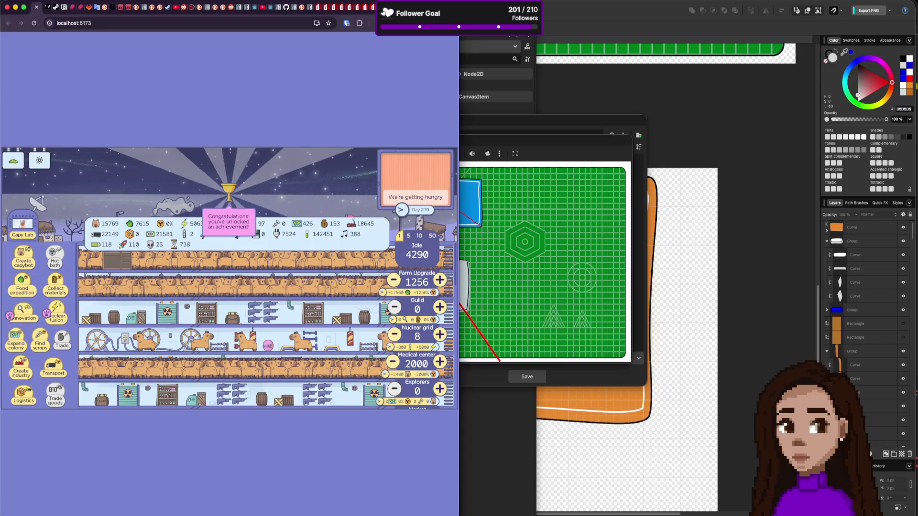
key("super+Tab")
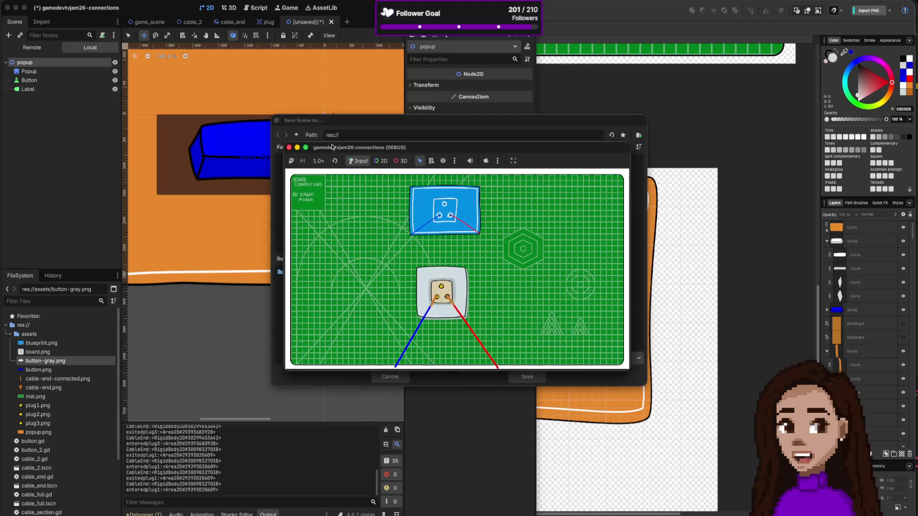
Close the test run, save the scene as popup.tscn, and clear the Button's 'play again' text
left_click(290, 148)
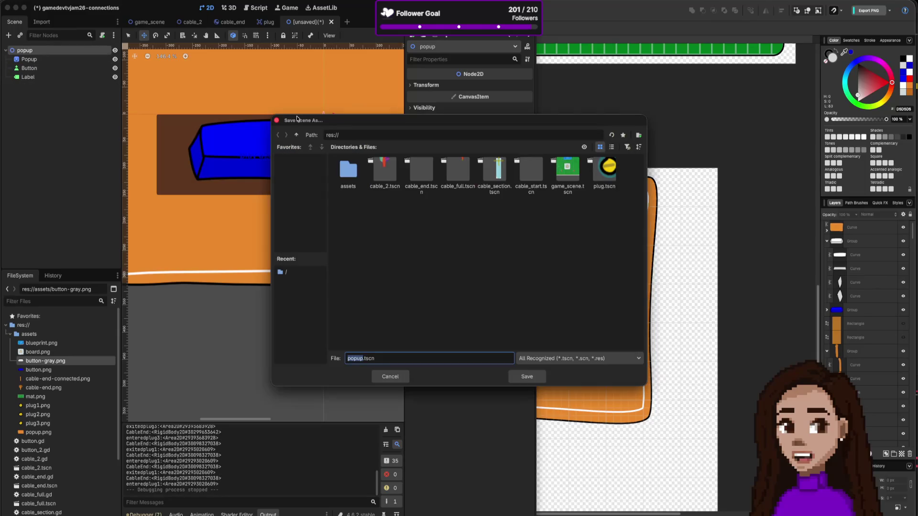
left_click(527, 377)
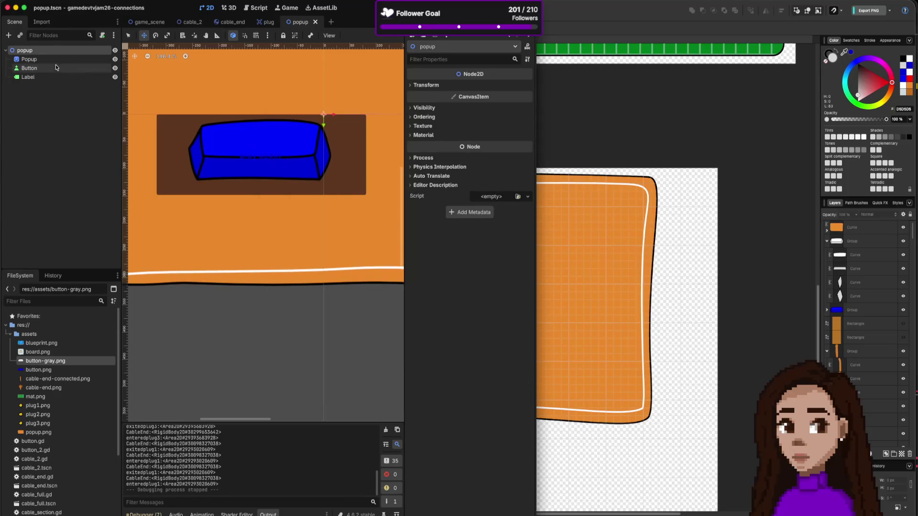
left_click(88, 68)
scroll(461, 133, "up", 10)
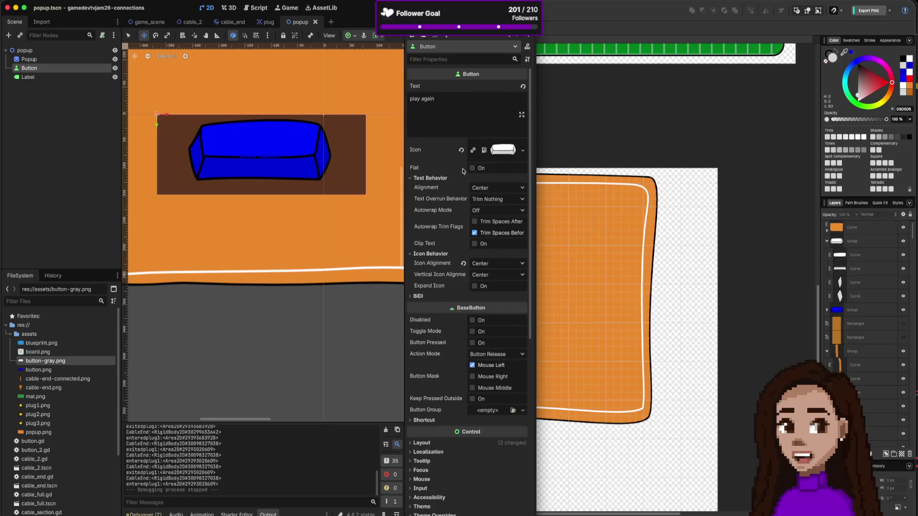
triple_click(453, 107)
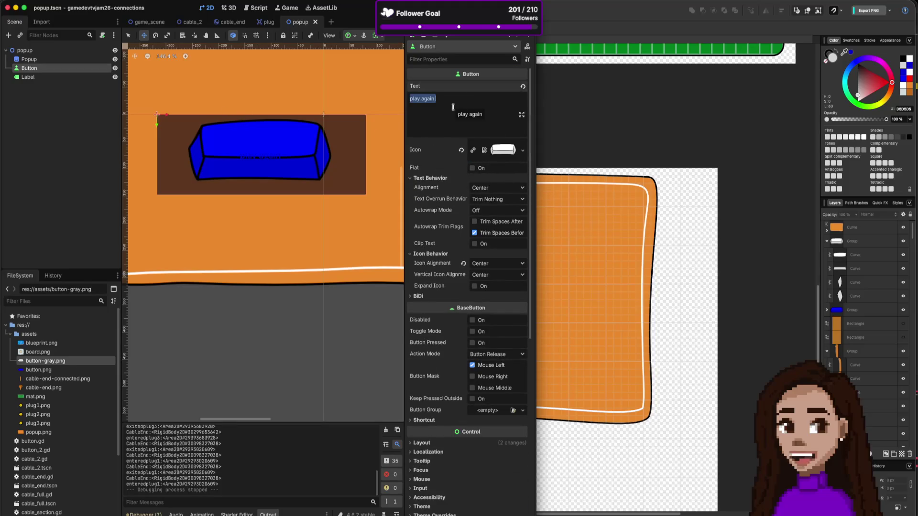
key("BackSpace")
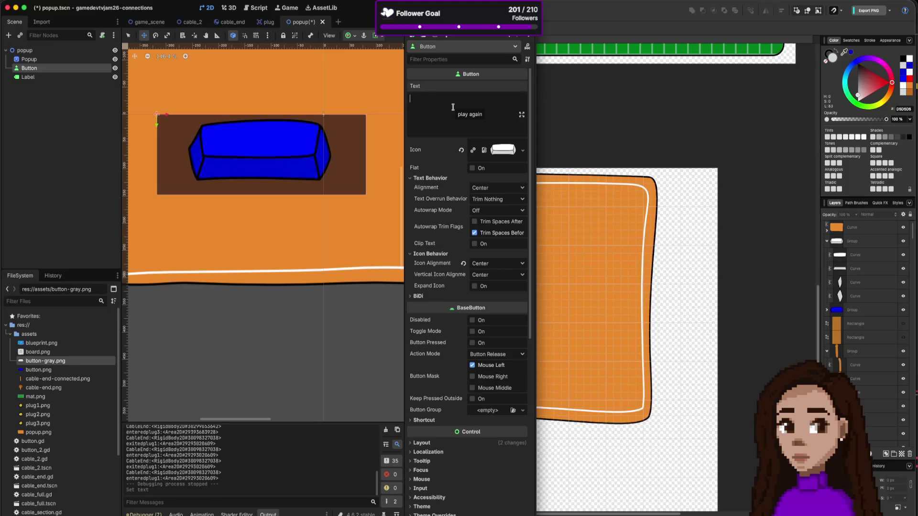
Move the Label onto the blue button and set its text to 'play again'
left_click(15, 79)
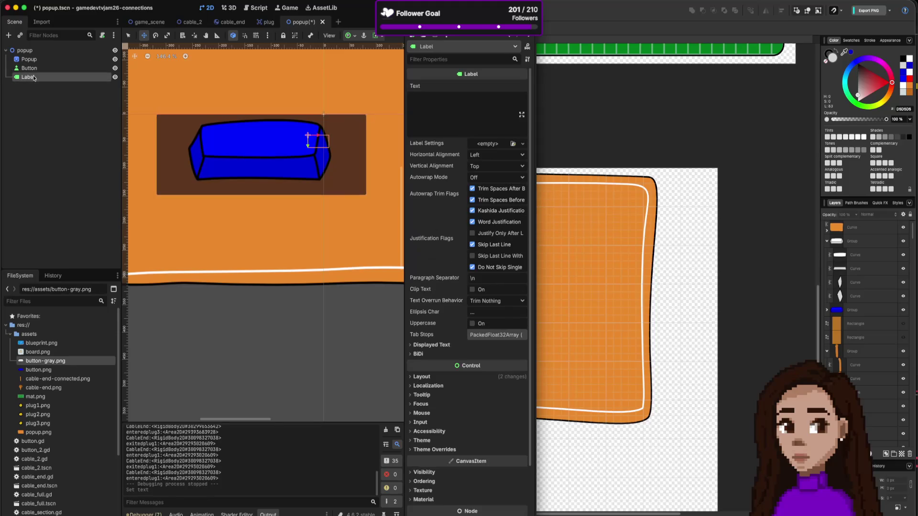
mouse_move(311, 137)
left_mouse_down()
mouse_move(228, 128)
mouse_move(235, 135)
left_mouse_up()
left_click(449, 102)
type("playagain")
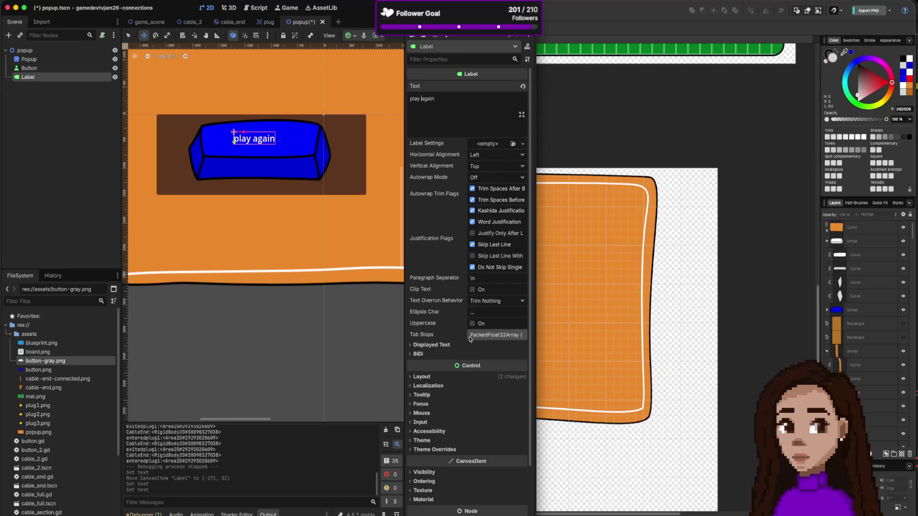
scroll(458, 351, "down", 1)
left_click(448, 322)
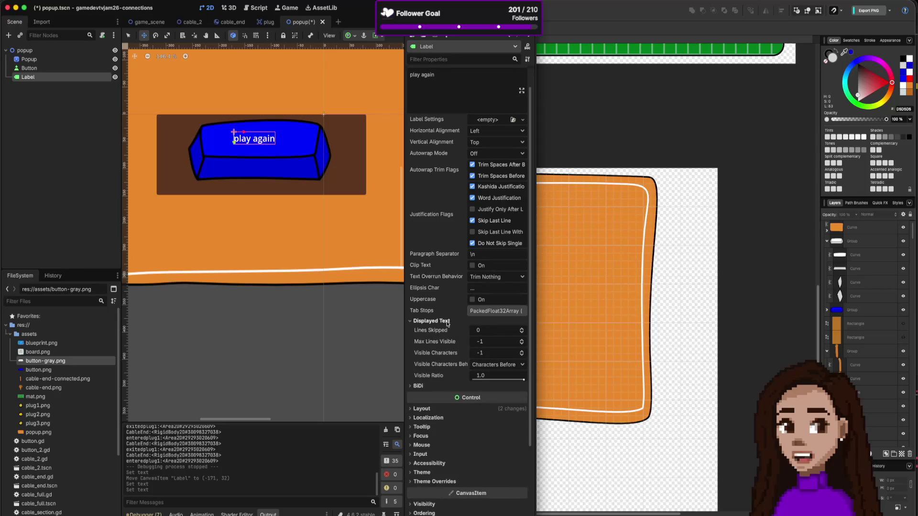
left_click(448, 322)
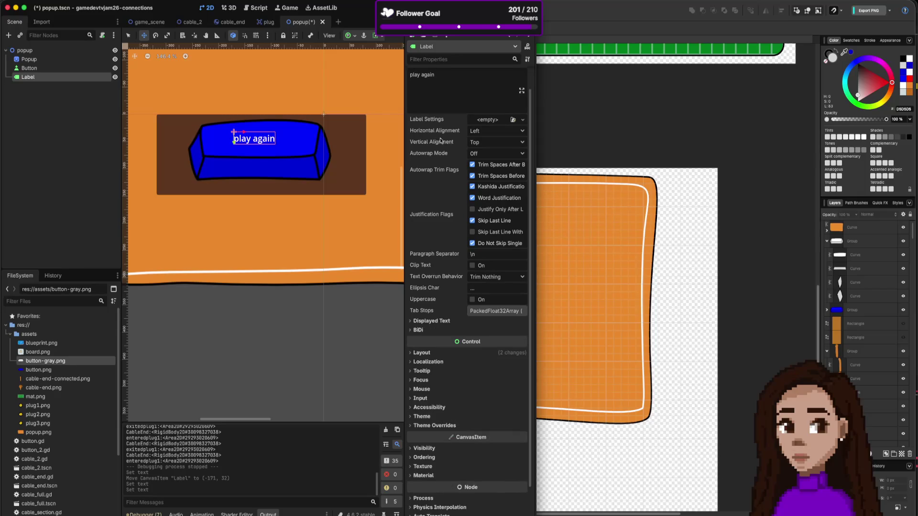
scroll(439, 361, "down", 1)
scroll(439, 362, "down", 1)
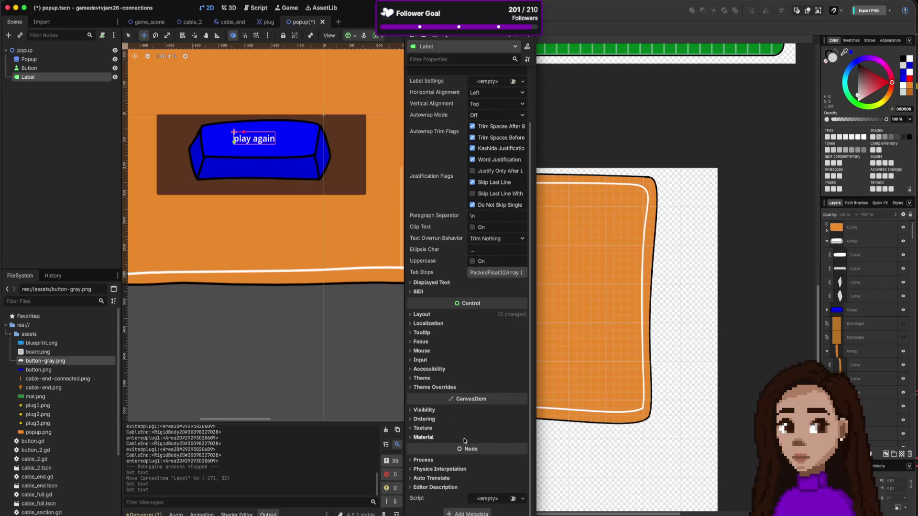
scroll(464, 426, "up", 2)
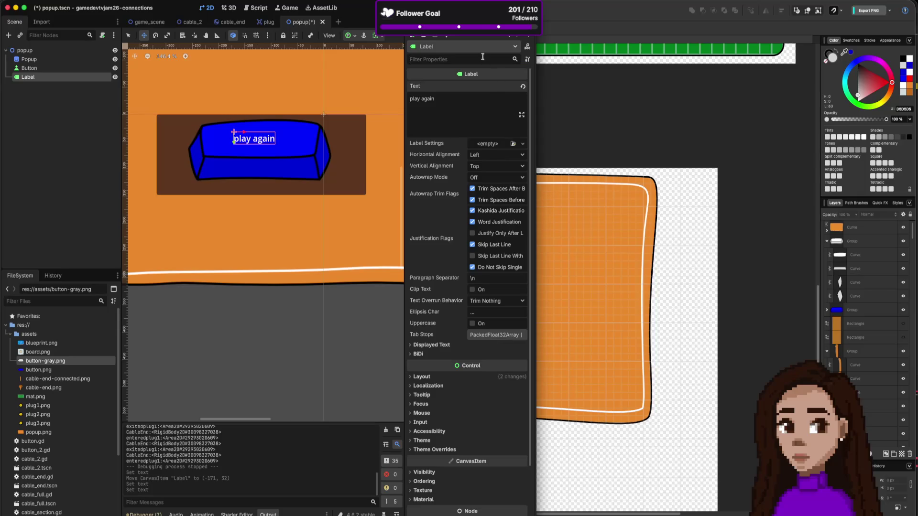
Filter the Inspector by 'font' and enable a New FontFile font override on the Label
type("font")
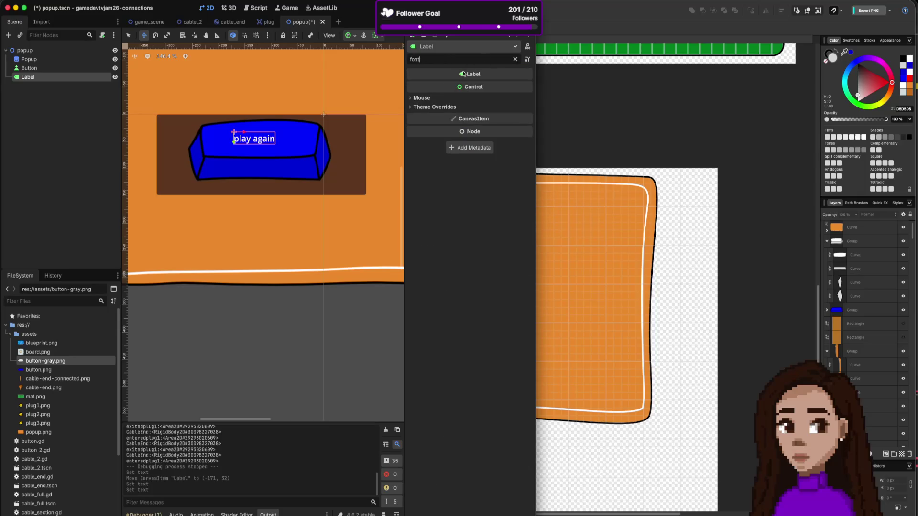
left_click(411, 108)
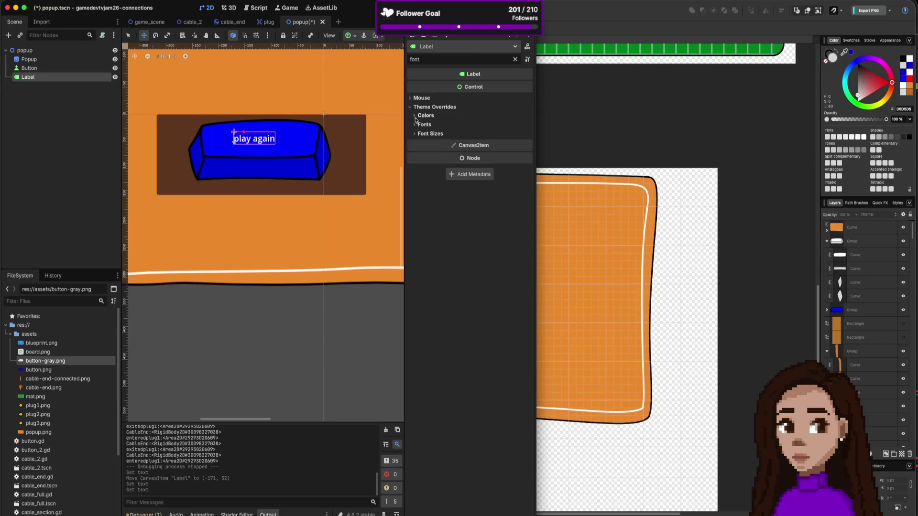
left_click(414, 124)
left_click(422, 134)
left_click(516, 136)
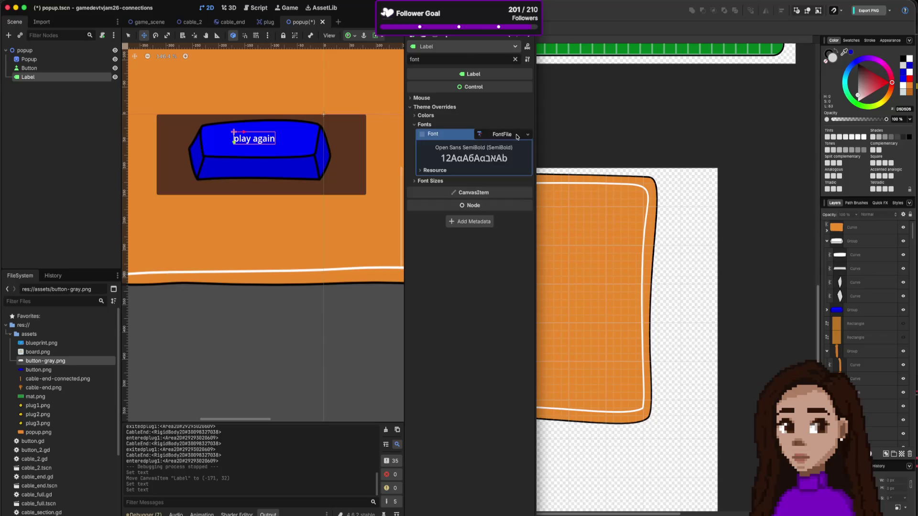
left_click(526, 136)
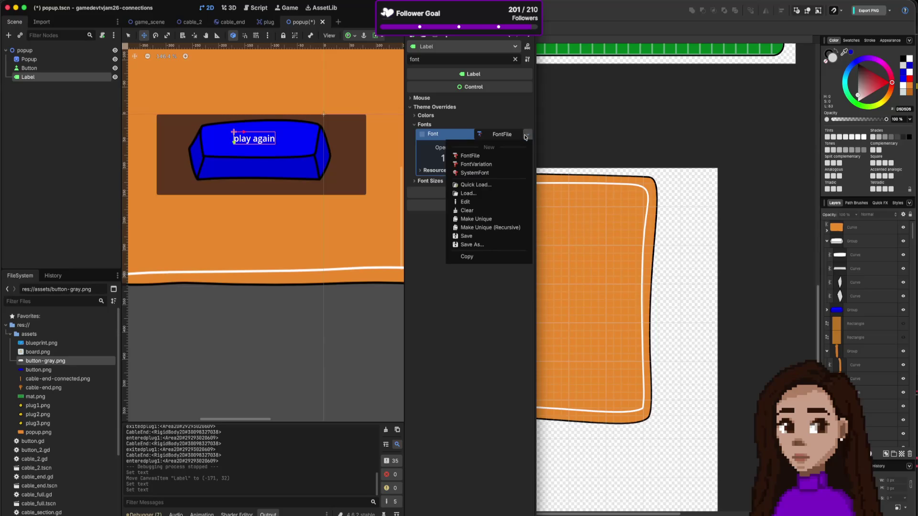
left_click(488, 193)
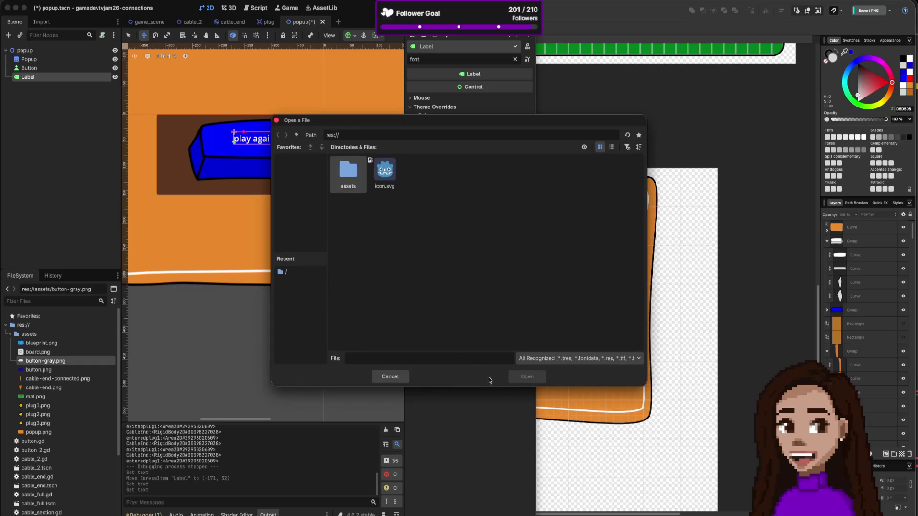
left_click(390, 377)
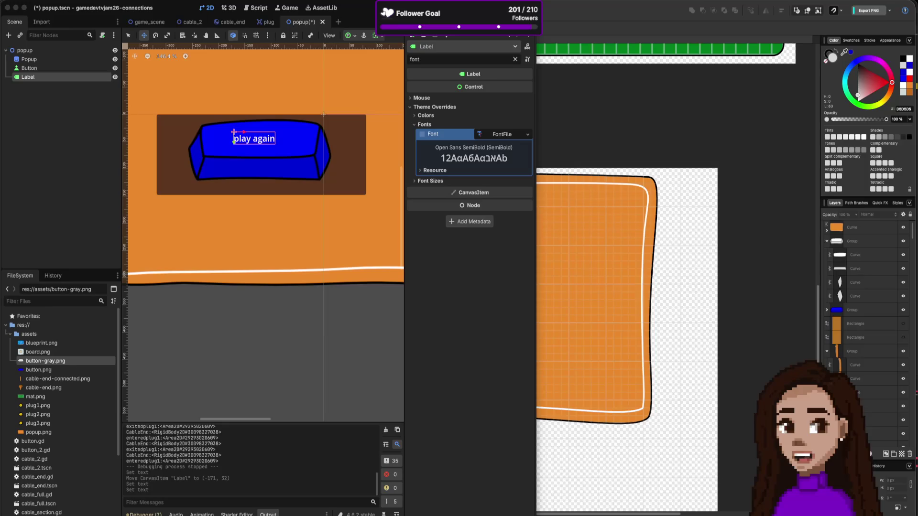
Delete the CollisionShape2D accidentally pasted under the Label, then switch to VS Code
left_click(41, 325)
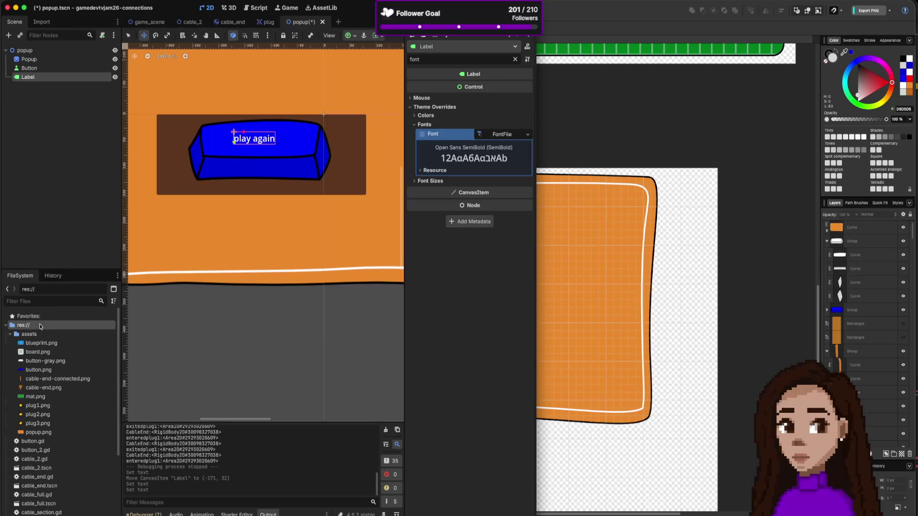
key("ctrl+v")
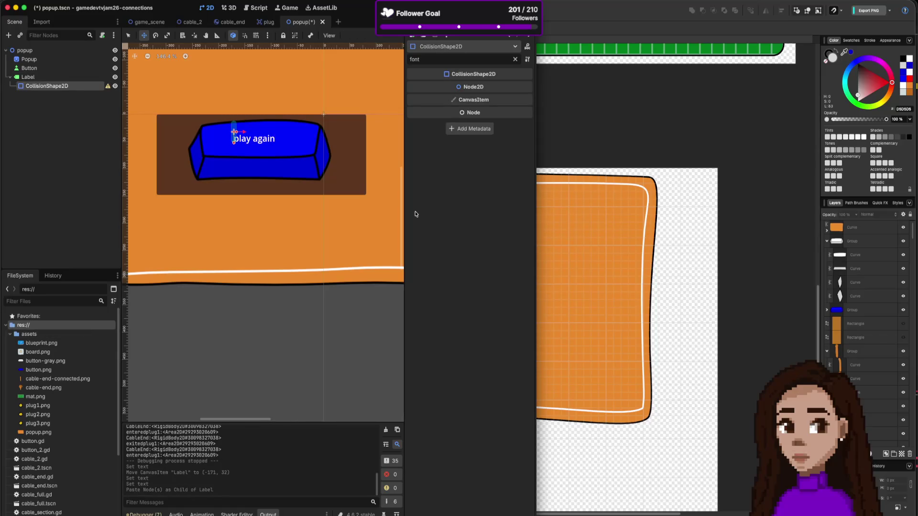
left_click(303, 203)
left_click(63, 86)
right_click(102, 89)
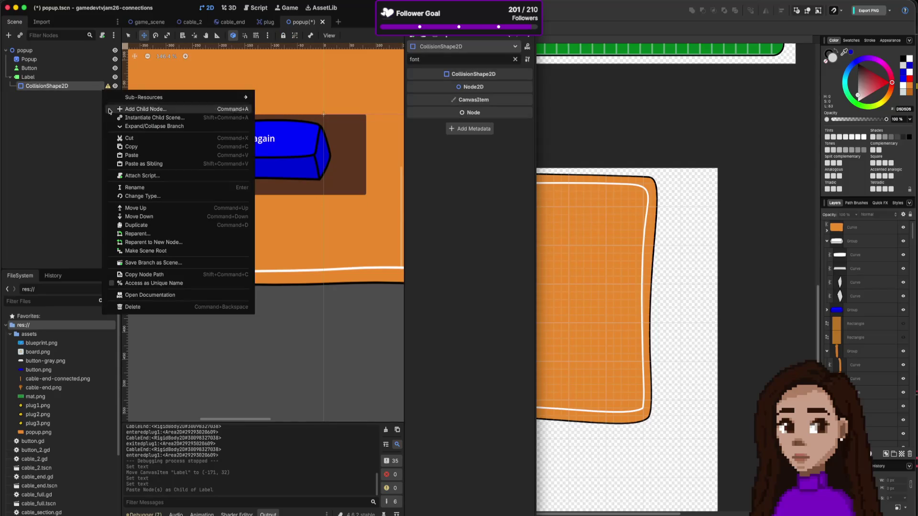
left_click(140, 309)
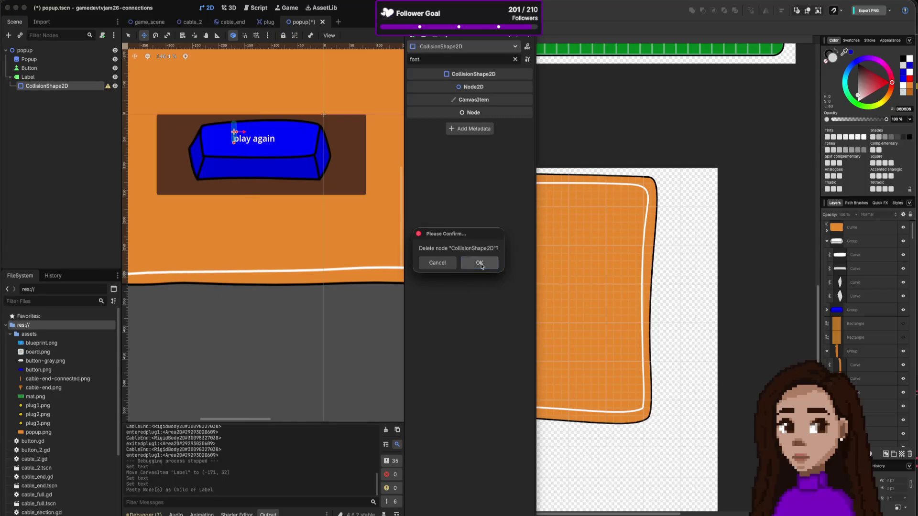
left_click(469, 288)
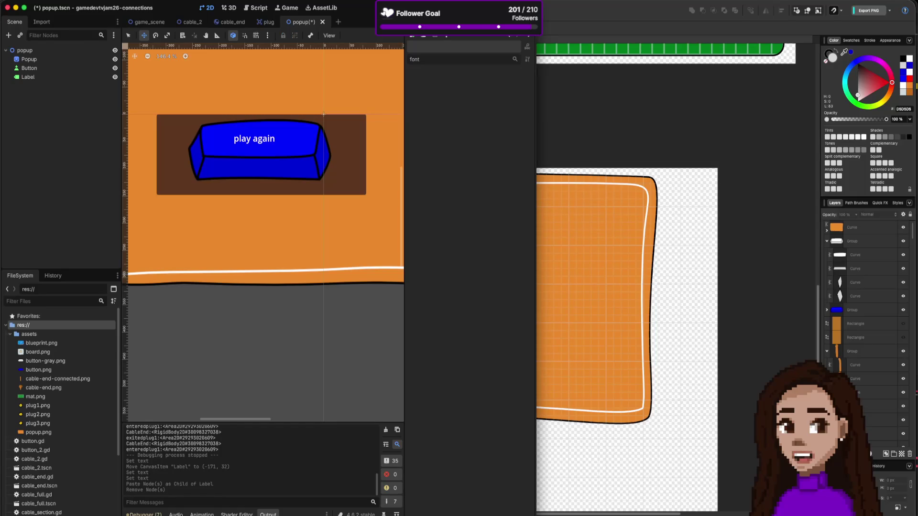
key("super+Tab")
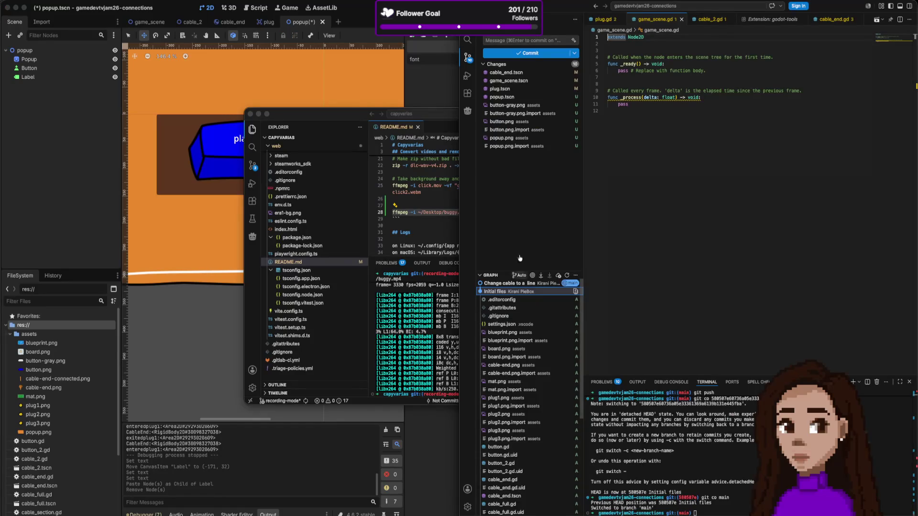
Create an assets/fonts folder and paste the chibi_metro_lines and cq_mono font folders into it
left_click(468, 22)
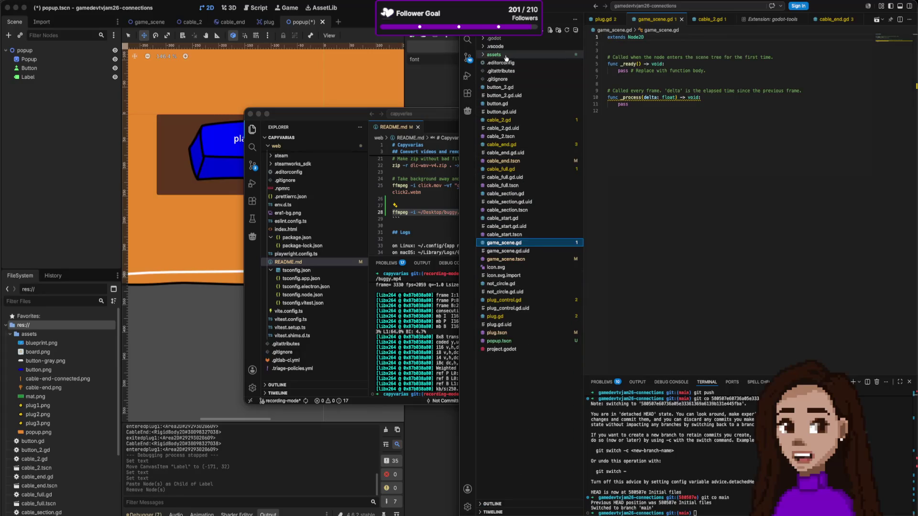
left_click(494, 54)
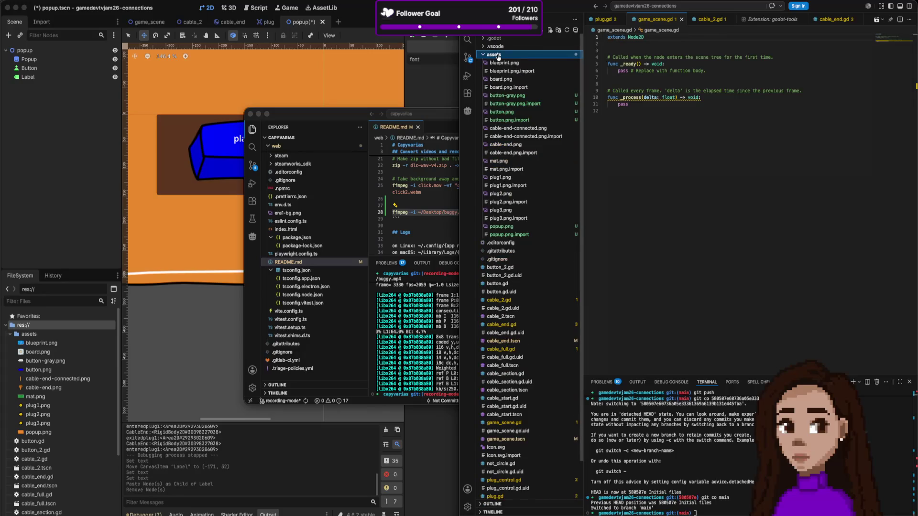
right_click(502, 56)
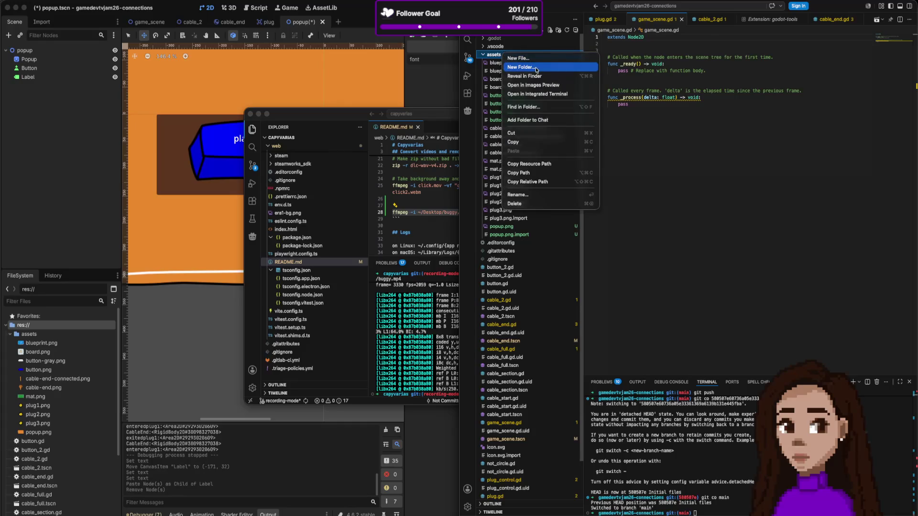
left_click(536, 70)
type("fonts")
key("Return")
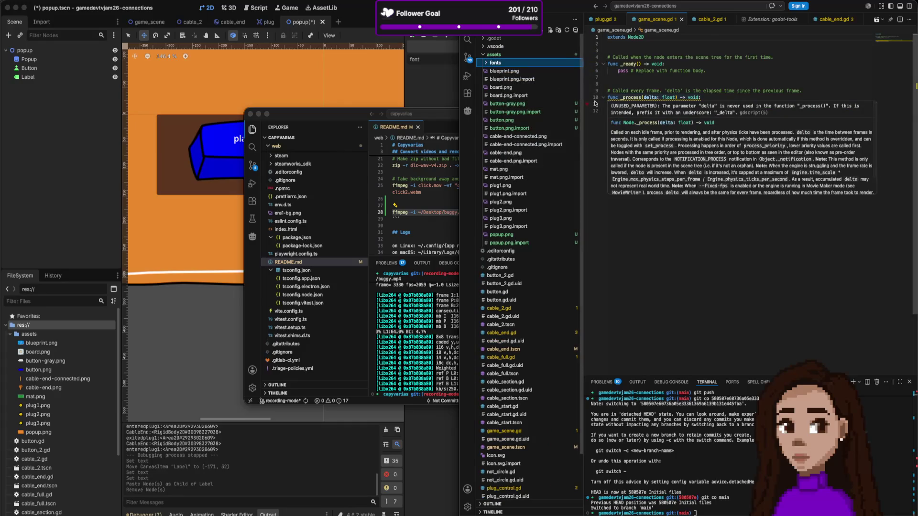
key("super+v")
left_click(711, 296)
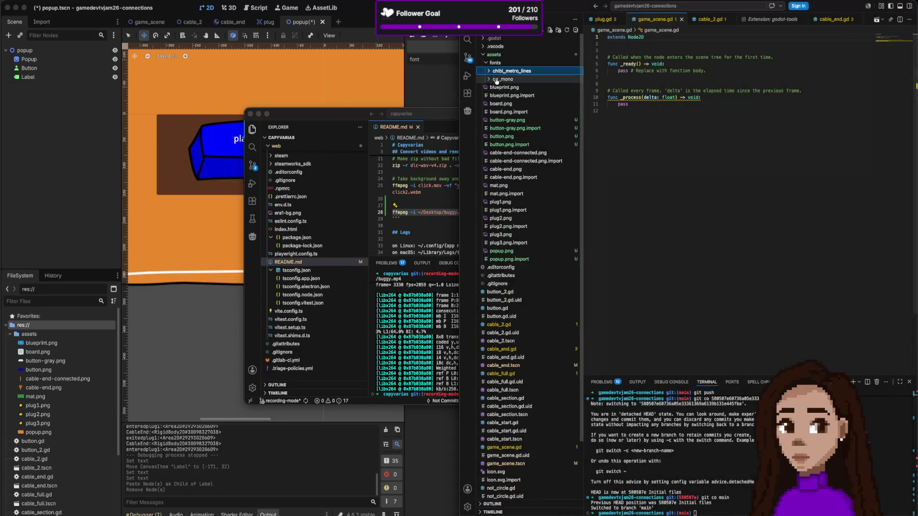
key("super+Tab")
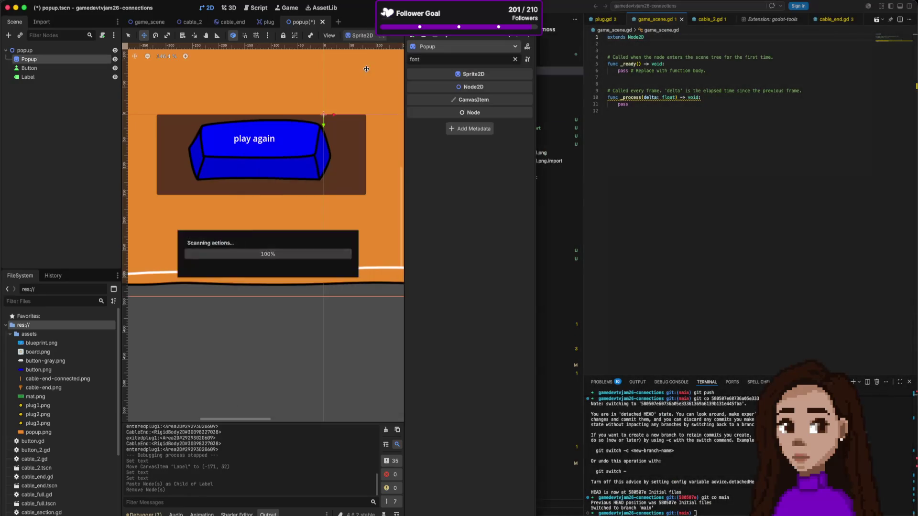
Load the chibi_metro_lines font from assets/fonts as the Label's font override
left_click(29, 77)
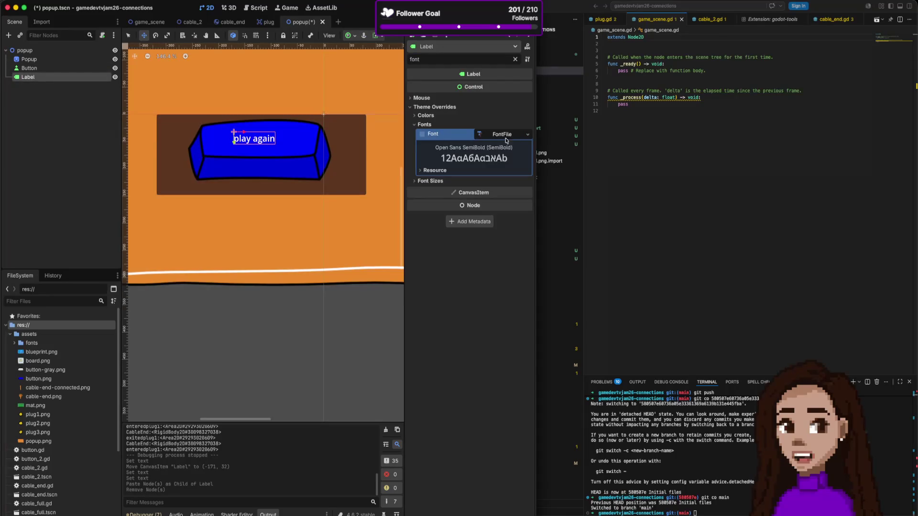
left_click(521, 138)
left_click(521, 138)
left_click(528, 135)
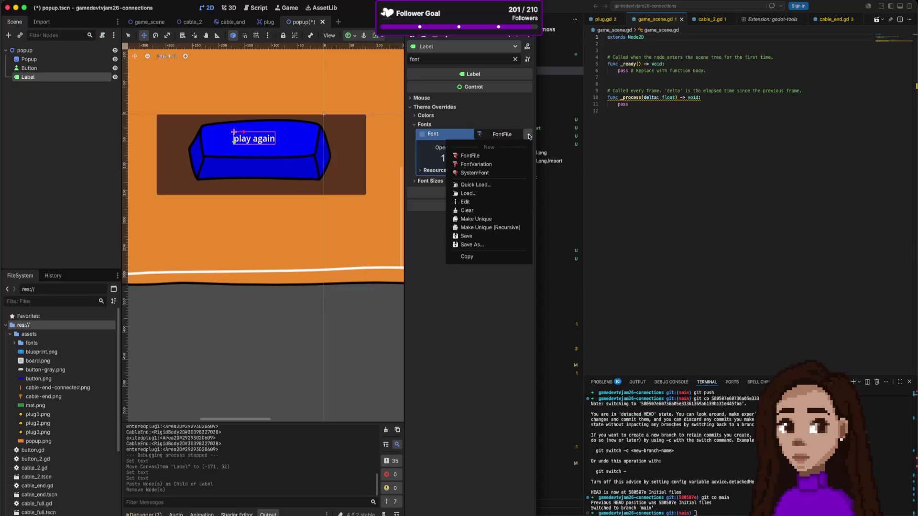
left_click(487, 157)
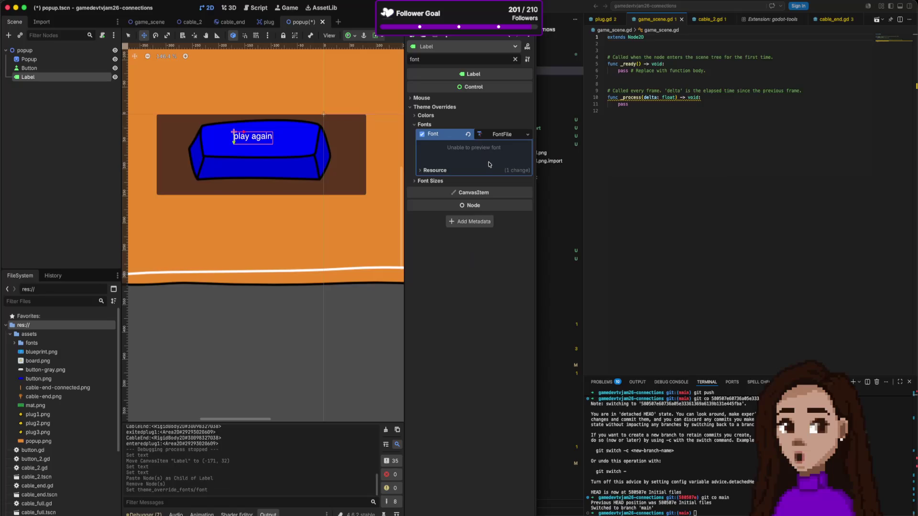
left_click(526, 136)
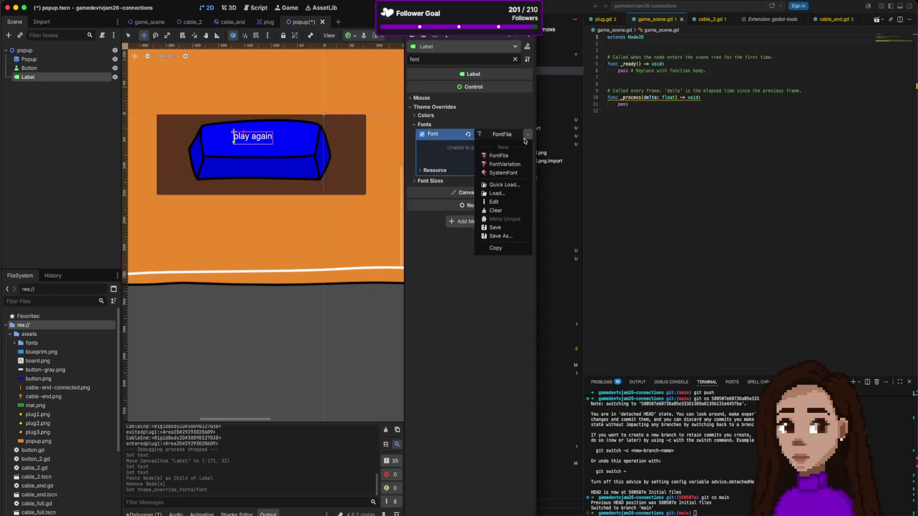
left_click(497, 195)
double_click(354, 182)
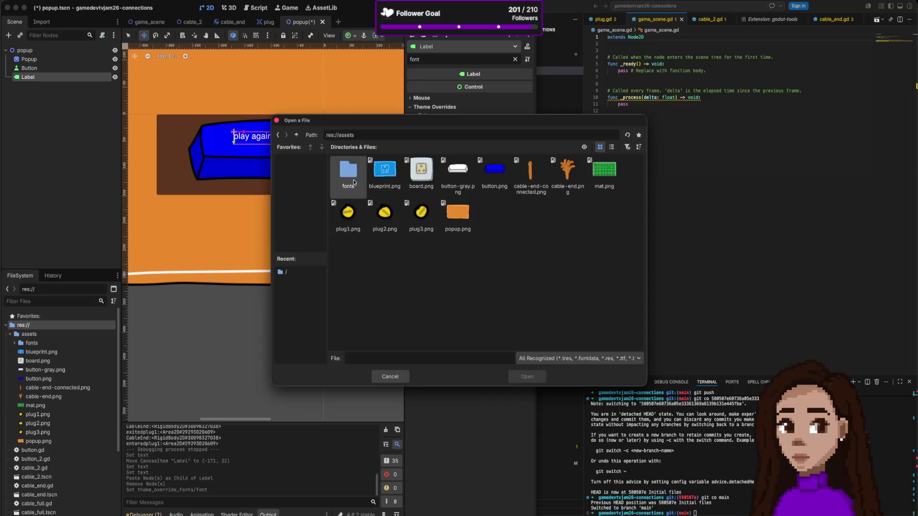
double_click(353, 180)
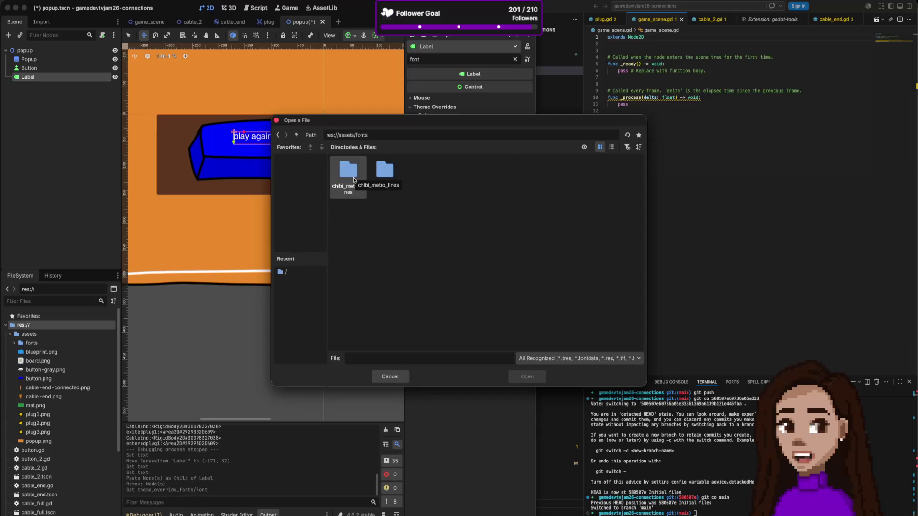
double_click(350, 175)
double_click(350, 175)
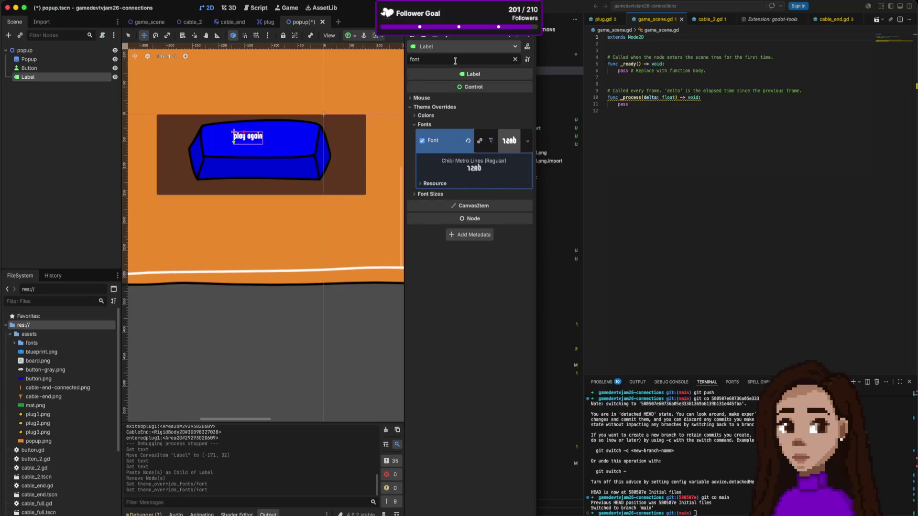
left_click(515, 59)
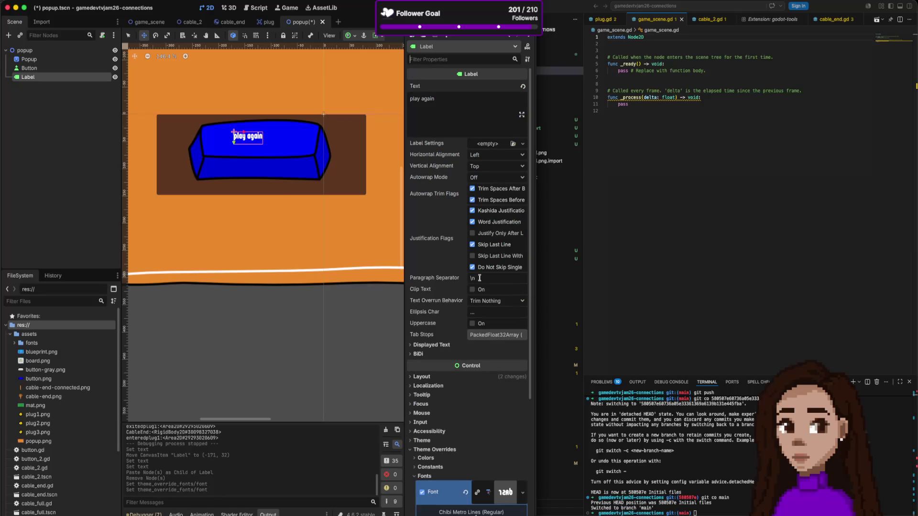
Raise the Label's font size override to 40 px, recentre it on the button, and run the game
scroll(459, 330, "down", 6)
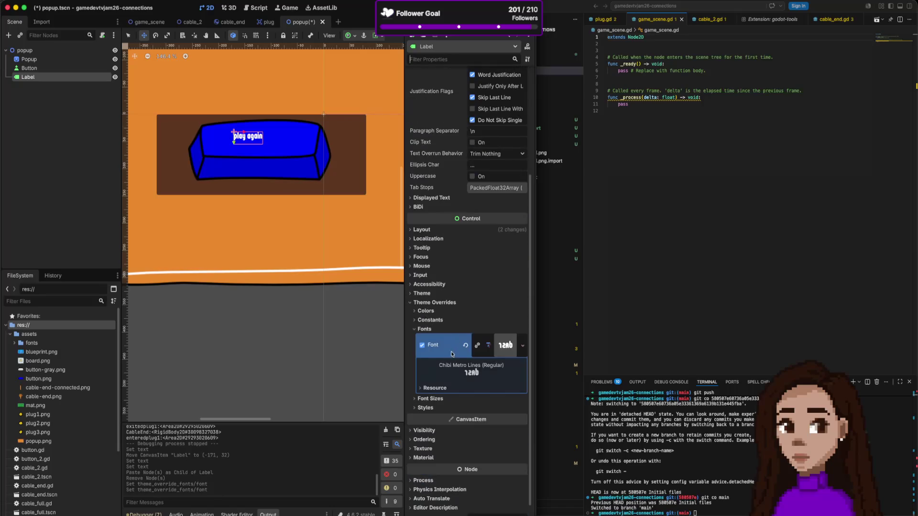
left_click(430, 399)
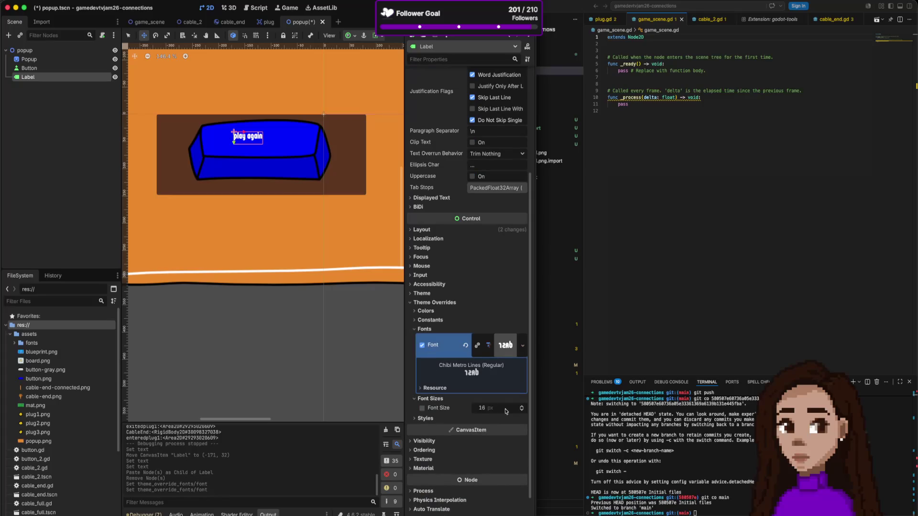
left_click_drag(522, 409, 522, 408)
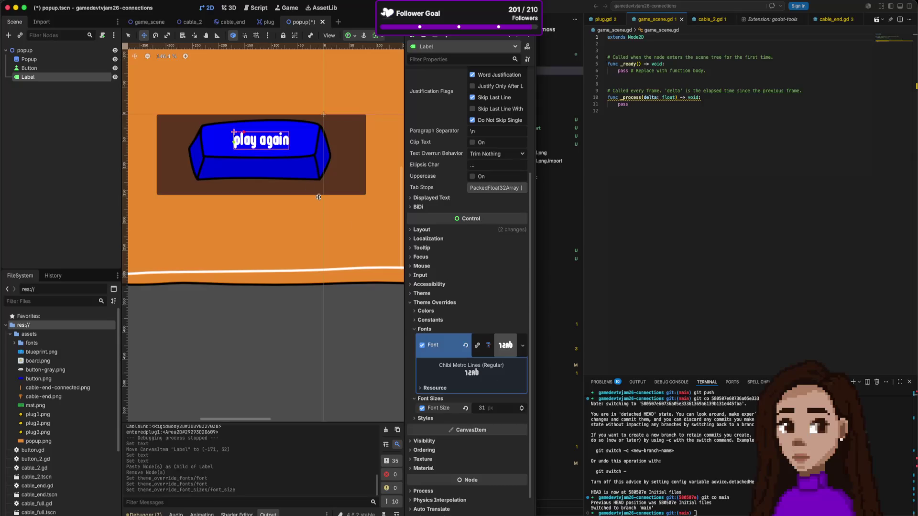
left_click_drag(245, 137, 235, 129)
left_click_drag(522, 408, 522, 408)
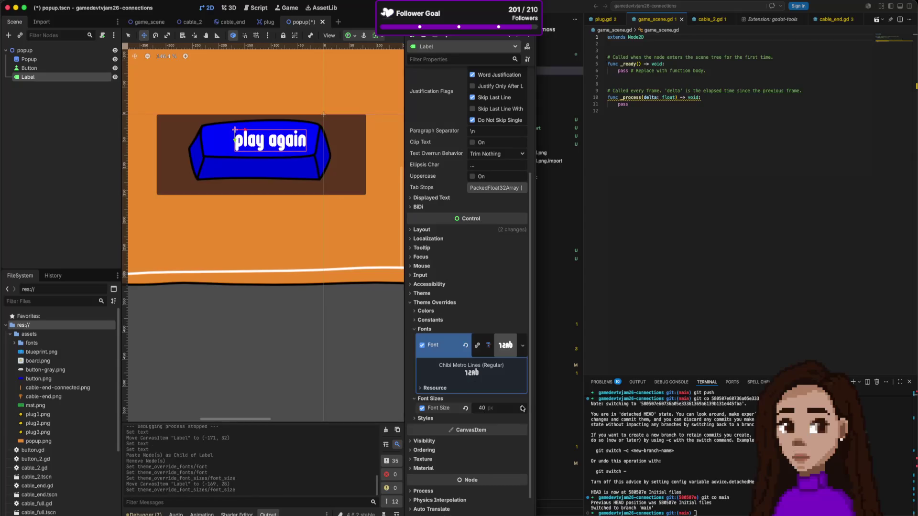
left_click_drag(283, 157, 274, 155)
key("super+b")
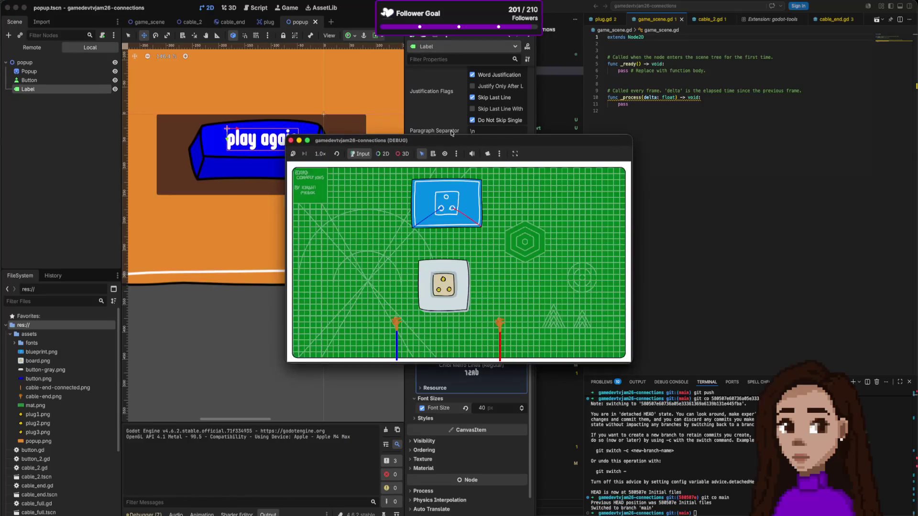
Drop a popup.tscn instance into game_scene, test-run it, then reopen the popup scene
left_click(291, 141)
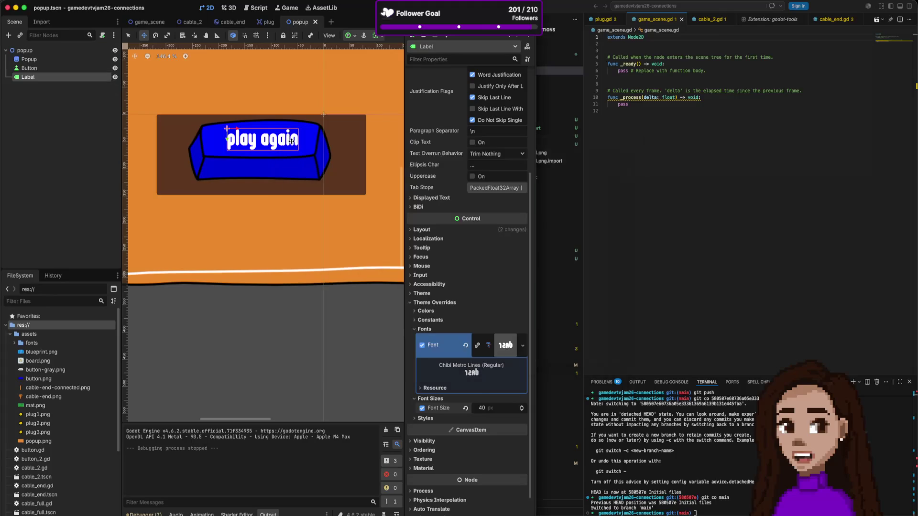
left_click(151, 23)
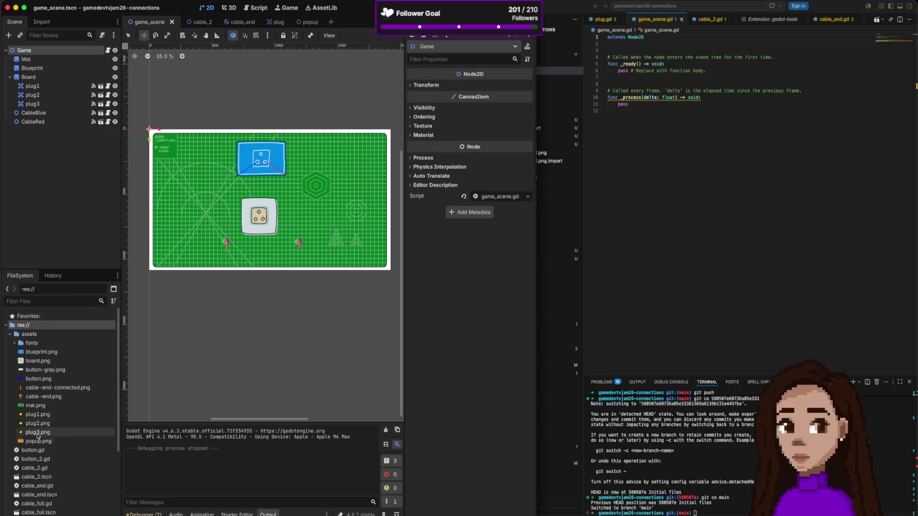
scroll(43, 454, "down", 5)
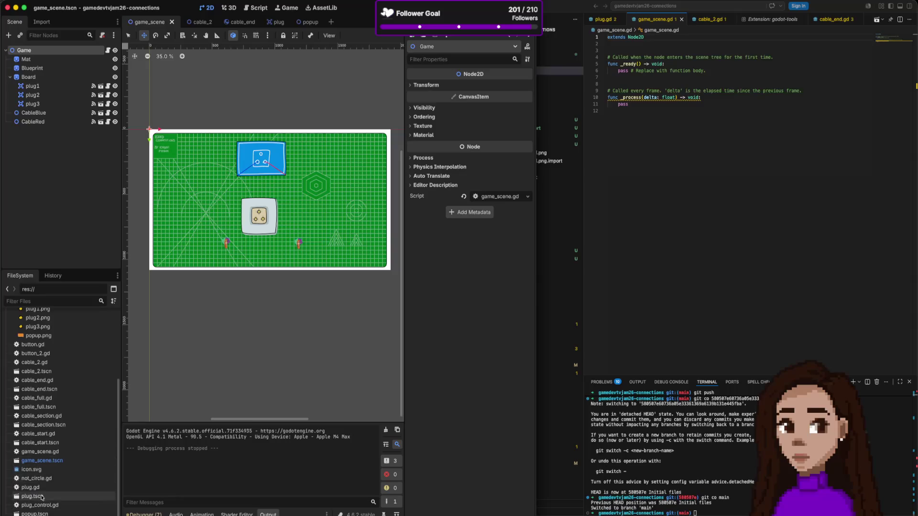
mouse_move(34, 514)
left_mouse_down()
mouse_move(224, 220)
mouse_move(273, 192)
left_mouse_up()
key("super+b")
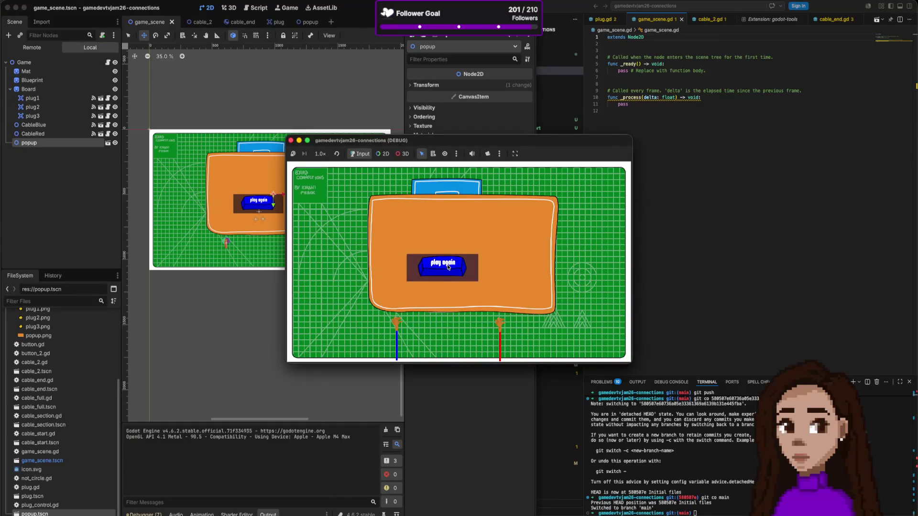
left_click(290, 140)
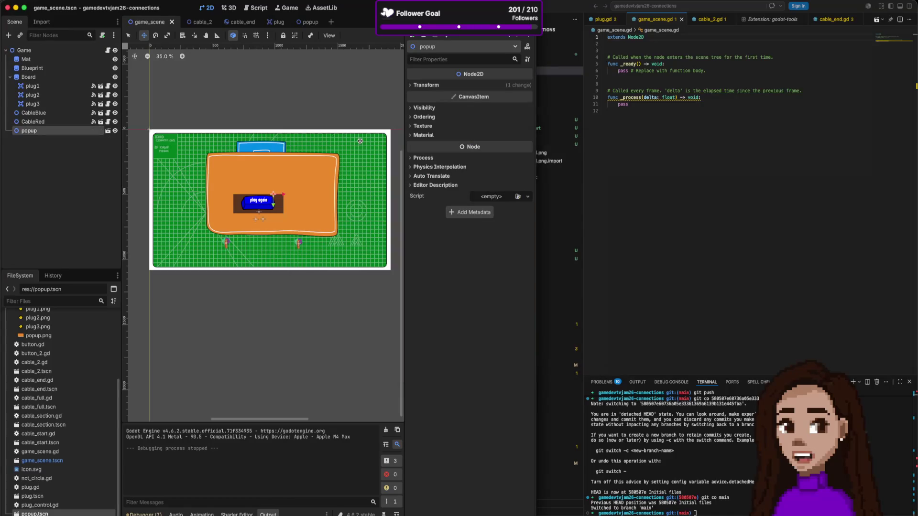
left_click(302, 22)
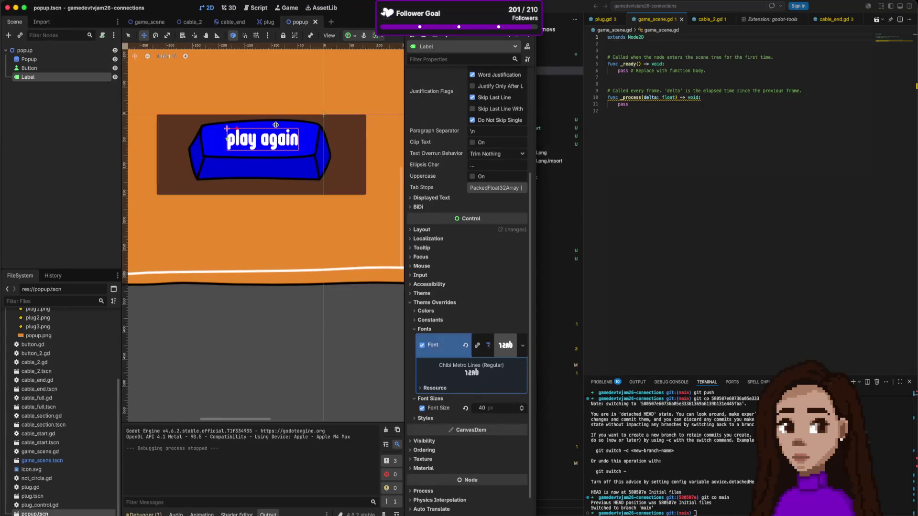
Review the play again Button's Inspector properties, then bring VS Code's assets file list forward
left_click(159, 120)
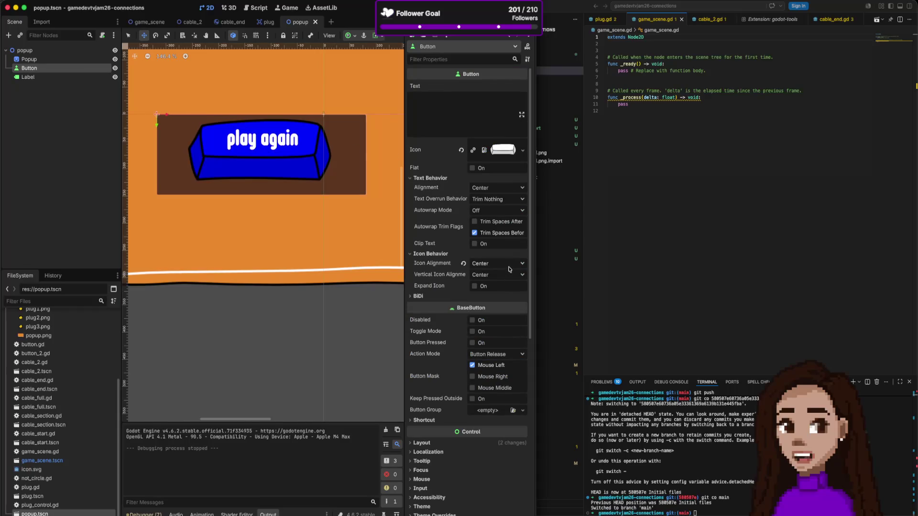
scroll(493, 276, "down", 5)
scroll(492, 277, "down", 4)
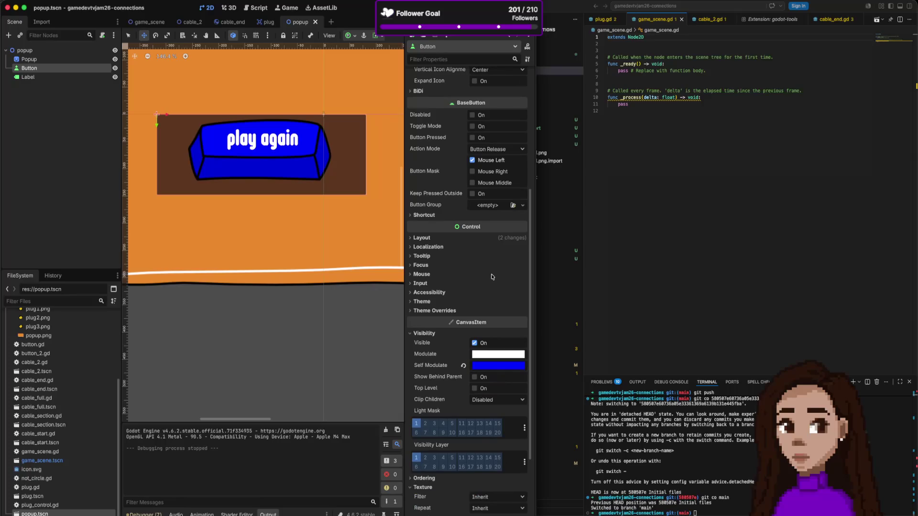
scroll(489, 329, "down", 5)
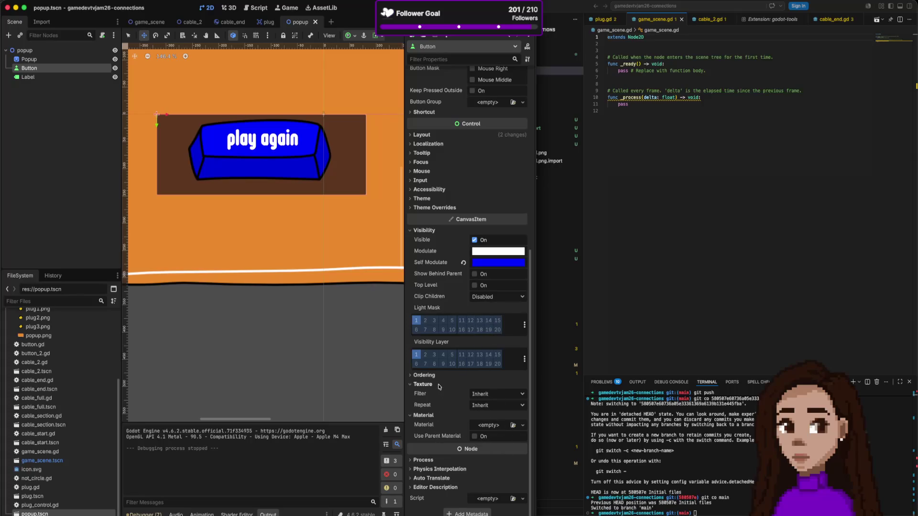
scroll(448, 309, "up", 1)
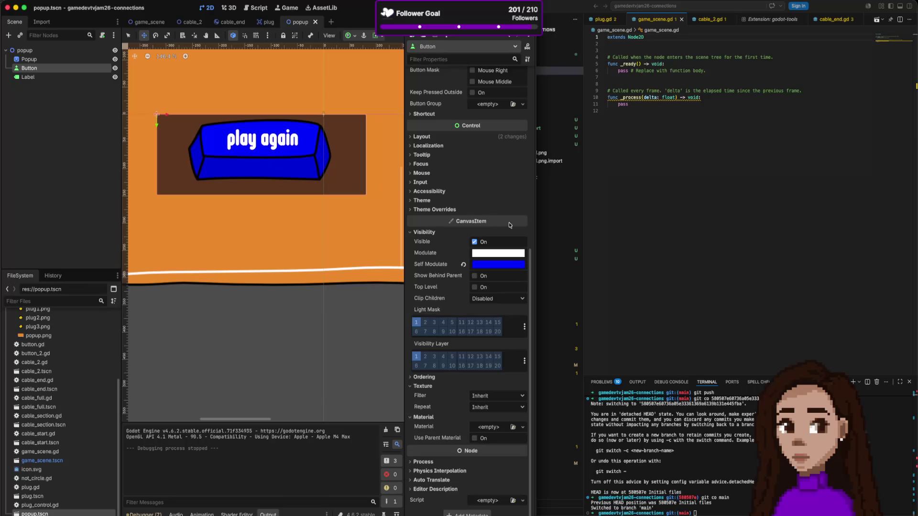
left_click(610, 228)
scroll(519, 167, "up", 2)
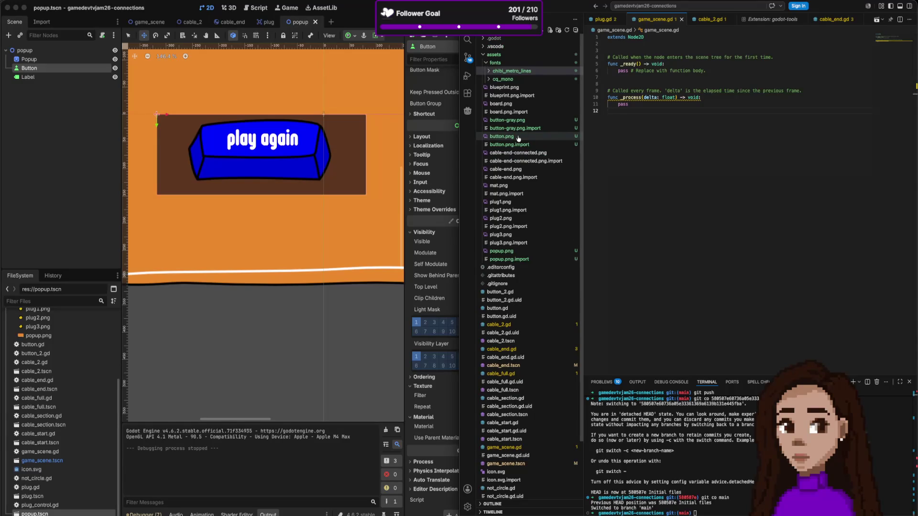
left_click(507, 120)
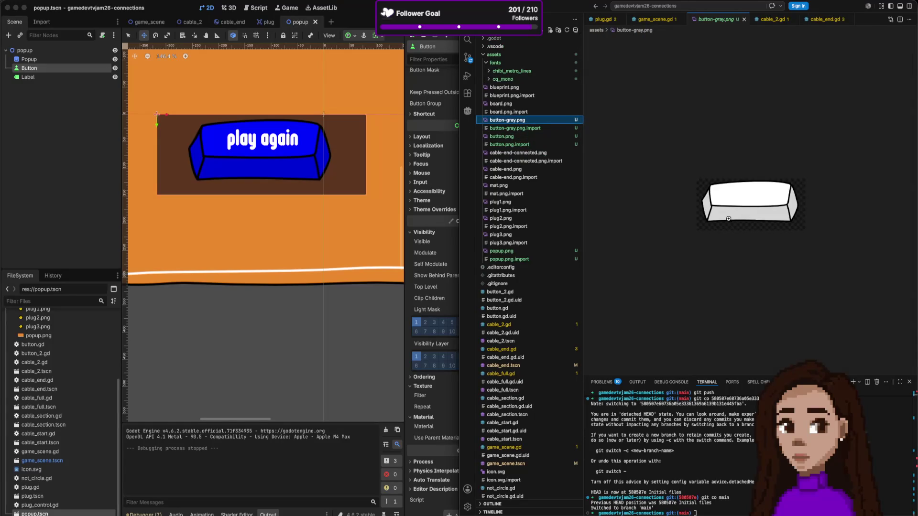
left_click(728, 219)
left_click(728, 221)
left_click(716, 243)
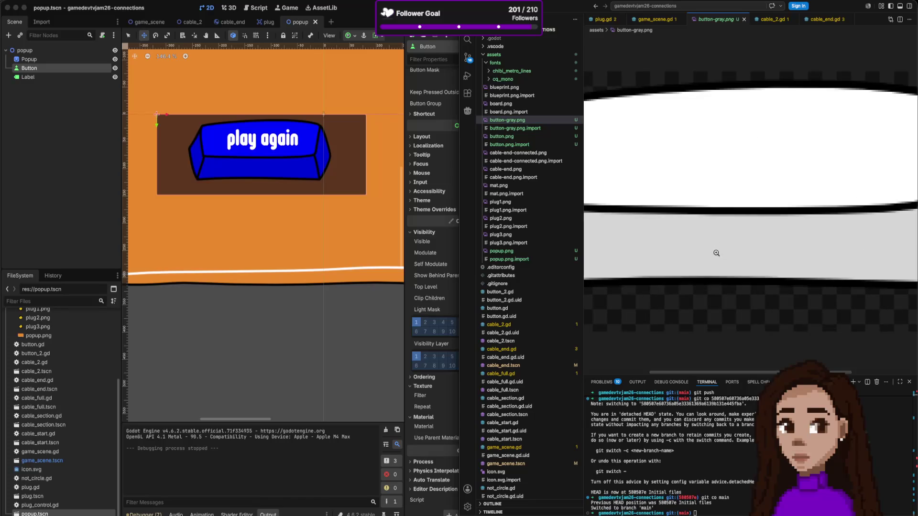
scroll(717, 246, "down", 5)
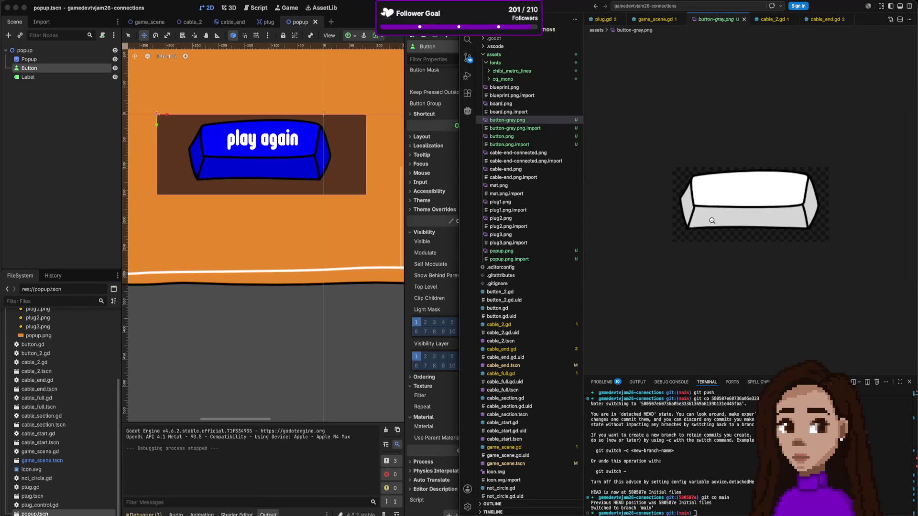
right_click(520, 121)
left_click(578, 234)
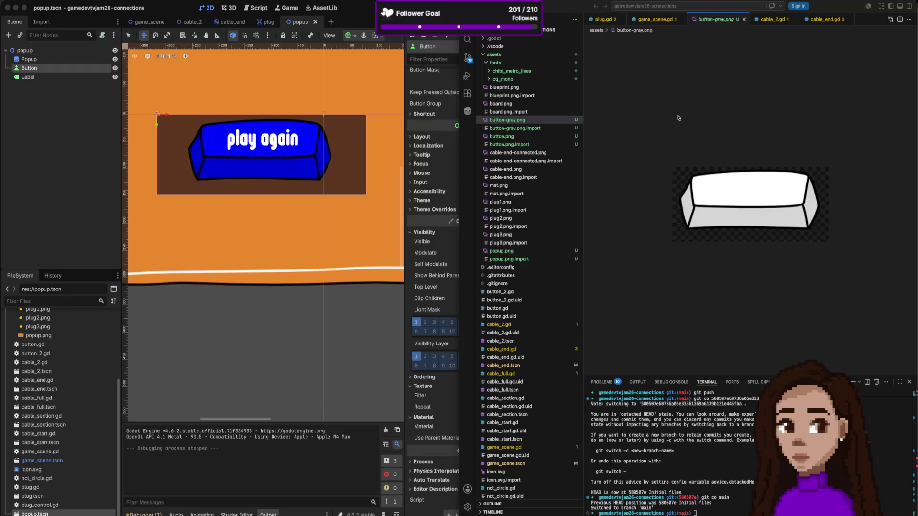
left_click(38, 264)
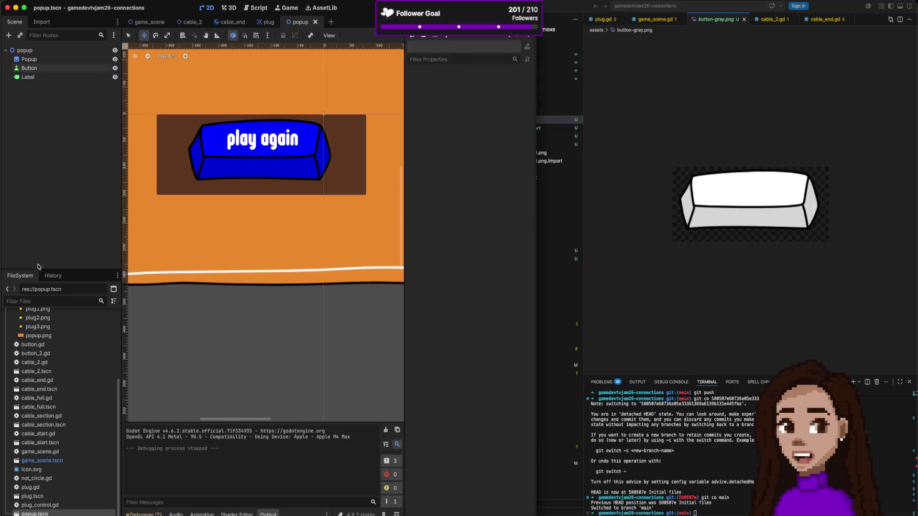
Add a test Button2 node to the popup, move it, then delete it
key("ctrl+a")
key("Return")
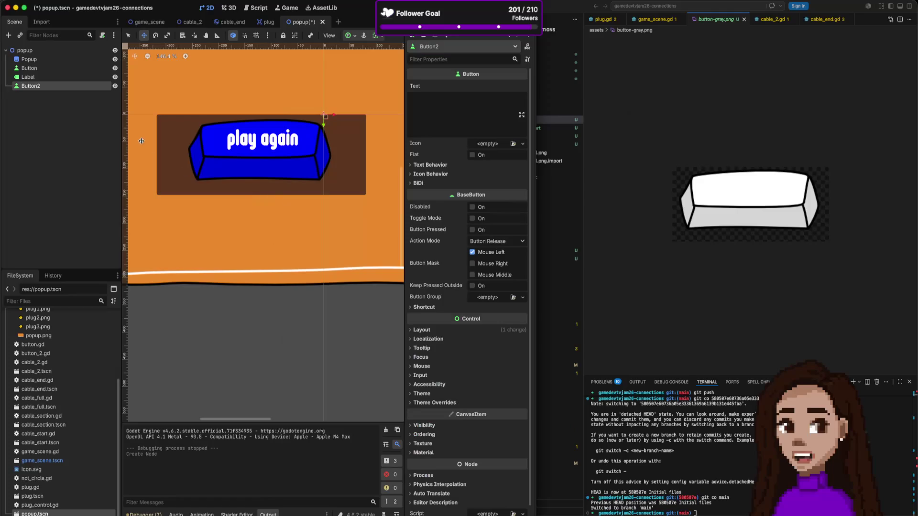
mouse_move(324, 116)
left_mouse_down()
mouse_move(318, 146)
mouse_move(231, 234)
left_mouse_up()
left_click(225, 232)
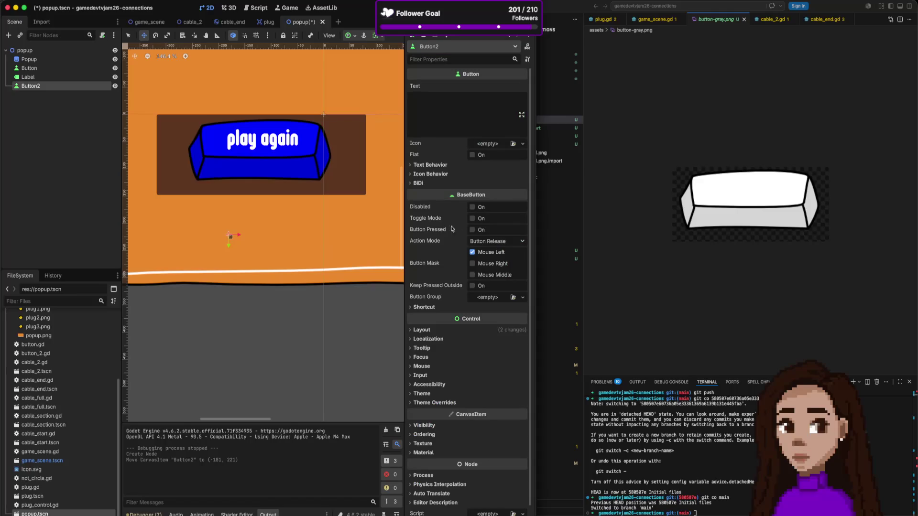
right_click(44, 87)
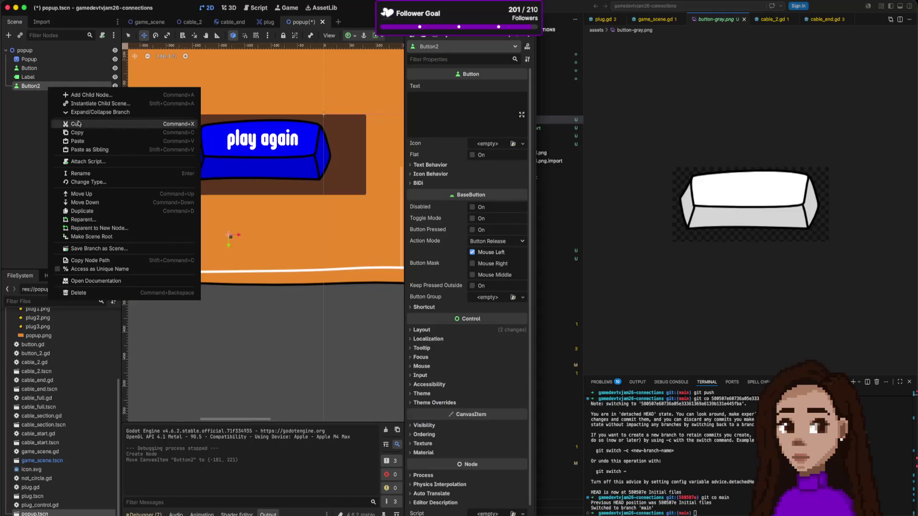
left_click(89, 294)
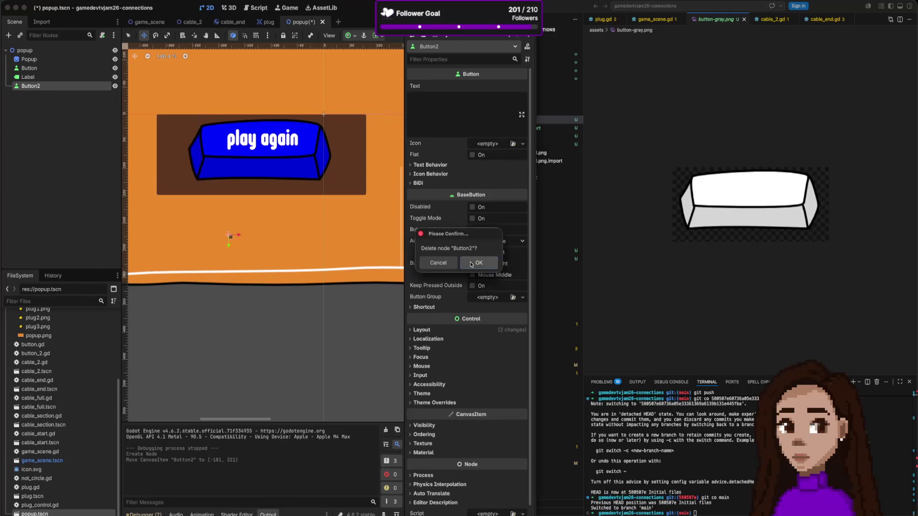
left_click(478, 262)
Enable Flat on the play again Button to drop its brown backdrop, then test-run the game
left_click(28, 68)
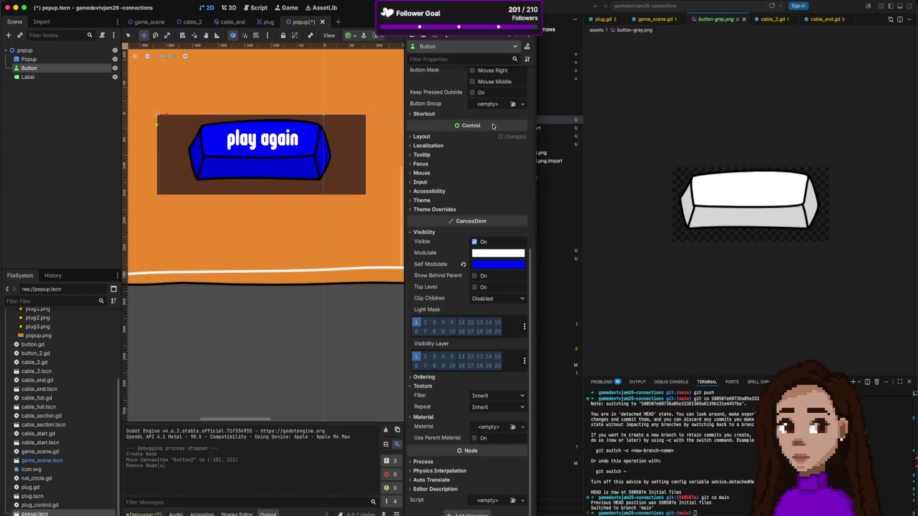
scroll(493, 126, "up", 6)
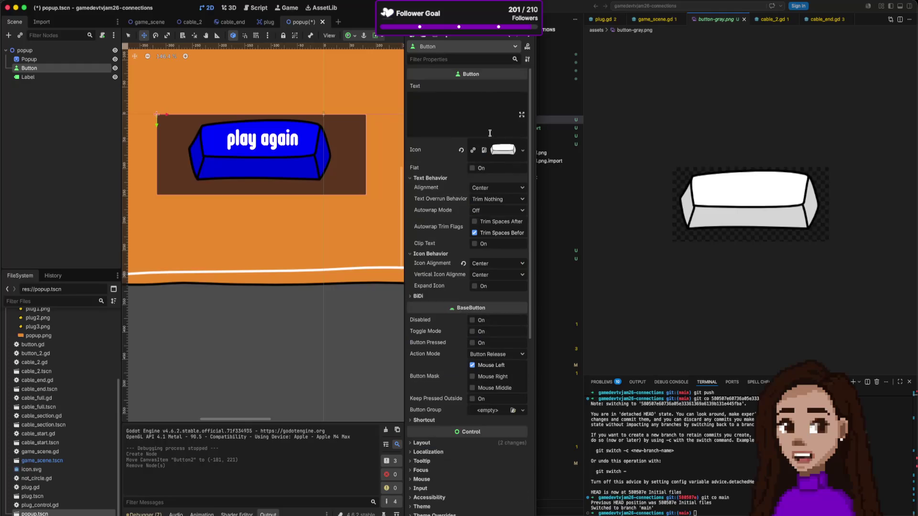
left_click(473, 169)
left_click(473, 168)
left_click(472, 169)
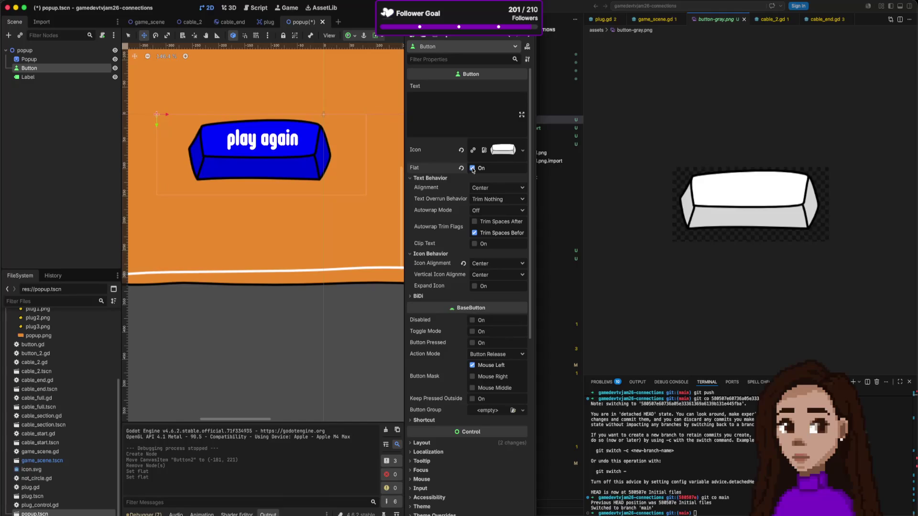
key("super+b")
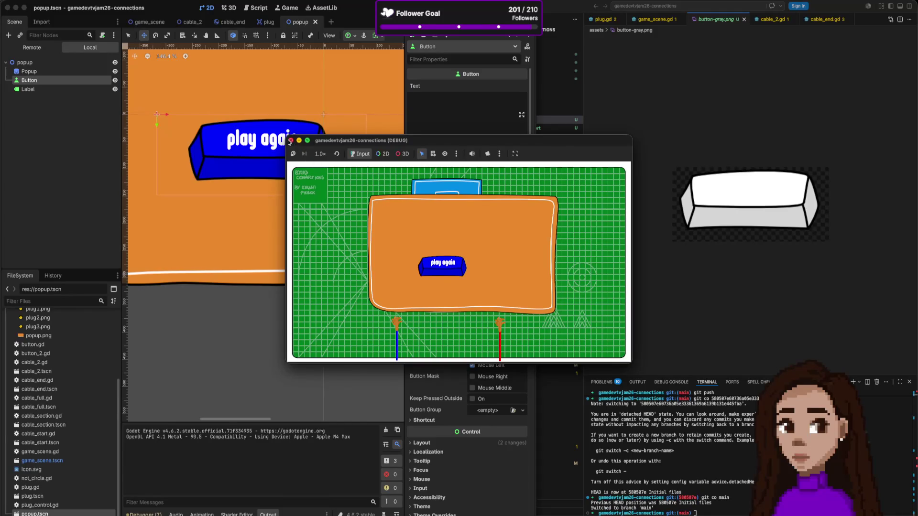
left_click(290, 140)
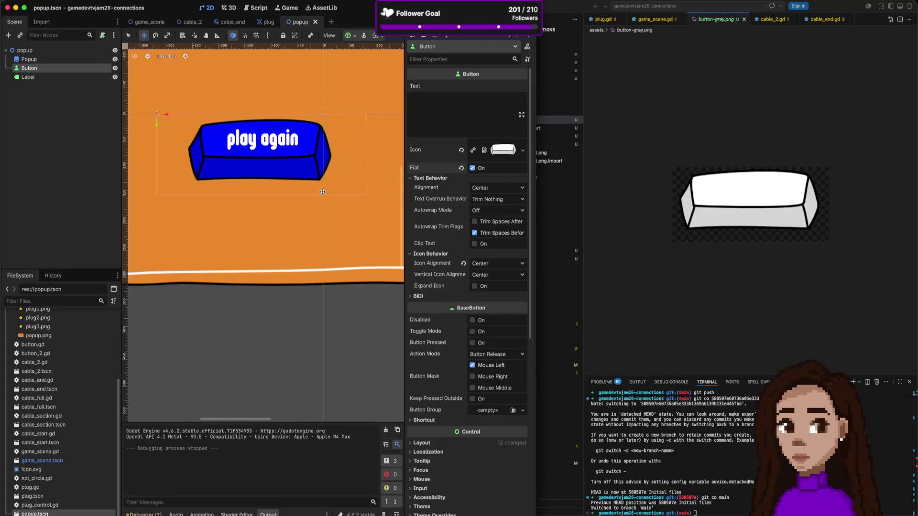
Make the play again Label a child of the Button node
left_click(29, 77)
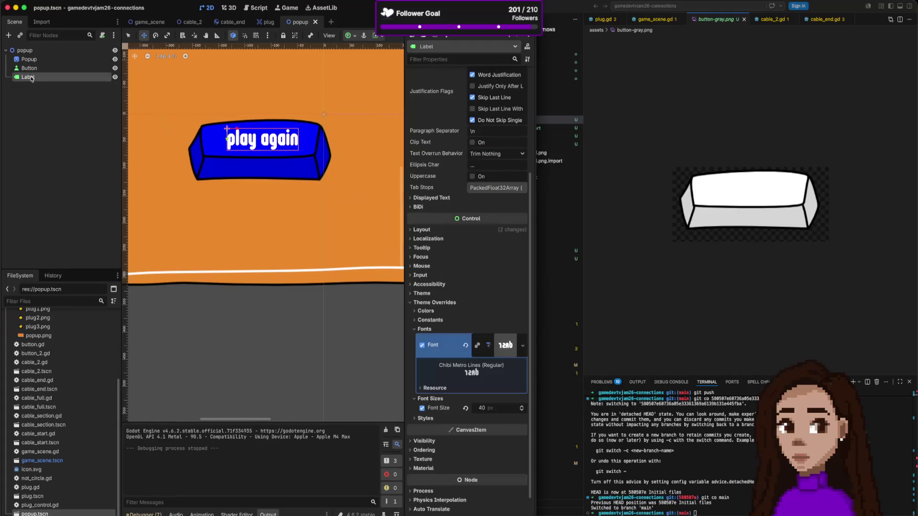
left_click_drag(19, 78, 28, 69)
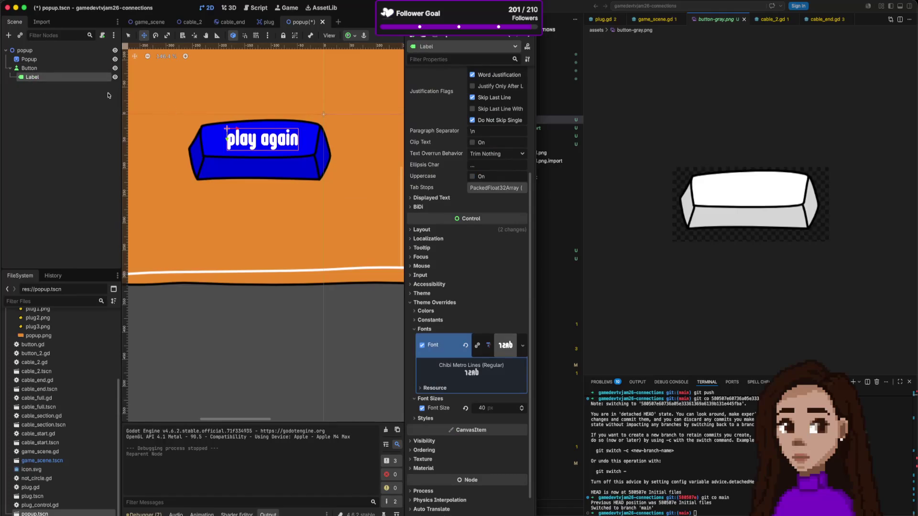
left_click(29, 68)
Move the play again button down to the orange panel's lower middle, around -222, 197
mouse_move(298, 134)
left_mouse_down()
mouse_move(316, 163)
mouse_move(314, 199)
left_mouse_up()
scroll(315, 163, "down", 10)
scroll(317, 158, "up", 5)
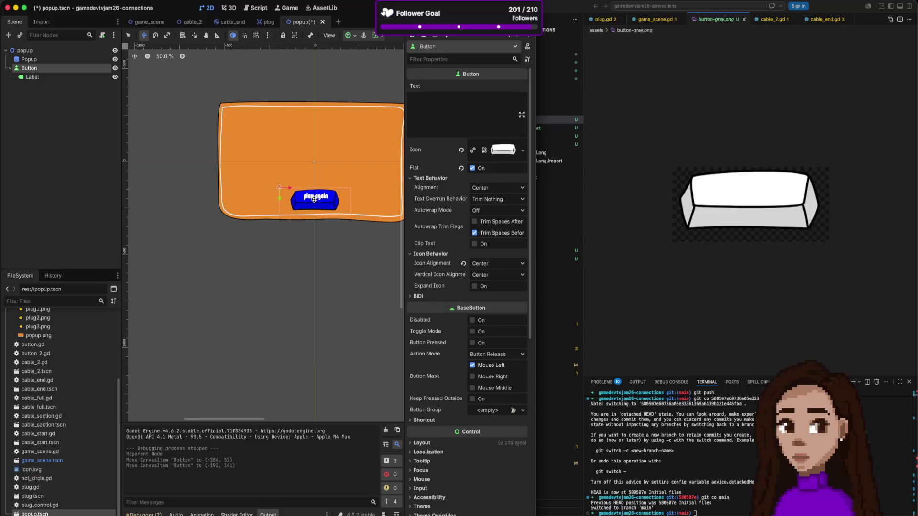
scroll(364, 85, "right", 3)
scroll(364, 84, "up", 2)
left_click_drag(278, 224, 274, 223)
left_click_drag(275, 224, 283, 217)
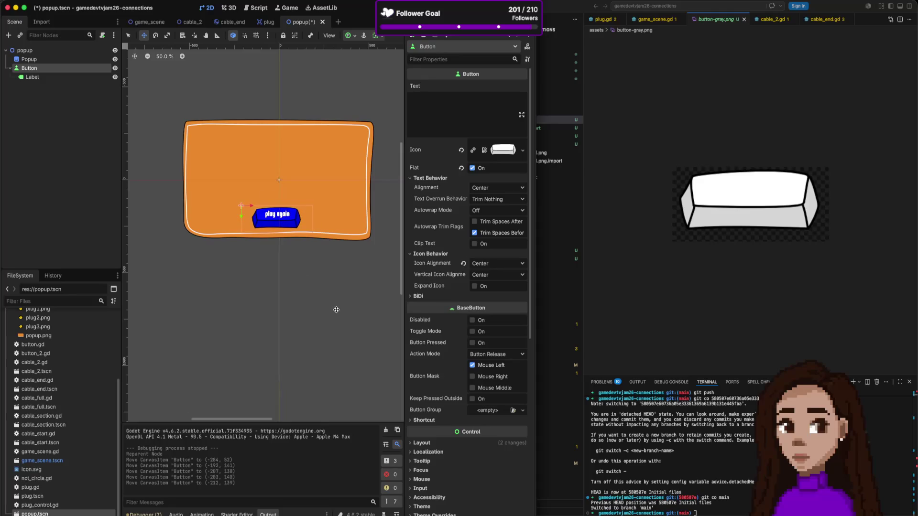
left_click(249, 163)
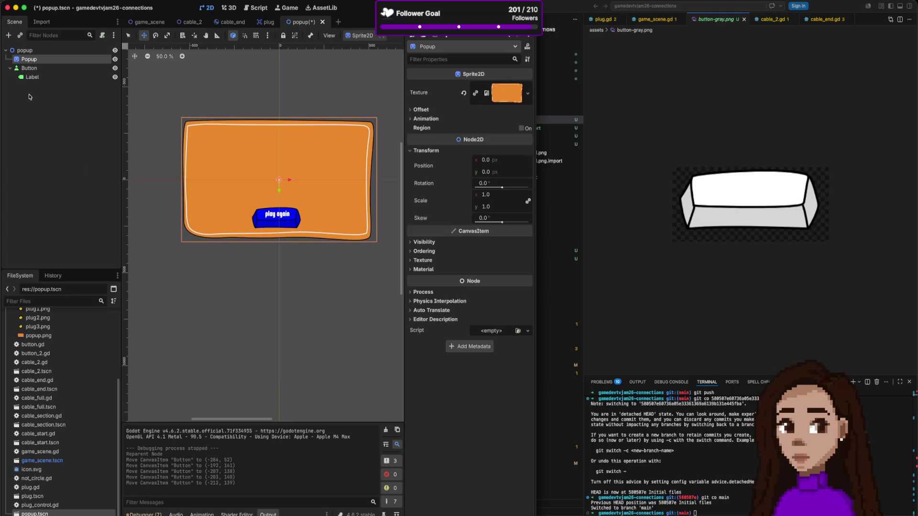
Add a Label under Popup with the text 'You finish all the boards'
key("ctrl+a")
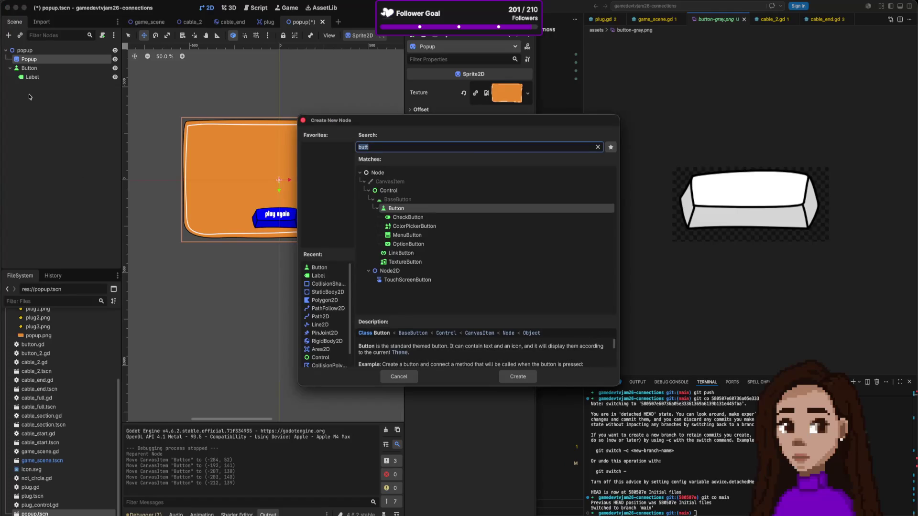
type("label")
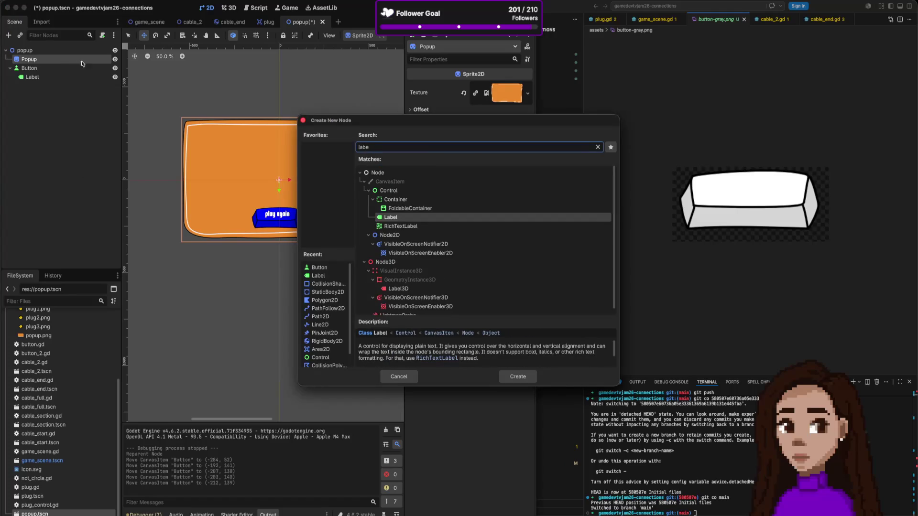
left_click(518, 377)
left_click(448, 112)
type("You ")
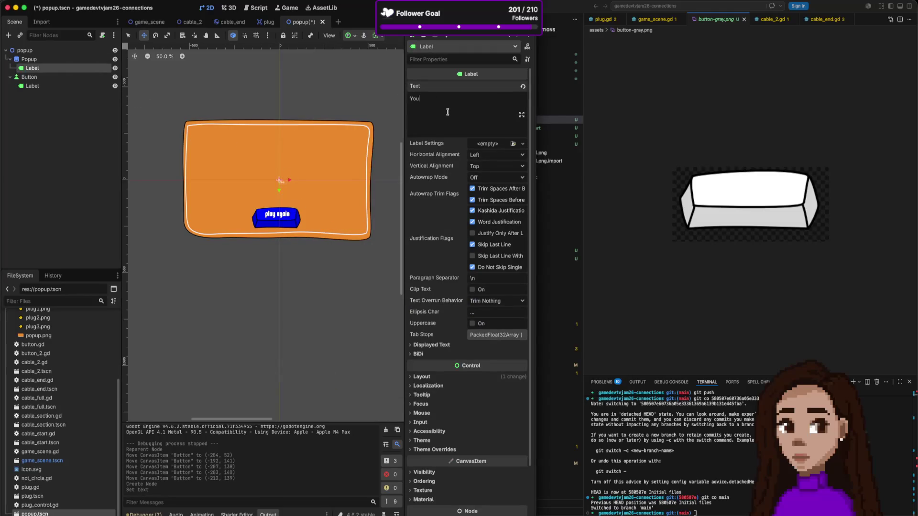
type("fini")
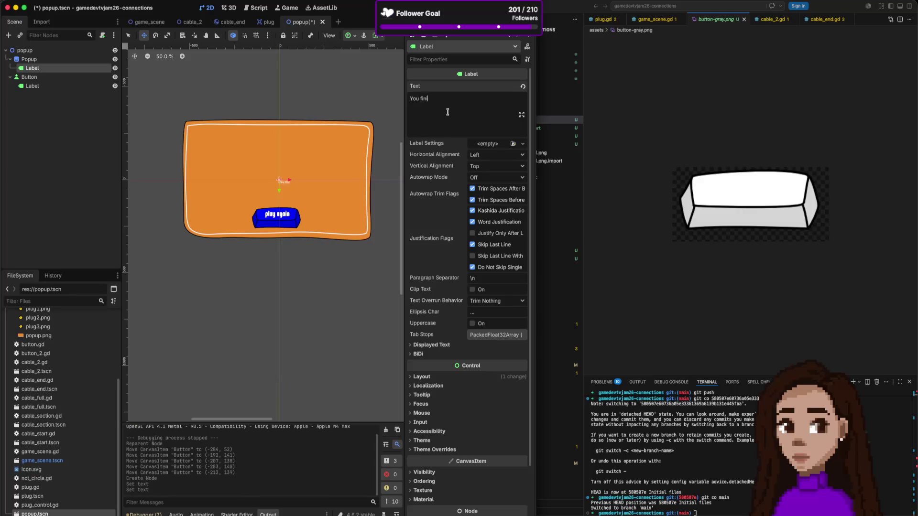
type("sh all the boards")
Filter the label's properties for 'font' and open its Theme Overrides font choices
left_click(489, 61)
type("fon")
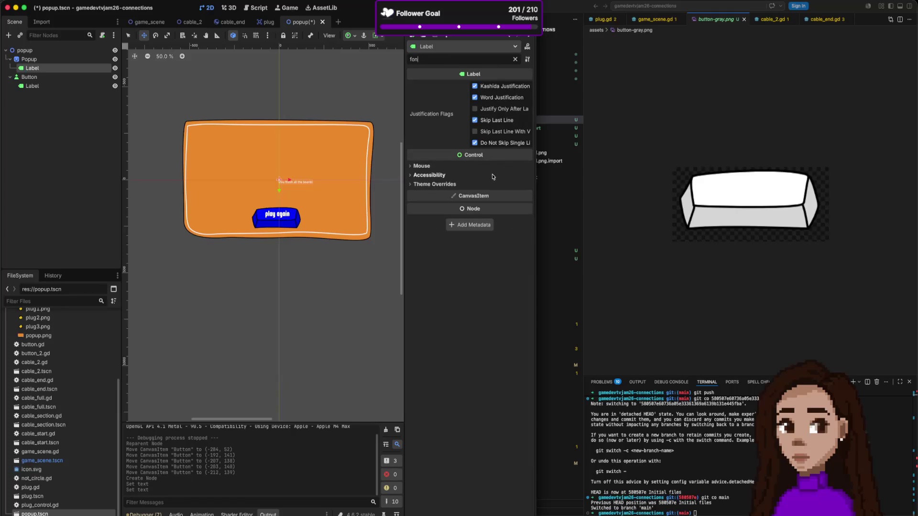
type("t")
left_click(452, 107)
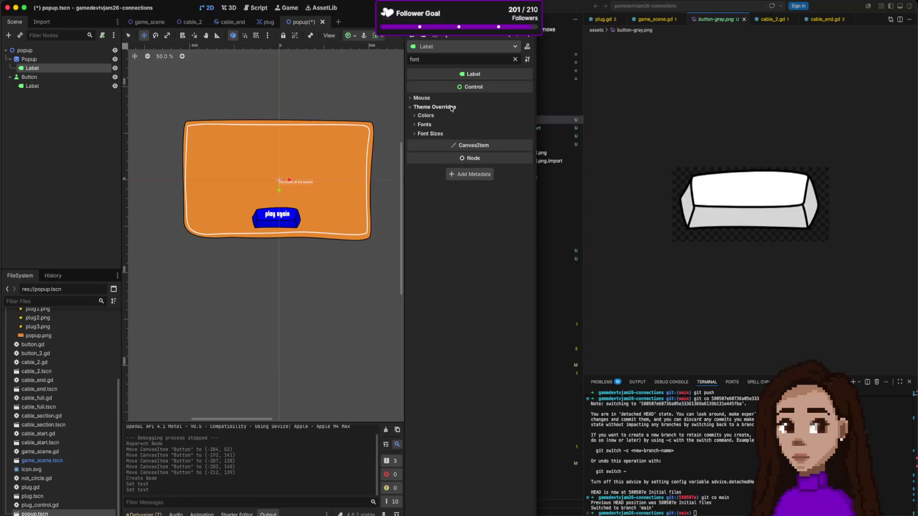
left_click(435, 124)
left_click(526, 137)
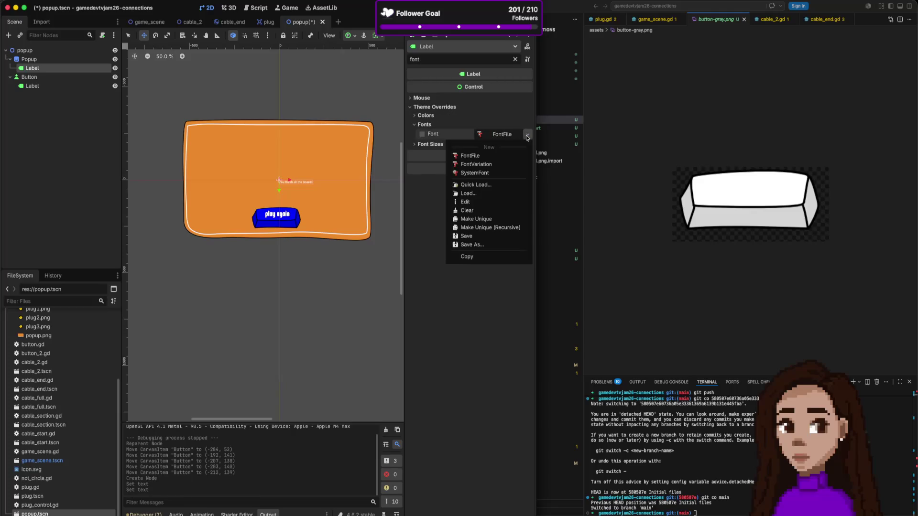